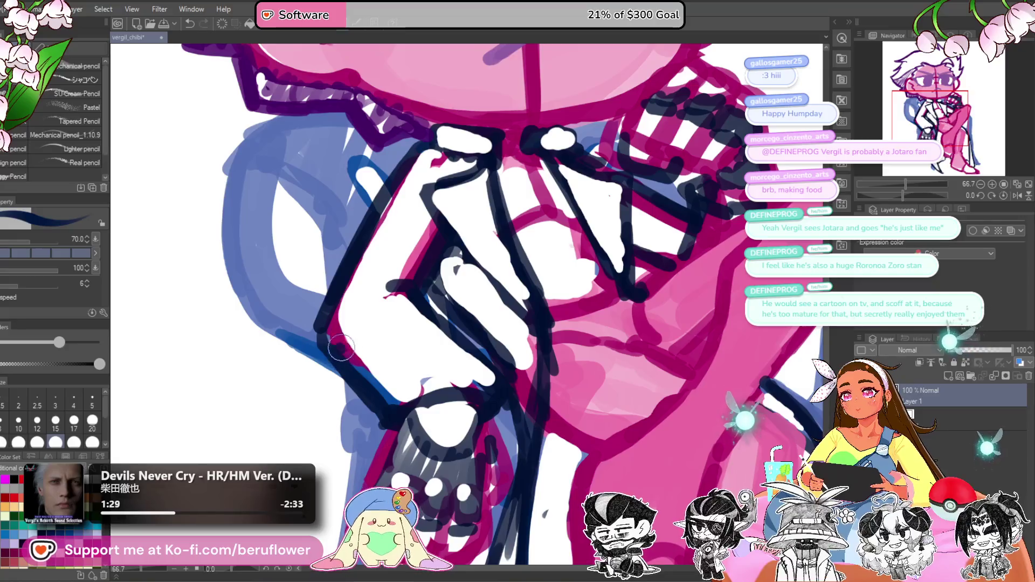
Step: Ink navy lines for the fingers, lower hand edge and thumb, undoing unwanted strokes
{"action": "left_click_drag", "start_coordinate": [331, 348], "coordinate": [381, 323]}
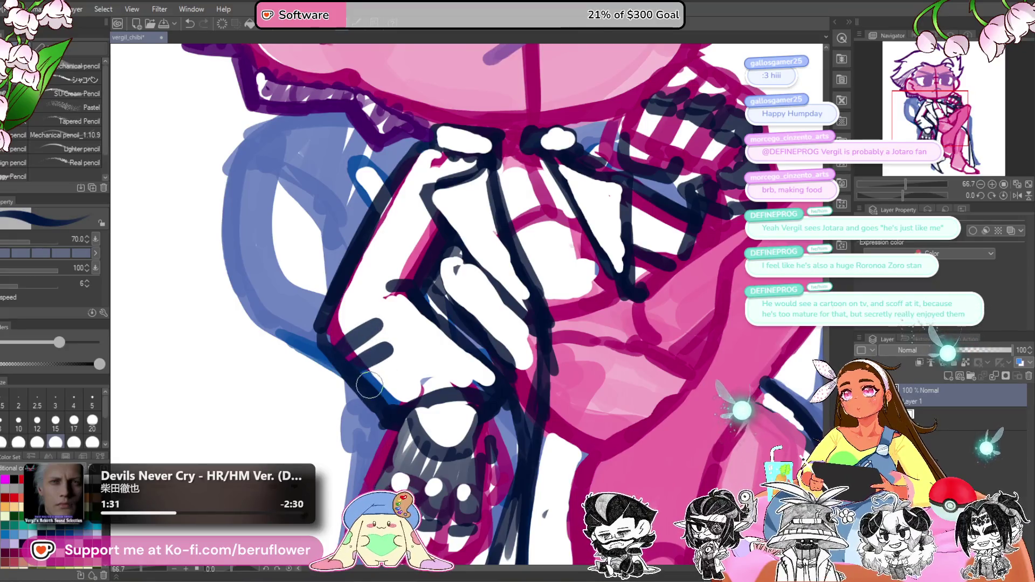
{"action": "left_click_drag", "start_coordinate": [367, 384], "coordinate": [396, 376]}
{"action": "key", "text": "ctrl+z"}
{"action": "key", "text": "ctrl+z"}
{"action": "key", "text": "ctrl+z"}
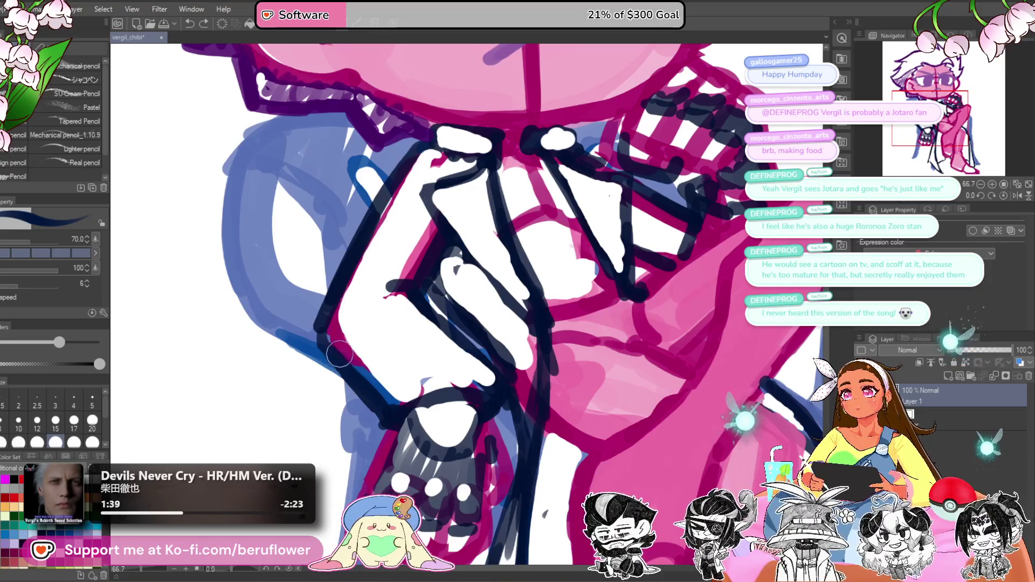
{"action": "left_click_drag", "start_coordinate": [359, 360], "coordinate": [362, 366]}
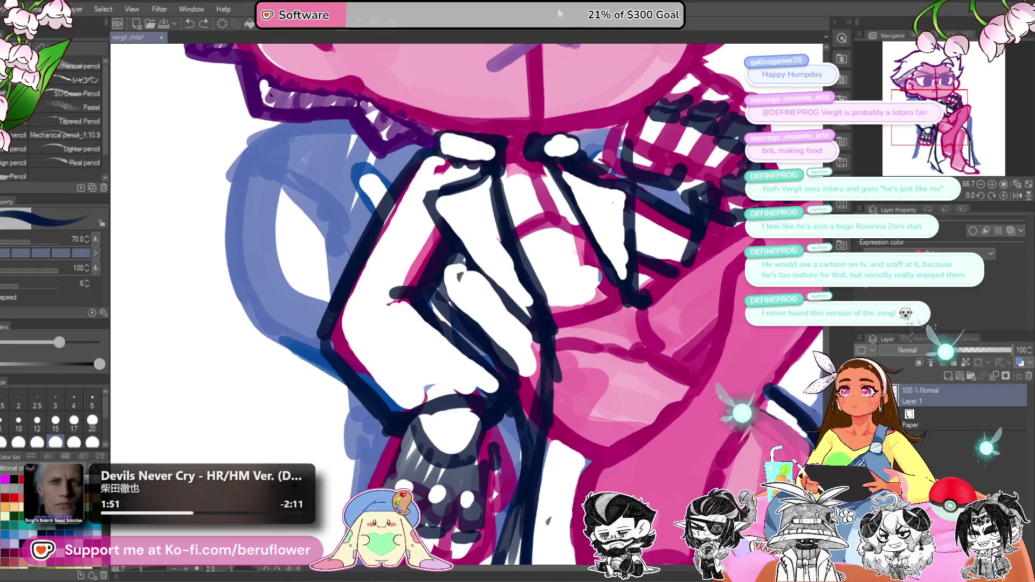
{"action": "mouse_move", "coordinate": [344, 349]}
{"action": "left_mouse_down"}
{"action": "mouse_move", "coordinate": [335, 310]}
{"action": "mouse_move", "coordinate": [387, 299]}
{"action": "mouse_move", "coordinate": [401, 347]}
{"action": "mouse_move", "coordinate": [377, 361]}
{"action": "mouse_move", "coordinate": [380, 350]}
{"action": "left_mouse_up"}
{"action": "key", "text": "ctrl+z"}
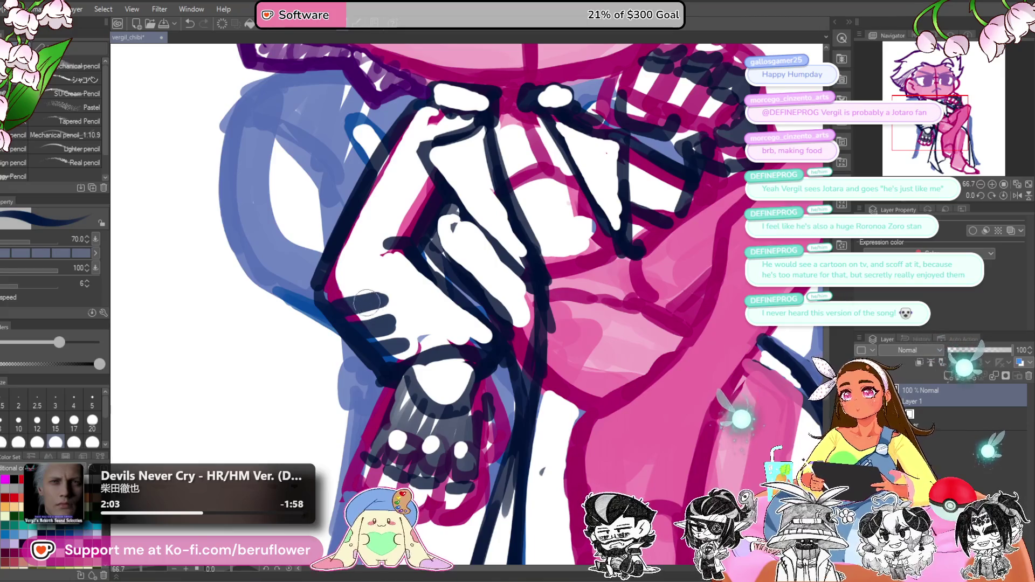
{"action": "mouse_move", "coordinate": [366, 302]}
{"action": "left_mouse_down"}
{"action": "mouse_move", "coordinate": [331, 310]}
{"action": "mouse_move", "coordinate": [385, 299]}
{"action": "mouse_move", "coordinate": [390, 322]}
{"action": "mouse_move", "coordinate": [376, 326]}
{"action": "mouse_move", "coordinate": [385, 348]}
{"action": "mouse_move", "coordinate": [392, 313]}
{"action": "mouse_move", "coordinate": [356, 324]}
{"action": "mouse_move", "coordinate": [380, 329]}
{"action": "mouse_move", "coordinate": [373, 350]}
{"action": "mouse_move", "coordinate": [459, 340]}
{"action": "left_mouse_up"}
Step: Dot six navy buttons down the left coat flap
{"action": "scroll", "coordinate": [399, 347], "scroll_direction": "down", "scroll_amount": 3}
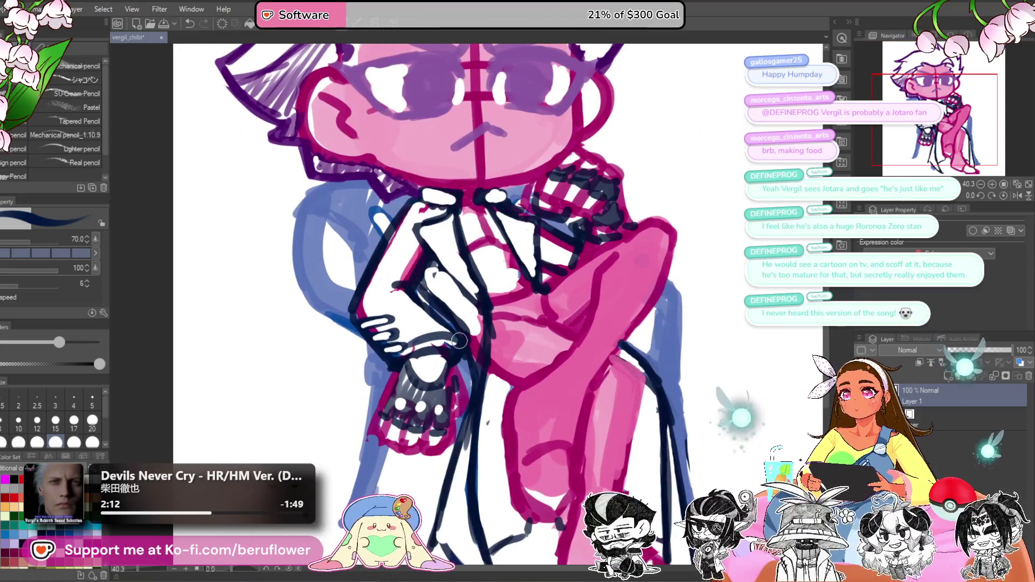
{"action": "scroll", "coordinate": [413, 320], "scroll_direction": "right", "scroll_amount": 3}
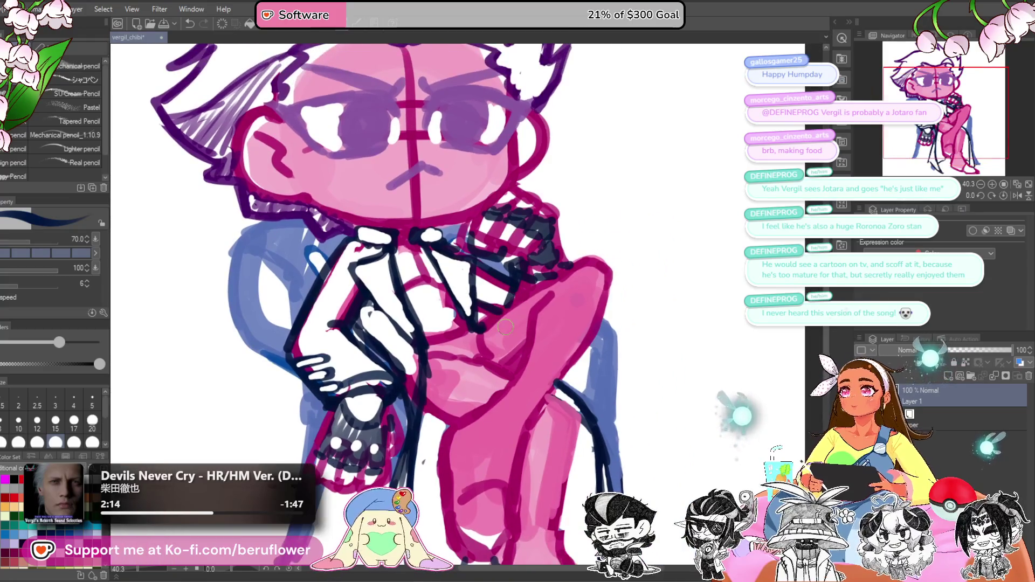
{"action": "scroll", "coordinate": [399, 234], "scroll_direction": "up", "scroll_amount": 3}
{"action": "scroll", "coordinate": [429, 294], "scroll_direction": "up", "scroll_amount": 1}
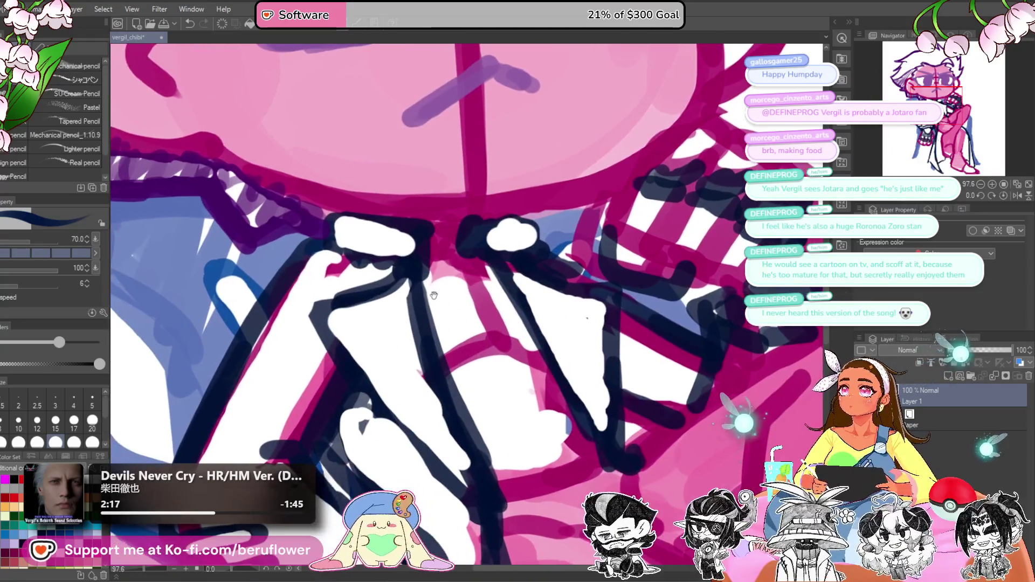
{"action": "scroll", "coordinate": [435, 320], "scroll_direction": "down", "scroll_amount": 3}
{"action": "scroll", "coordinate": [426, 302], "scroll_direction": "left", "scroll_amount": 1}
{"action": "left_click", "coordinate": [367, 252]}
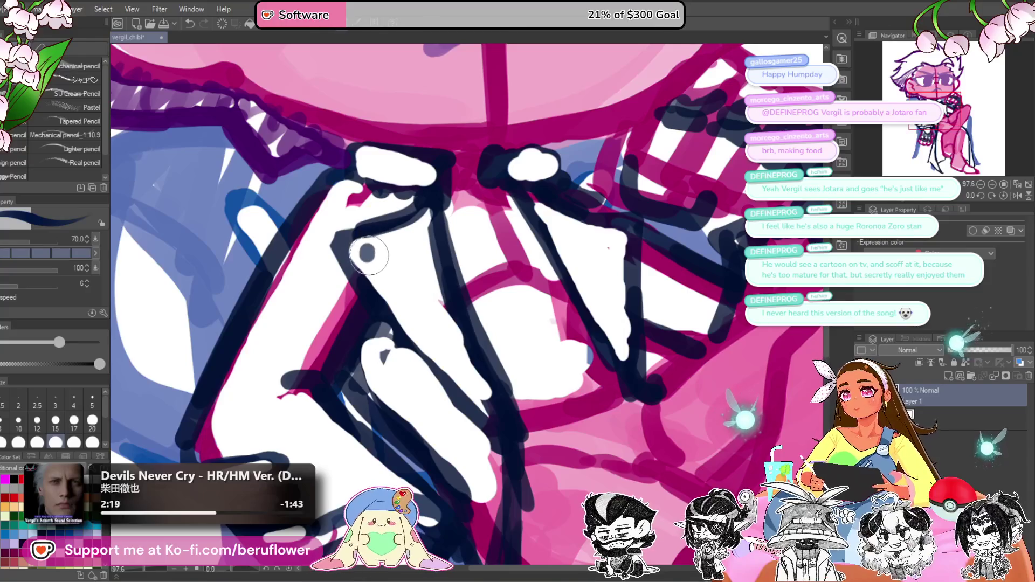
{"action": "left_click", "coordinate": [387, 281]}
{"action": "left_click", "coordinate": [405, 307]}
{"action": "left_click", "coordinate": [422, 329]}
{"action": "left_click", "coordinate": [440, 352]}
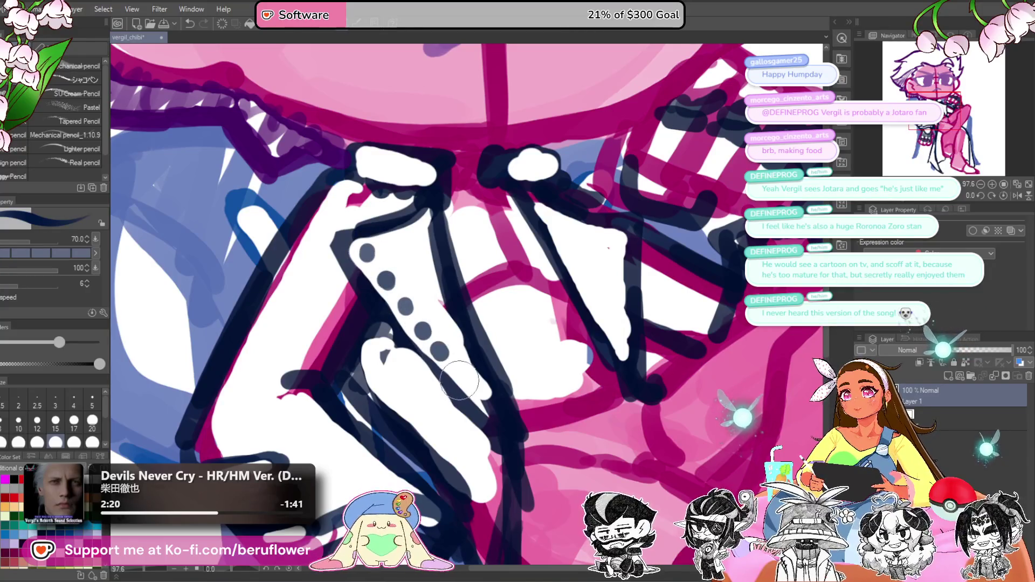
{"action": "left_click", "coordinate": [461, 382]}
Step: Draw navy stripes from the buttons across the left flap
{"action": "left_click_drag", "start_coordinate": [637, 364], "coordinate": [619, 361]}
{"action": "left_click_drag", "start_coordinate": [350, 250], "coordinate": [413, 238]}
{"action": "left_click_drag", "start_coordinate": [369, 277], "coordinate": [416, 265]}
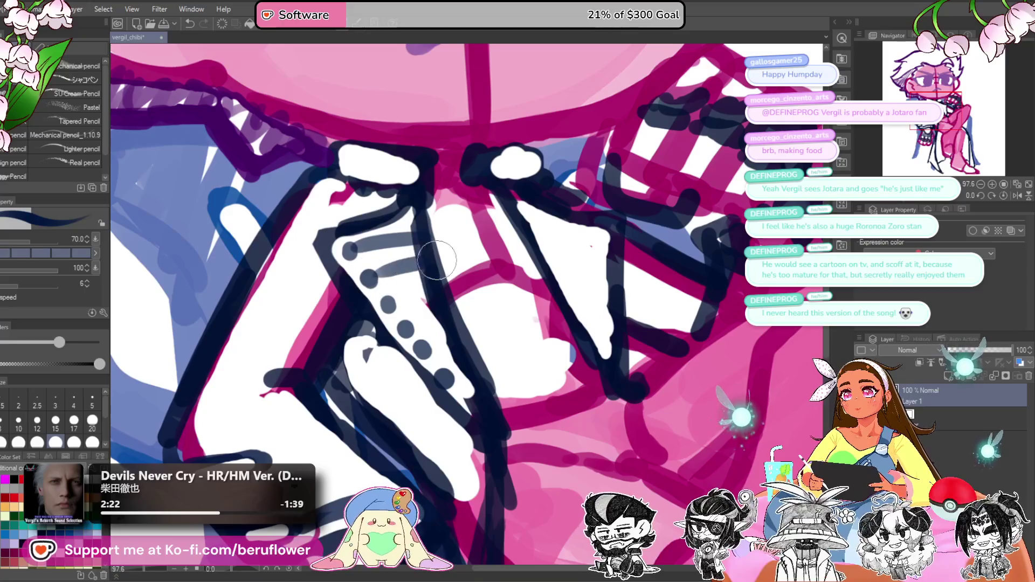
{"action": "mouse_move", "coordinate": [387, 304]}
{"action": "left_mouse_down"}
{"action": "mouse_move", "coordinate": [424, 295]}
{"action": "mouse_move", "coordinate": [469, 372]}
{"action": "left_mouse_up"}
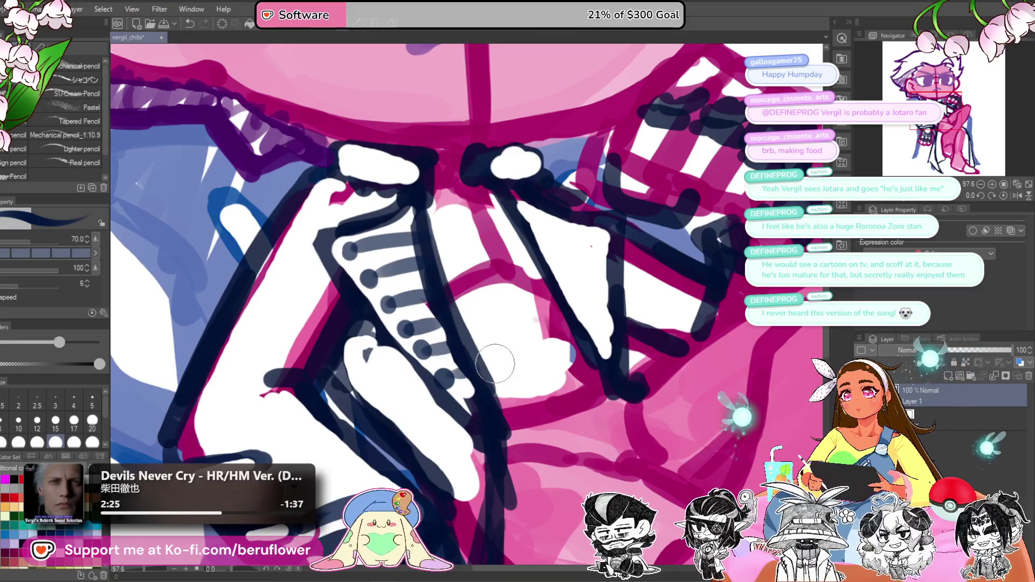
Step: At brush size 40, fill the gap between the dark lines white and highlight the buttons
{"action": "scroll", "coordinate": [509, 339], "scroll_direction": "right", "scroll_amount": 3}
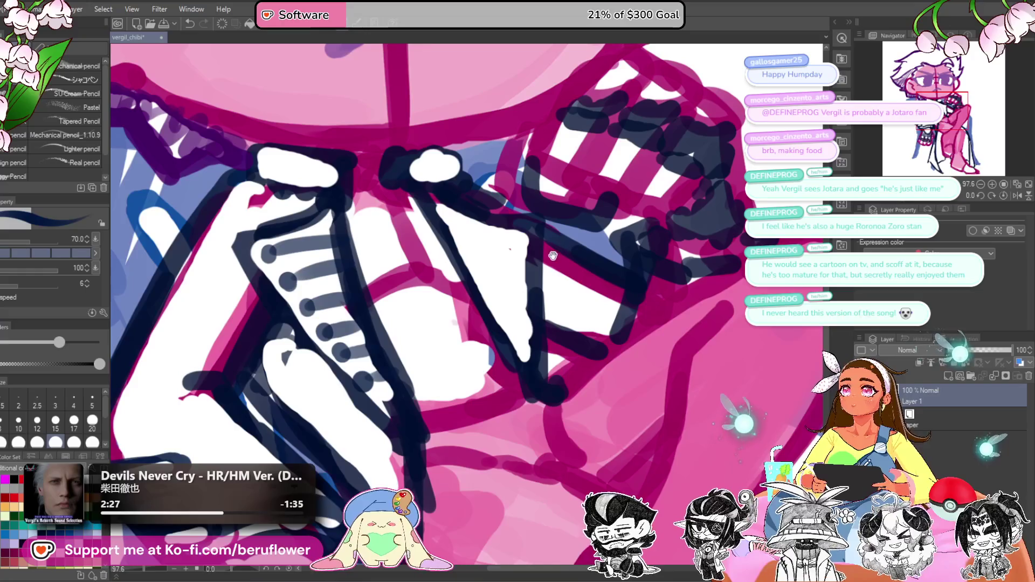
{"action": "left_click_drag", "start_coordinate": [553, 256], "coordinate": [577, 250]}
{"action": "key", "text": "bracketleft"}
{"action": "key", "text": "bracketleft"}
{"action": "key", "text": "bracketleft"}
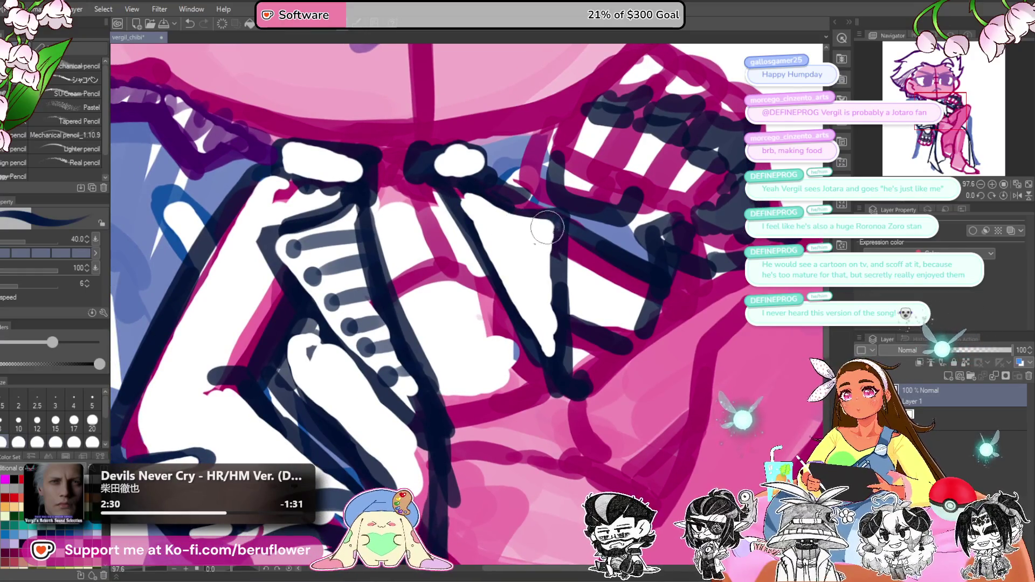
{"action": "left_click_drag", "start_coordinate": [547, 227], "coordinate": [552, 365]}
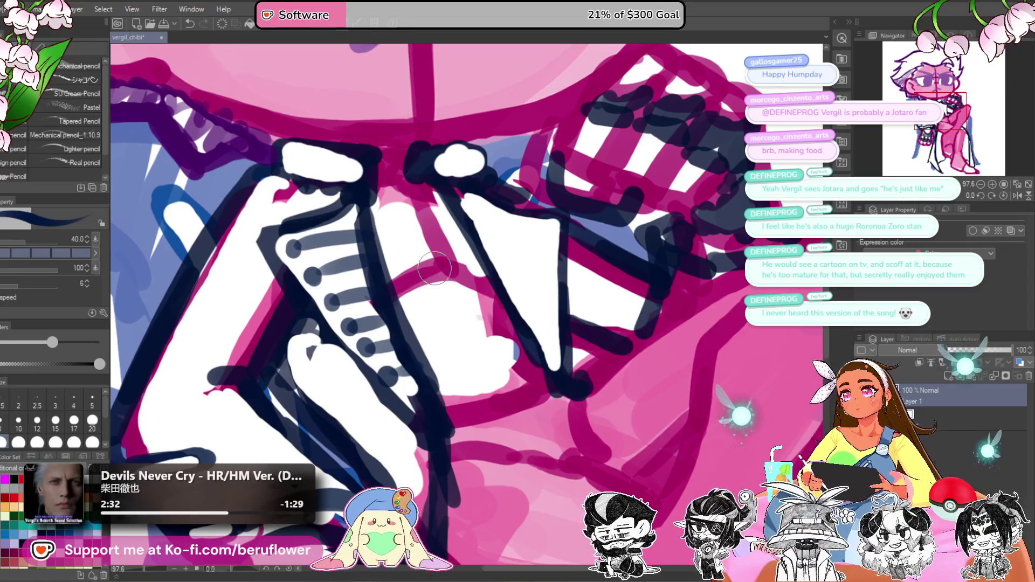
{"action": "left_click_drag", "start_coordinate": [289, 247], "coordinate": [331, 298]}
{"action": "left_click_drag", "start_coordinate": [362, 348], "coordinate": [364, 346]}
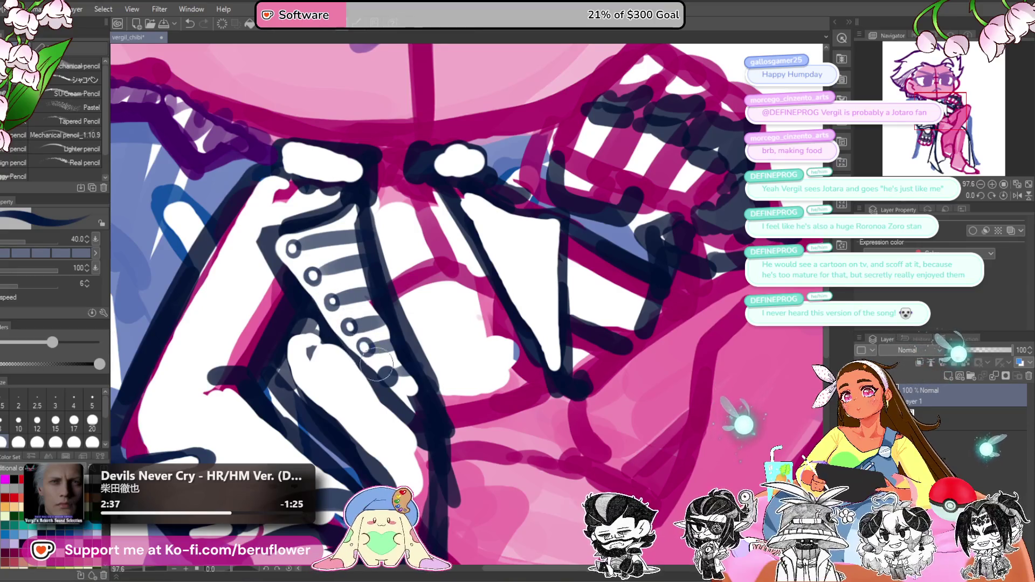
{"action": "scroll", "coordinate": [388, 376], "scroll_direction": "down", "scroll_amount": 6}
{"action": "scroll", "coordinate": [384, 333], "scroll_direction": "up", "scroll_amount": 2}
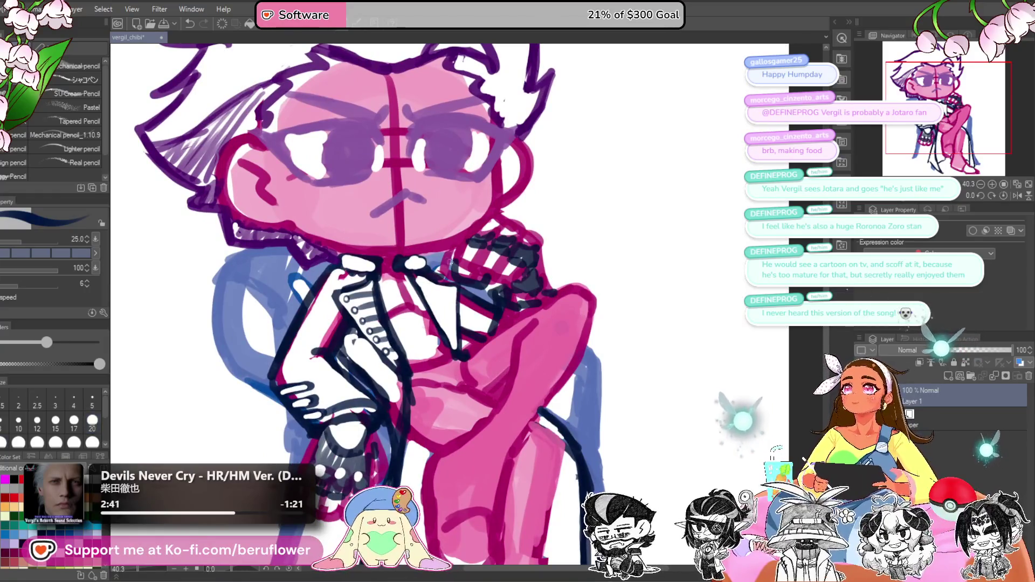
Step: Paint white over the top of the right triangle flap and the zipper area
{"action": "left_click_drag", "start_coordinate": [473, 295], "coordinate": [504, 293]}
{"action": "scroll", "coordinate": [504, 293], "scroll_direction": "up", "scroll_amount": 5}
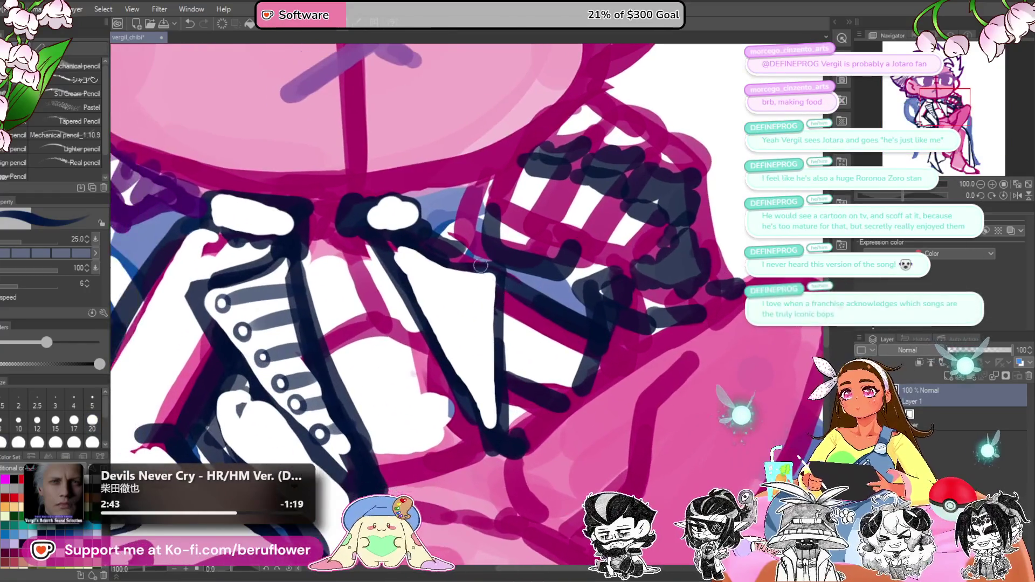
{"action": "mouse_move", "coordinate": [441, 275]}
{"action": "left_mouse_down"}
{"action": "mouse_move", "coordinate": [486, 264]}
{"action": "mouse_move", "coordinate": [478, 351]}
{"action": "mouse_move", "coordinate": [474, 278]}
{"action": "mouse_move", "coordinate": [442, 265]}
{"action": "left_mouse_up"}
{"action": "left_click_drag", "start_coordinate": [377, 268], "coordinate": [496, 263]}
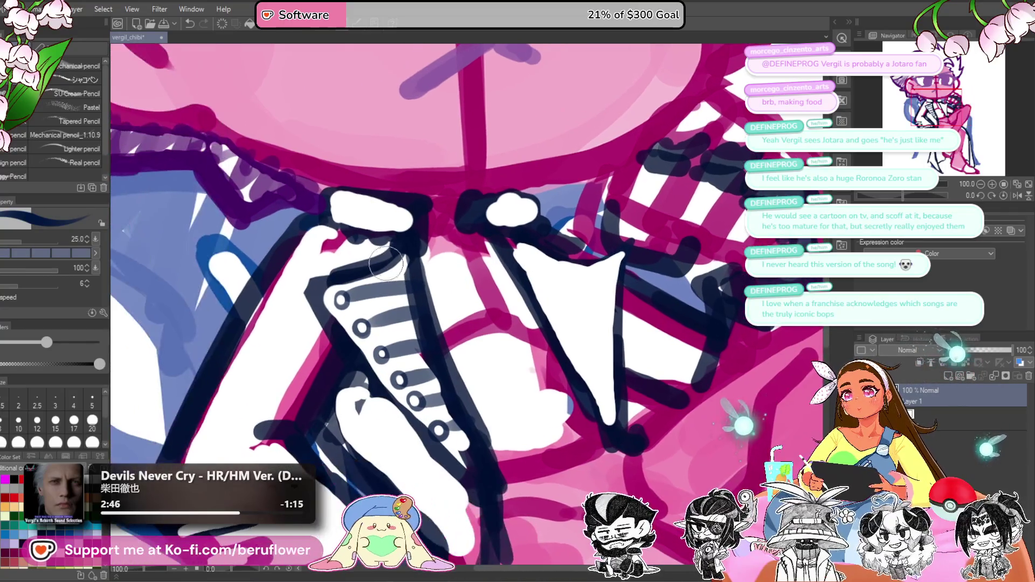
{"action": "mouse_move", "coordinate": [402, 251]}
{"action": "left_mouse_down"}
{"action": "mouse_move", "coordinate": [324, 286]}
{"action": "mouse_move", "coordinate": [332, 300]}
{"action": "mouse_move", "coordinate": [389, 258]}
{"action": "mouse_move", "coordinate": [345, 331]}
{"action": "mouse_move", "coordinate": [389, 351]}
{"action": "mouse_move", "coordinate": [372, 272]}
{"action": "mouse_move", "coordinate": [325, 282]}
{"action": "mouse_move", "coordinate": [392, 378]}
{"action": "left_mouse_up"}
Step: Ink navy lines along the flap's zipper, top and right edges, and dab a corner dot
{"action": "left_click_drag", "start_coordinate": [657, 248], "coordinate": [541, 254]}
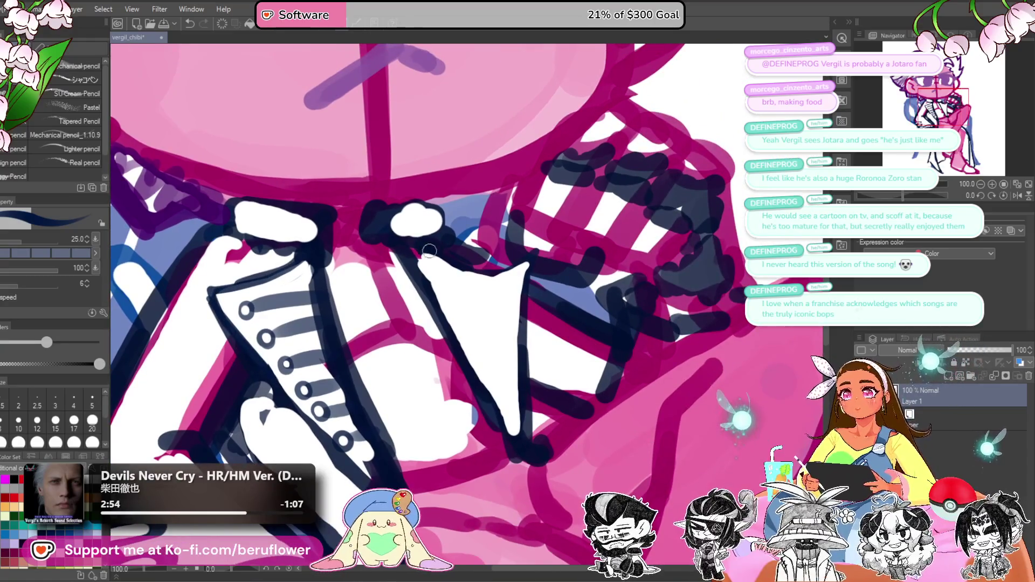
{"action": "mouse_move", "coordinate": [429, 251]}
{"action": "left_mouse_down"}
{"action": "mouse_move", "coordinate": [533, 259]}
{"action": "mouse_move", "coordinate": [464, 267]}
{"action": "mouse_move", "coordinate": [410, 255]}
{"action": "mouse_move", "coordinate": [436, 291]}
{"action": "mouse_move", "coordinate": [462, 277]}
{"action": "mouse_move", "coordinate": [466, 286]}
{"action": "left_mouse_up"}
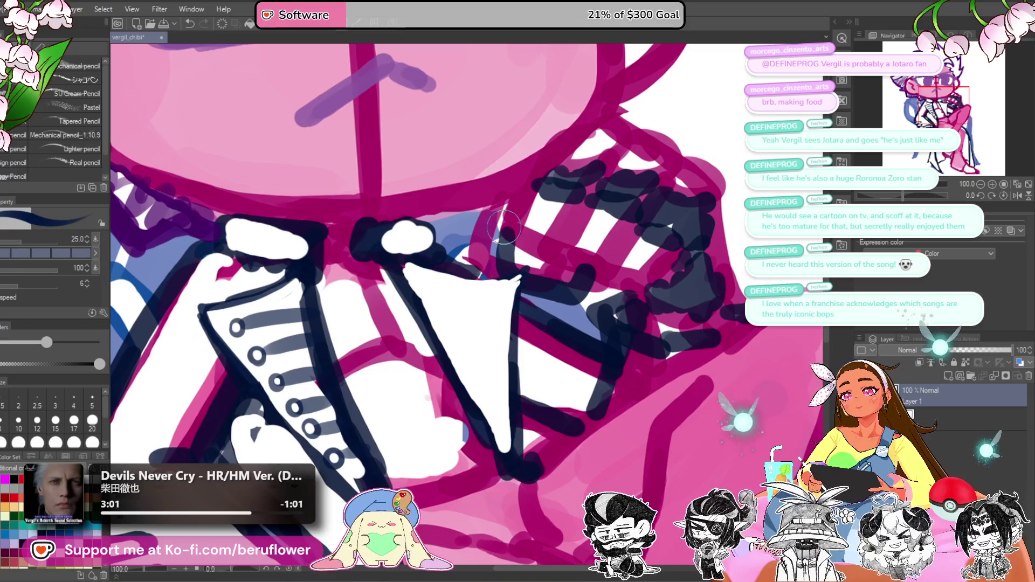
{"action": "mouse_move", "coordinate": [412, 259]}
{"action": "left_mouse_down"}
{"action": "mouse_move", "coordinate": [470, 273]}
{"action": "mouse_move", "coordinate": [529, 262]}
{"action": "left_mouse_up"}
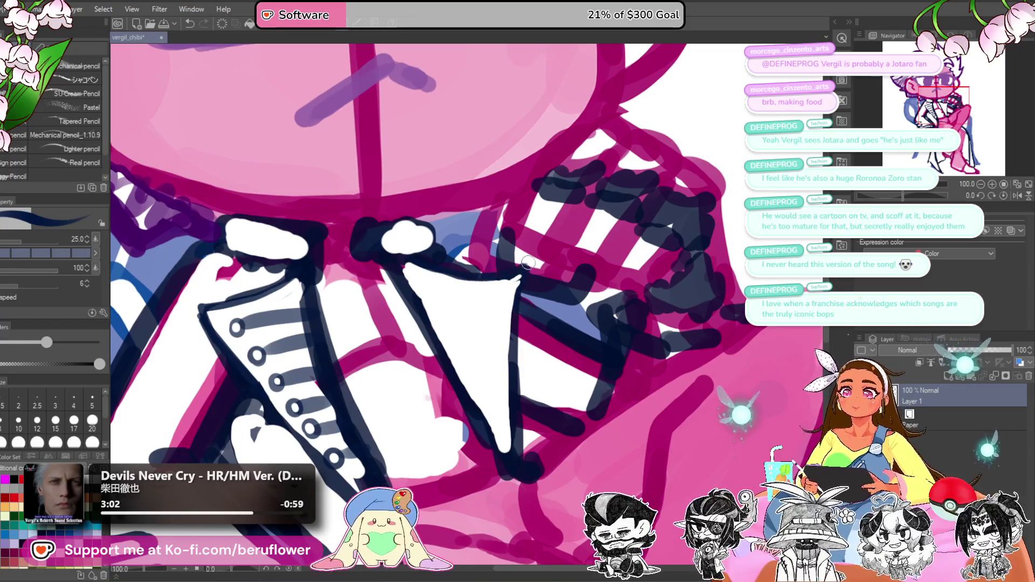
{"action": "mouse_move", "coordinate": [512, 324]}
{"action": "left_mouse_down"}
{"action": "mouse_move", "coordinate": [515, 426]}
{"action": "mouse_move", "coordinate": [537, 434]}
{"action": "left_mouse_up"}
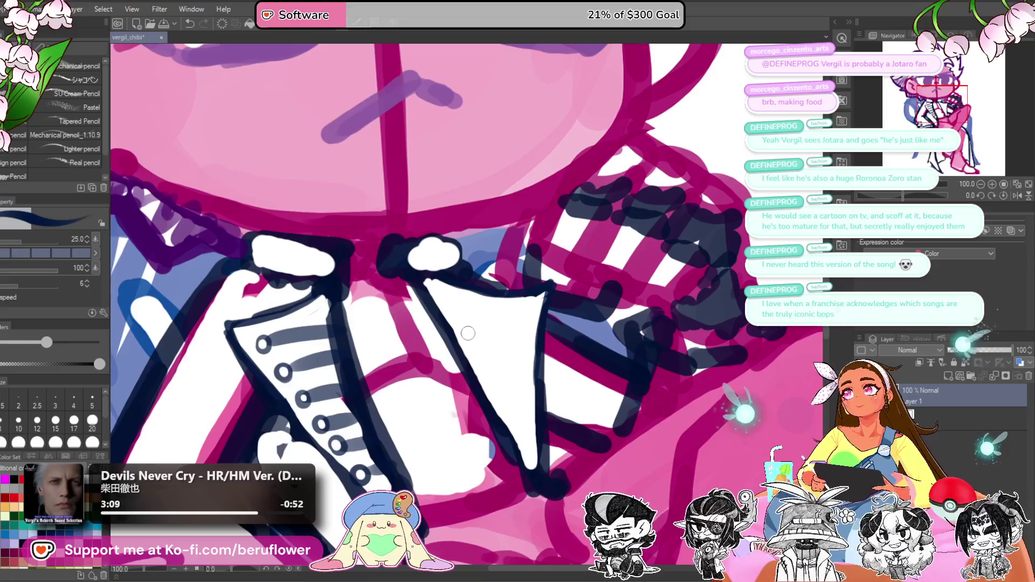
{"action": "left_click_drag", "start_coordinate": [509, 345], "coordinate": [486, 312]}
{"action": "mouse_move", "coordinate": [514, 278]}
{"action": "left_mouse_down"}
{"action": "mouse_move", "coordinate": [539, 268]}
{"action": "mouse_move", "coordinate": [535, 283]}
{"action": "left_mouse_up"}
{"action": "left_click", "coordinate": [532, 278]}
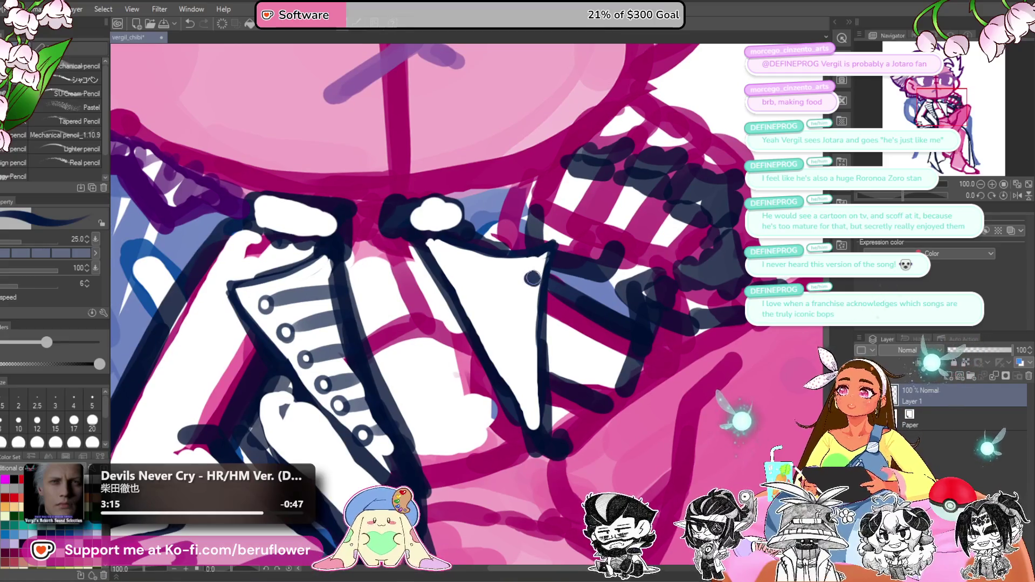
Step: Redo the corner dab and dot navy buttons down the triangle's right edge
{"action": "key", "text": "ctrl+z"}
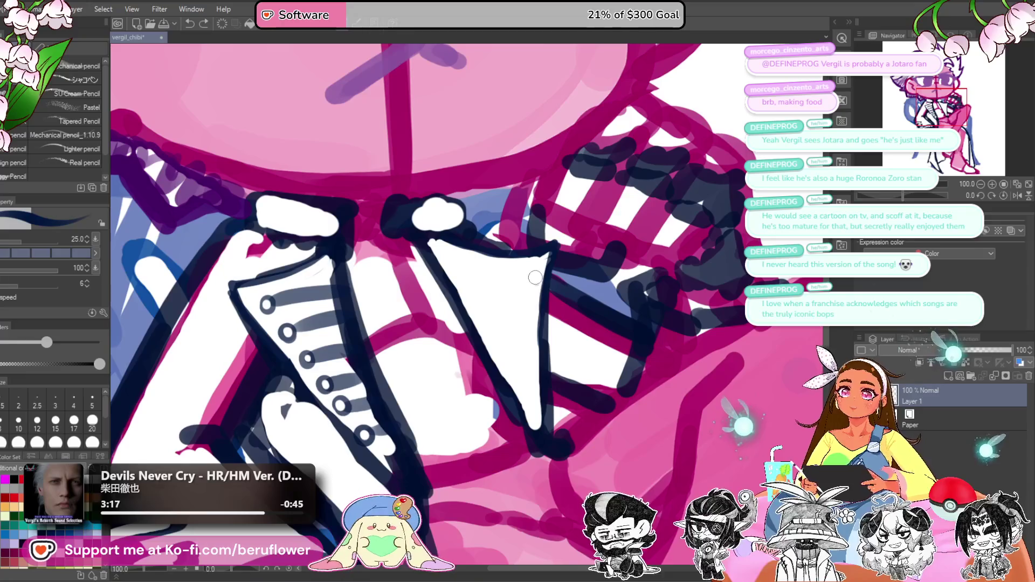
{"action": "left_click", "coordinate": [536, 274]}
{"action": "left_click", "coordinate": [532, 304]}
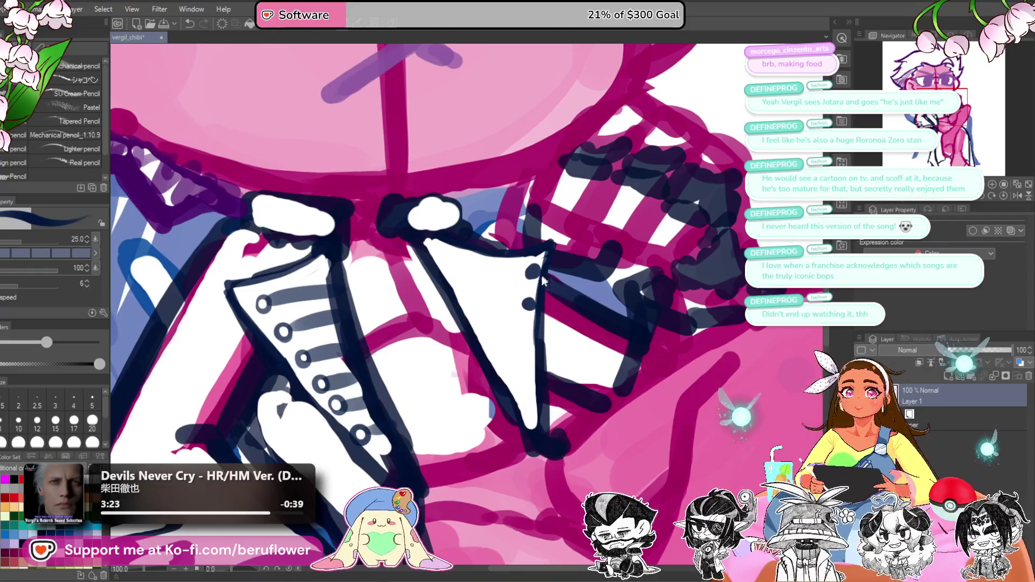
{"action": "left_click_drag", "start_coordinate": [528, 323], "coordinate": [530, 327]}
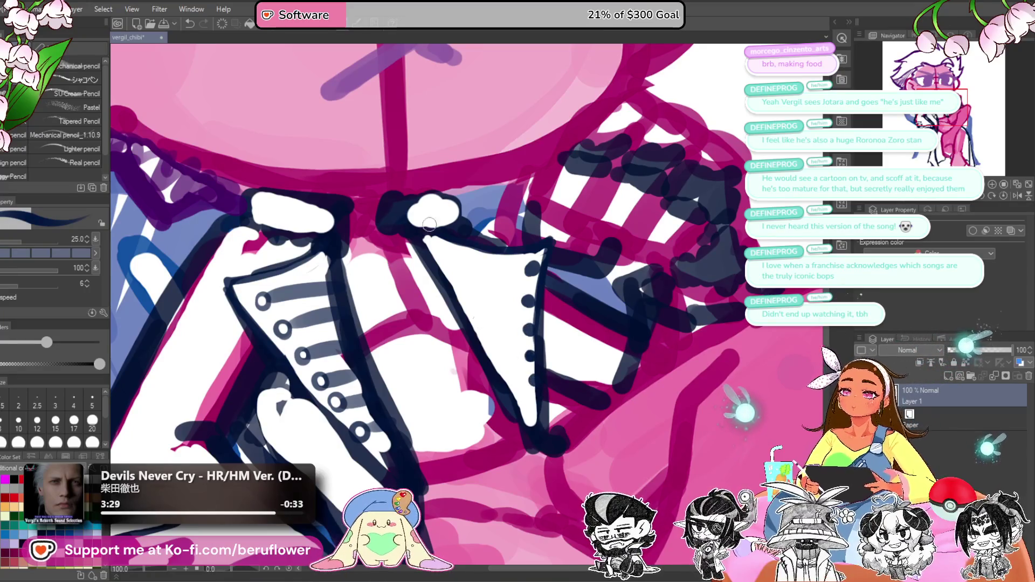
Step: Brush white along the inner left edge and continue the dots to the bottom
{"action": "left_click_drag", "start_coordinate": [428, 240], "coordinate": [515, 401]}
{"action": "left_click_drag", "start_coordinate": [451, 294], "coordinate": [531, 432]}
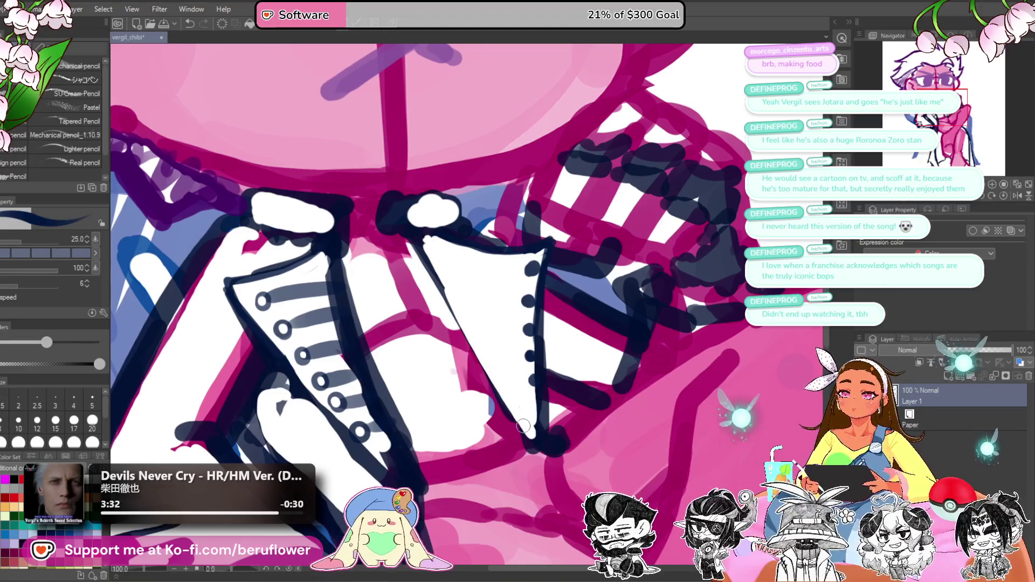
{"action": "left_click", "coordinate": [533, 382]}
{"action": "left_click", "coordinate": [534, 408]}
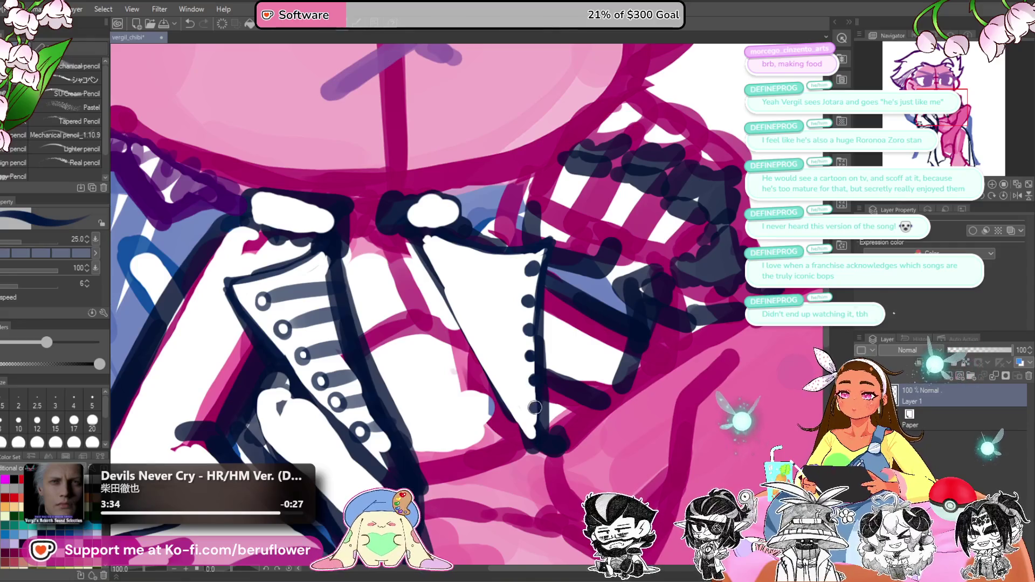
{"action": "left_click", "coordinate": [533, 410]}
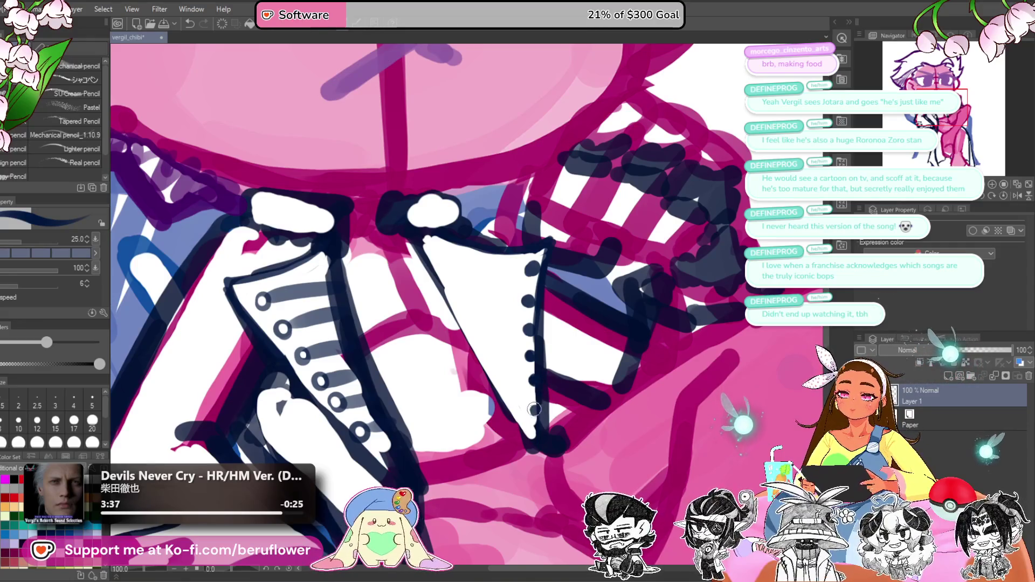
{"action": "mouse_move", "coordinate": [535, 394]}
{"action": "left_mouse_down"}
{"action": "mouse_move", "coordinate": [567, 424]}
{"action": "mouse_move", "coordinate": [674, 420]}
{"action": "mouse_move", "coordinate": [886, 205]}
{"action": "left_mouse_up"}
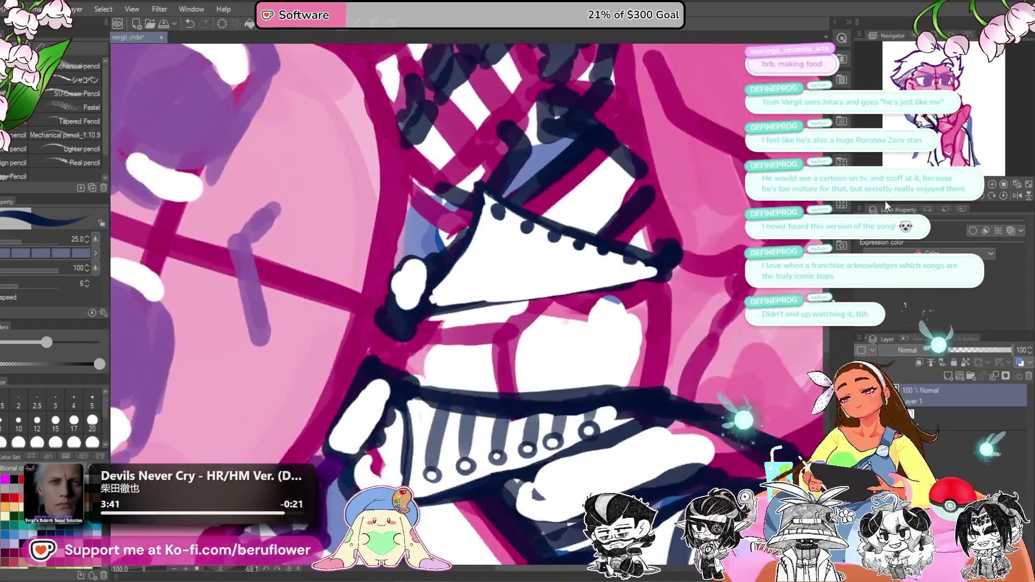
Step: Draw four diagonal navy stripes inside the right lapel triangle, redrawing imperfect ones
{"action": "left_click_drag", "start_coordinate": [674, 268], "coordinate": [683, 291]}
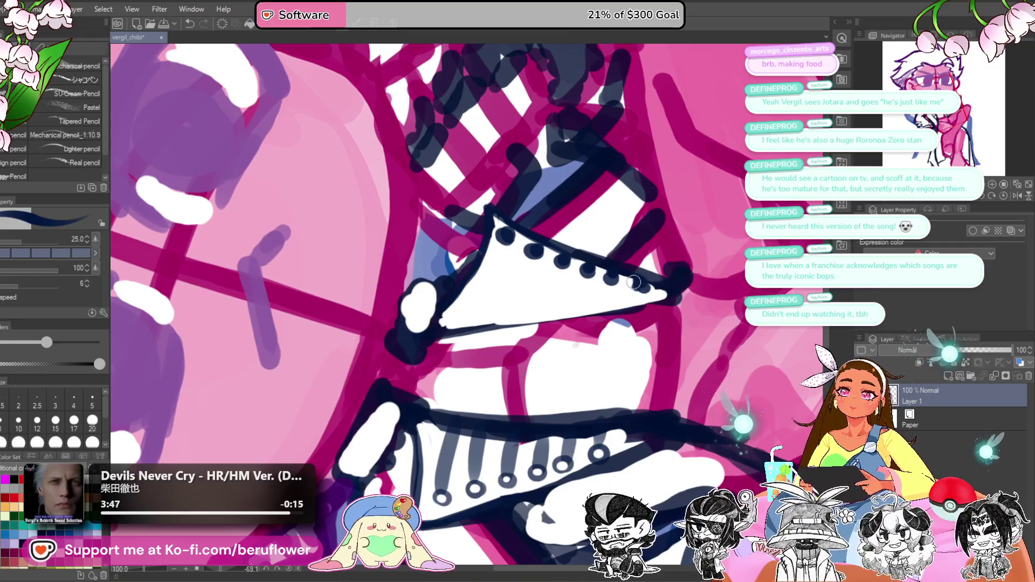
{"action": "left_click_drag", "start_coordinate": [633, 260], "coordinate": [649, 261]}
{"action": "left_click_drag", "start_coordinate": [520, 241], "coordinate": [474, 323]}
{"action": "key", "text": "ctrl+z"}
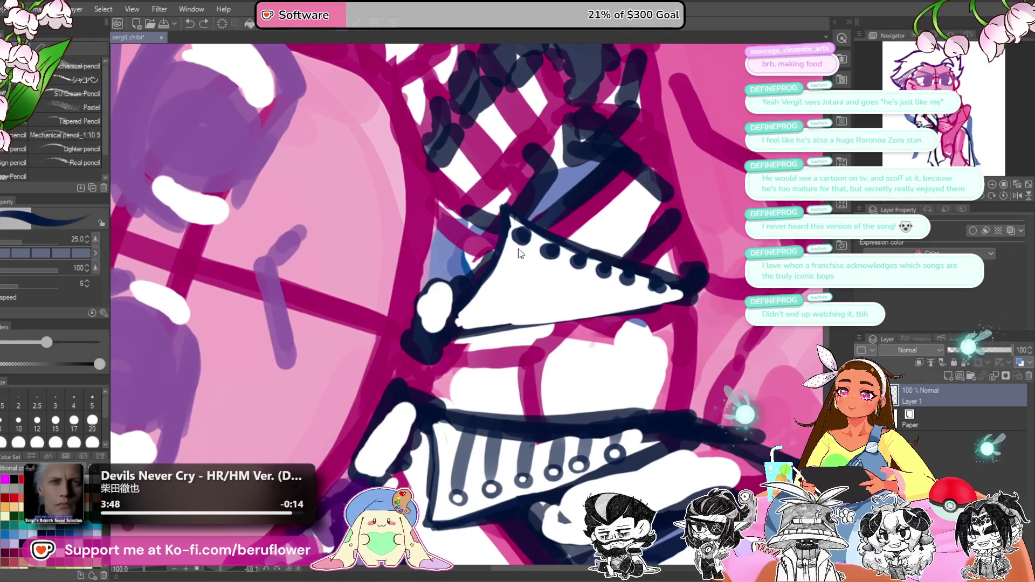
{"action": "left_click_drag", "start_coordinate": [520, 243], "coordinate": [475, 323]}
{"action": "key", "text": "ctrl+z"}
{"action": "left_click_drag", "start_coordinate": [520, 240], "coordinate": [468, 326]}
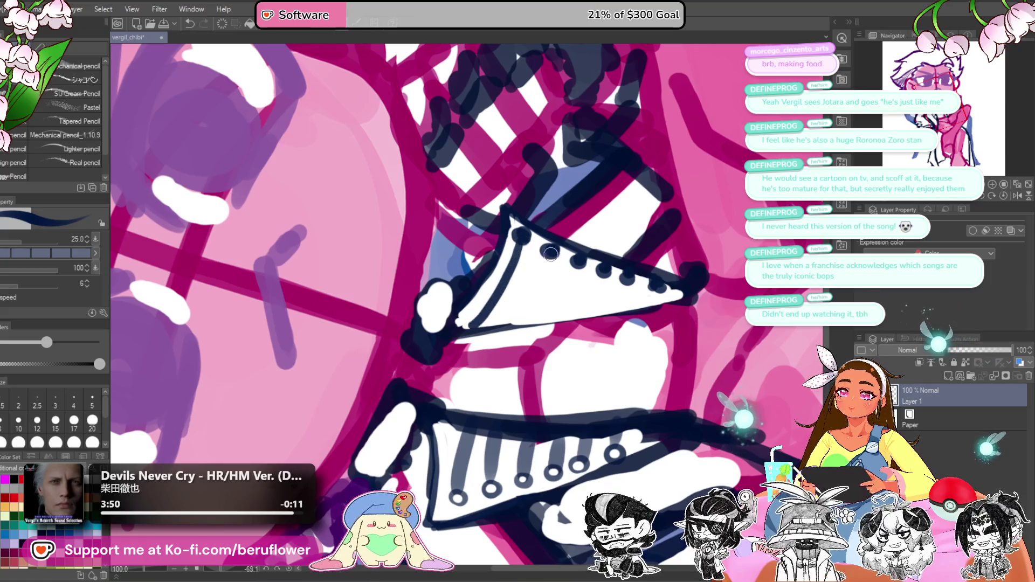
{"action": "left_click_drag", "start_coordinate": [551, 252], "coordinate": [505, 330]}
{"action": "left_click_drag", "start_coordinate": [578, 262], "coordinate": [549, 326]}
{"action": "key", "text": "ctrl+z"}
{"action": "left_click_drag", "start_coordinate": [579, 262], "coordinate": [546, 326]}
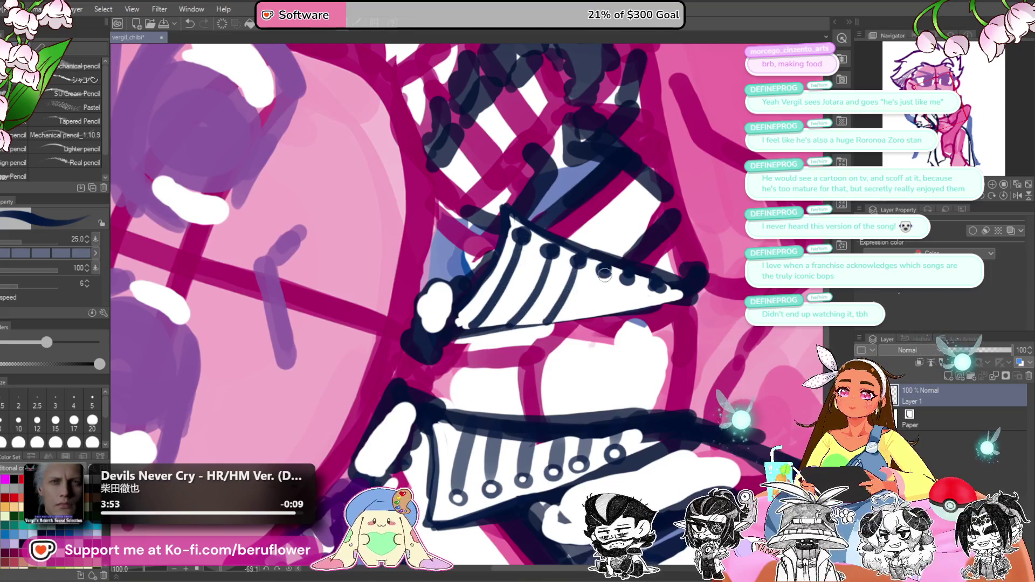
{"action": "mouse_move", "coordinate": [604, 272]}
{"action": "left_mouse_down"}
{"action": "mouse_move", "coordinate": [583, 320]}
{"action": "mouse_move", "coordinate": [615, 313]}
{"action": "left_mouse_up"}
Step: Reset the canvas rotation and turn the right lapel's dots into hollow buttons
{"action": "key", "text": "ctrl+@"}
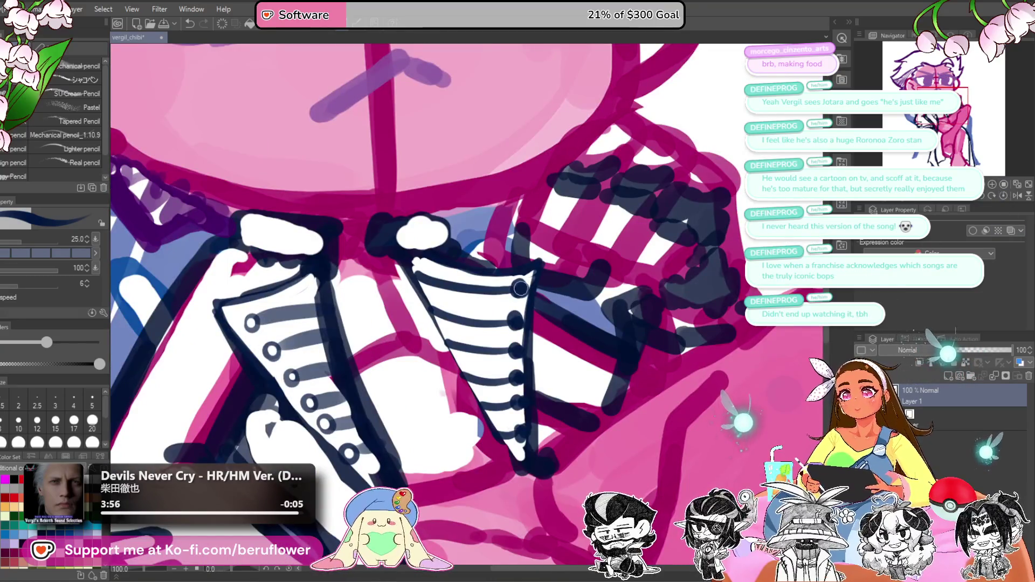
{"action": "left_click_drag", "start_coordinate": [521, 288], "coordinate": [519, 285]}
{"action": "left_click_drag", "start_coordinate": [516, 322], "coordinate": [515, 319]}
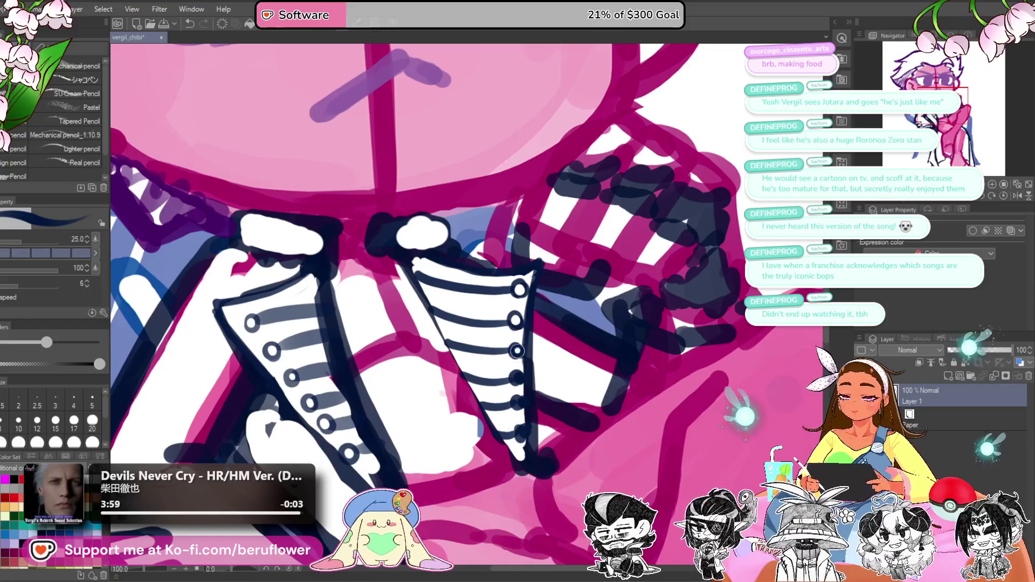
{"action": "left_click_drag", "start_coordinate": [517, 379], "coordinate": [515, 376]}
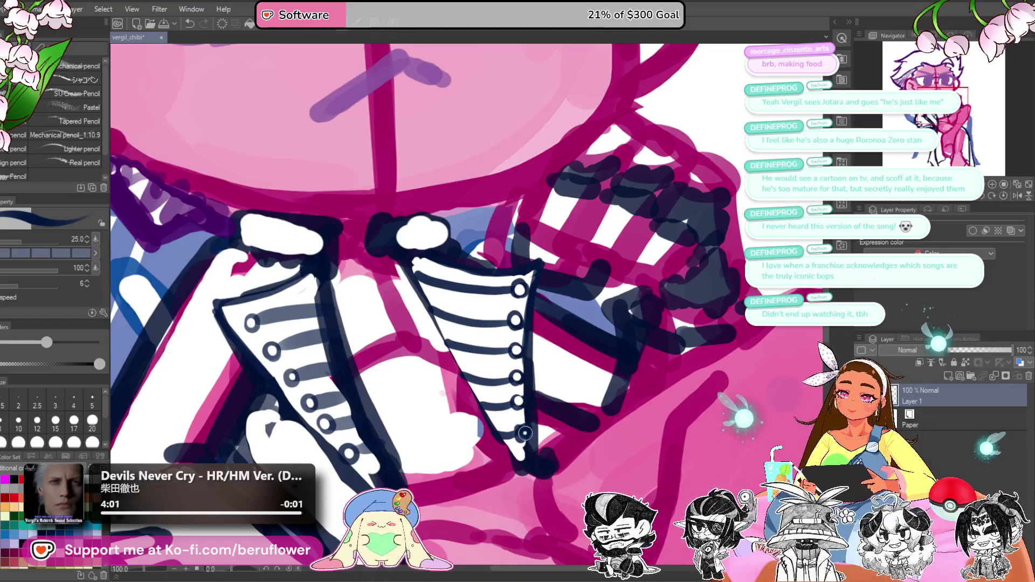
{"action": "scroll", "coordinate": [524, 426], "scroll_direction": "down", "scroll_amount": 5}
Step: Paint white highlights in the left lens and begin the right one
{"action": "scroll", "coordinate": [522, 425], "scroll_direction": "up", "scroll_amount": 3}
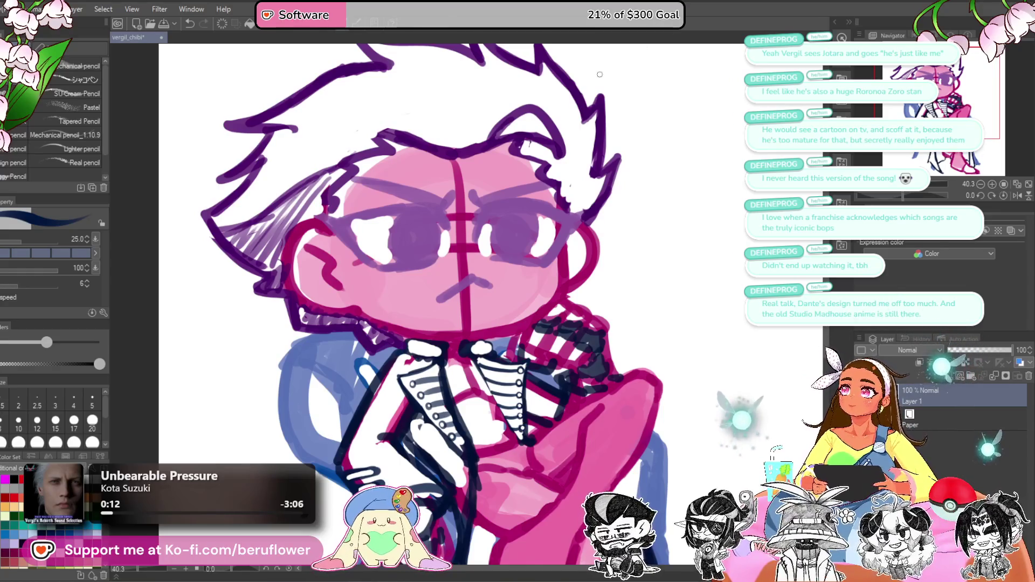
{"action": "scroll", "coordinate": [599, 74], "scroll_direction": "down", "scroll_amount": 5}
{"action": "scroll", "coordinate": [568, 292], "scroll_direction": "up", "scroll_amount": 4}
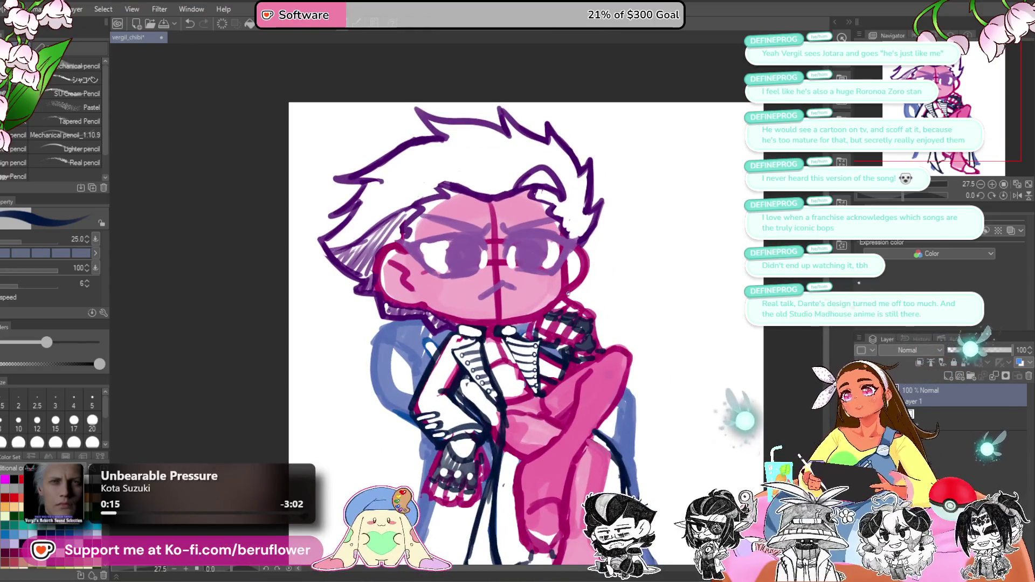
{"action": "scroll", "coordinate": [568, 292], "scroll_direction": "down", "scroll_amount": 2}
{"action": "scroll", "coordinate": [568, 293], "scroll_direction": "up", "scroll_amount": 6}
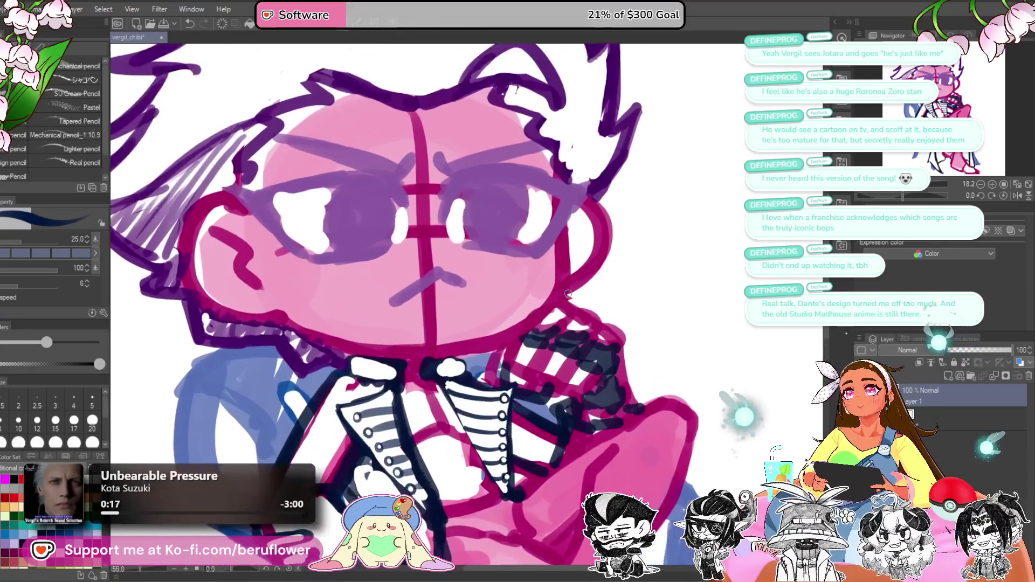
{"action": "scroll", "coordinate": [568, 292], "scroll_direction": "up", "scroll_amount": 1}
{"action": "left_click_drag", "start_coordinate": [567, 293], "coordinate": [678, 341]}
{"action": "mouse_move", "coordinate": [448, 237]}
{"action": "left_mouse_down"}
{"action": "mouse_move", "coordinate": [434, 265]}
{"action": "mouse_move", "coordinate": [455, 269]}
{"action": "mouse_move", "coordinate": [449, 235]}
{"action": "mouse_move", "coordinate": [456, 259]}
{"action": "mouse_move", "coordinate": [443, 240]}
{"action": "left_mouse_up"}
{"action": "left_click_drag", "start_coordinate": [609, 254], "coordinate": [604, 237]}
Step: Recentre the view on the whole chibi, then on the torso and legs
{"action": "scroll", "coordinate": [604, 234], "scroll_direction": "down", "scroll_amount": 4}
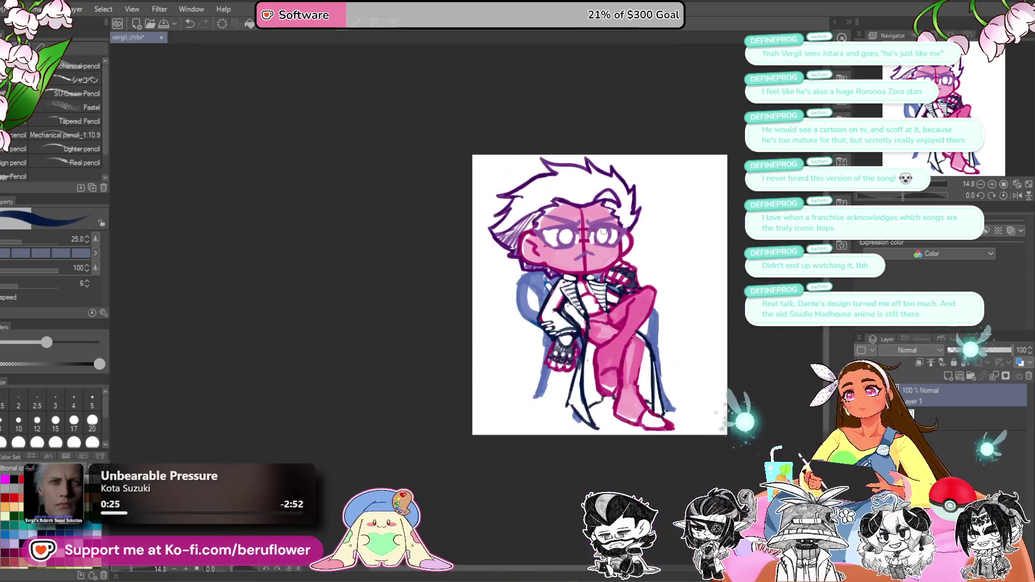
{"action": "scroll", "coordinate": [603, 231], "scroll_direction": "up", "scroll_amount": 2}
{"action": "scroll", "coordinate": [604, 232], "scroll_direction": "down", "scroll_amount": 5}
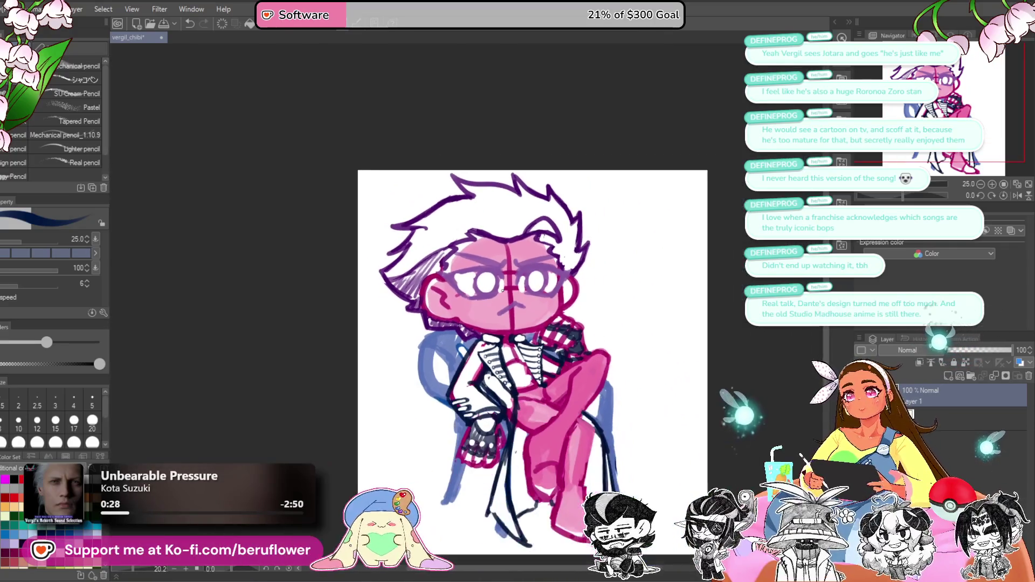
{"action": "scroll", "coordinate": [587, 337], "scroll_direction": "up", "scroll_amount": 3}
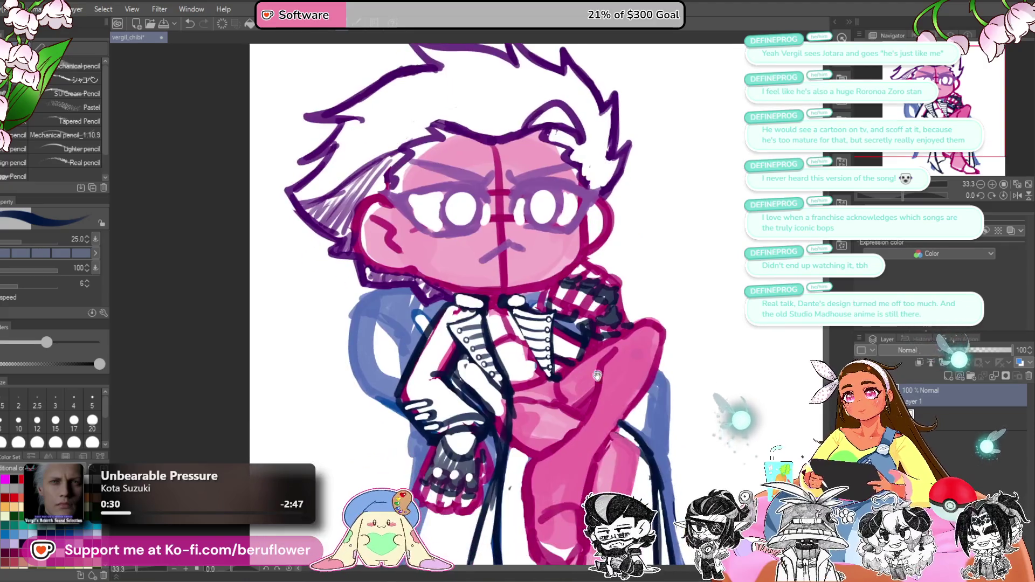
{"action": "scroll", "coordinate": [587, 337], "scroll_direction": "down", "scroll_amount": 3}
{"action": "scroll", "coordinate": [565, 325], "scroll_direction": "up", "scroll_amount": 2}
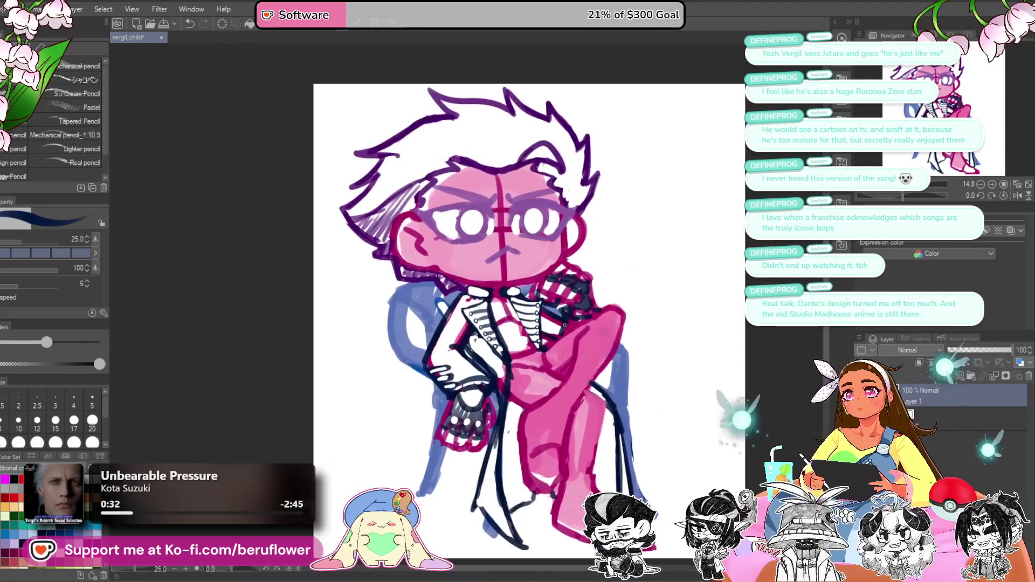
{"action": "left_click_drag", "start_coordinate": [720, 374], "coordinate": [651, 334]}
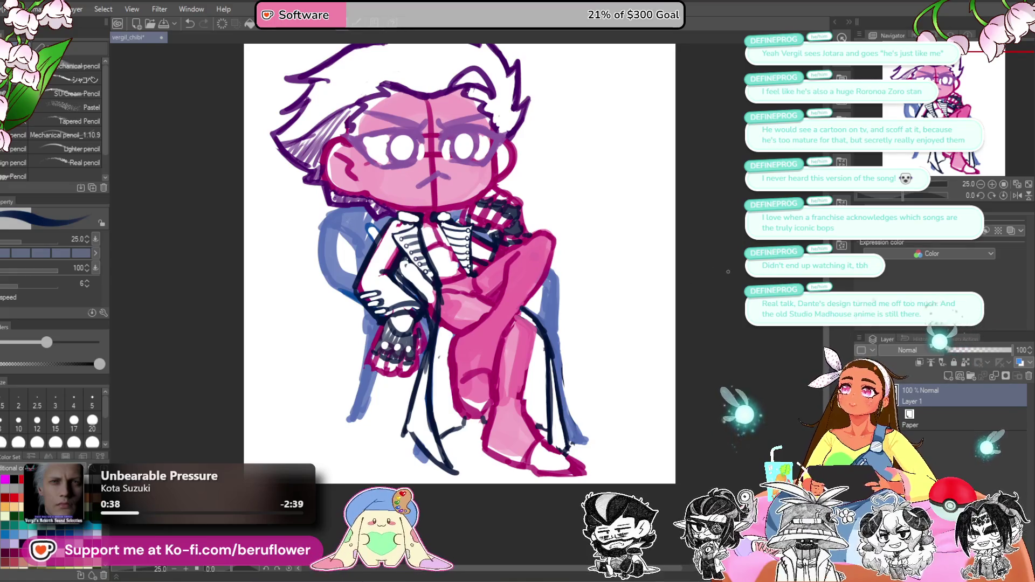
{"action": "scroll", "coordinate": [458, 377], "scroll_direction": "up", "scroll_amount": 2}
{"action": "left_click_drag", "start_coordinate": [459, 378], "coordinate": [501, 437]}
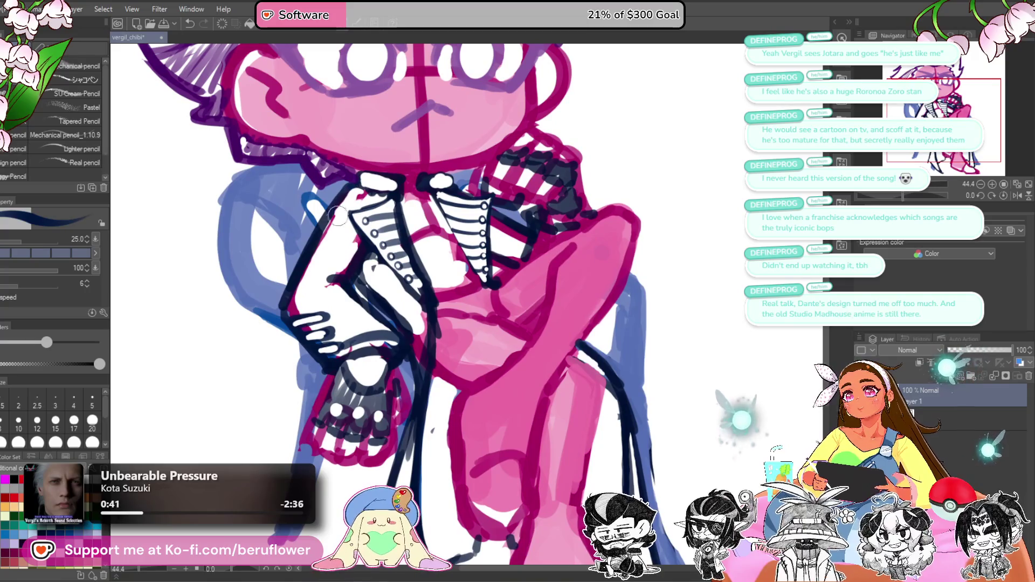
Step: Paint white along the arm and around the fist, then add dark sleeve lines
{"action": "mouse_move", "coordinate": [337, 216]}
{"action": "left_mouse_down"}
{"action": "mouse_move", "coordinate": [291, 302]}
{"action": "mouse_move", "coordinate": [305, 326]}
{"action": "left_mouse_up"}
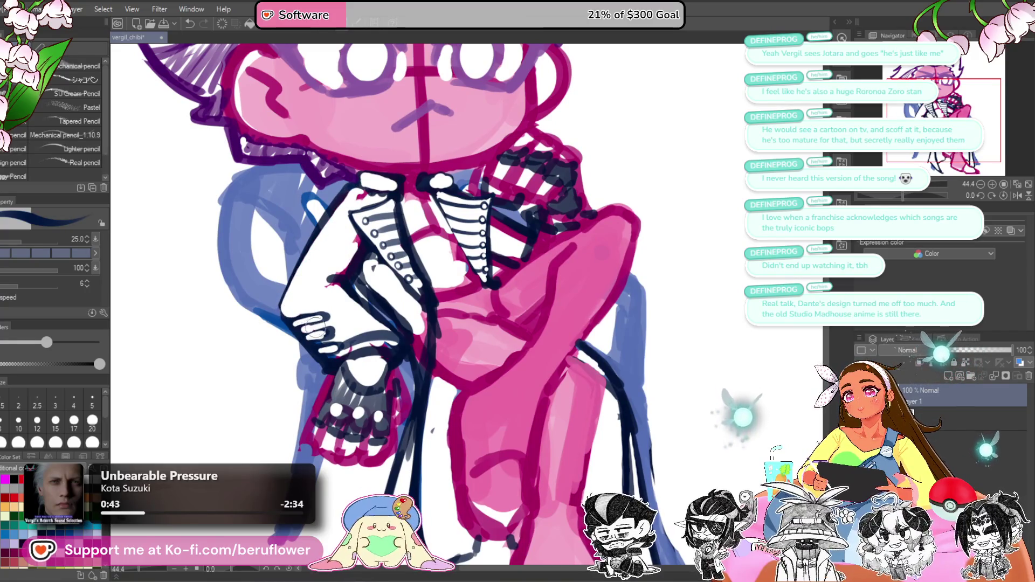
{"action": "mouse_move", "coordinate": [339, 356]}
{"action": "left_mouse_down"}
{"action": "mouse_move", "coordinate": [330, 358]}
{"action": "mouse_move", "coordinate": [365, 344]}
{"action": "mouse_move", "coordinate": [354, 278]}
{"action": "mouse_move", "coordinate": [334, 291]}
{"action": "mouse_move", "coordinate": [384, 319]}
{"action": "mouse_move", "coordinate": [348, 276]}
{"action": "mouse_move", "coordinate": [345, 291]}
{"action": "mouse_move", "coordinate": [367, 278]}
{"action": "mouse_move", "coordinate": [332, 291]}
{"action": "mouse_move", "coordinate": [357, 283]}
{"action": "mouse_move", "coordinate": [394, 298]}
{"action": "left_mouse_up"}
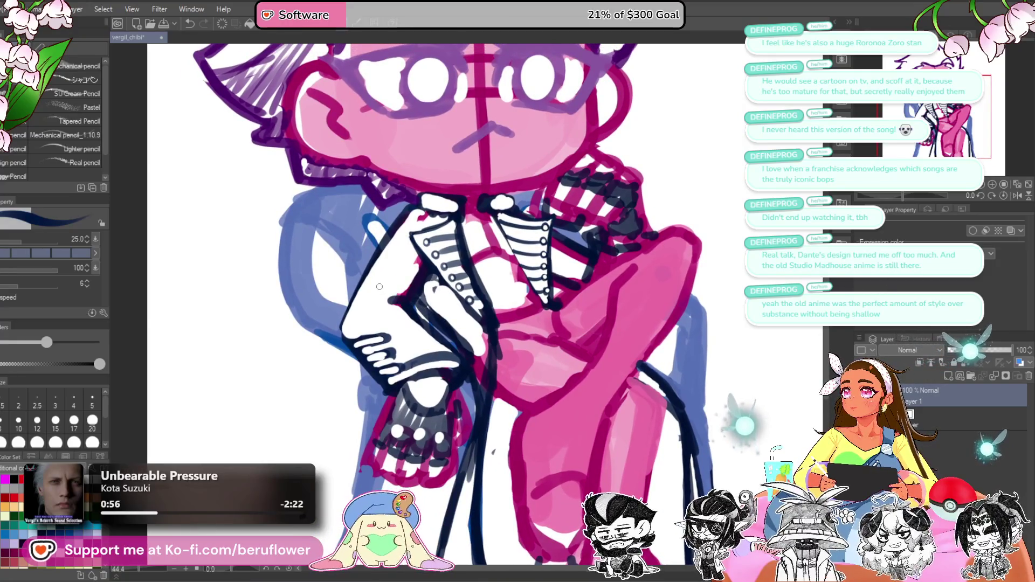
{"action": "mouse_move", "coordinate": [368, 312]}
{"action": "left_mouse_down"}
{"action": "mouse_move", "coordinate": [419, 282]}
{"action": "mouse_move", "coordinate": [405, 284]}
{"action": "left_mouse_up"}
{"action": "key", "text": "ctrl+z"}
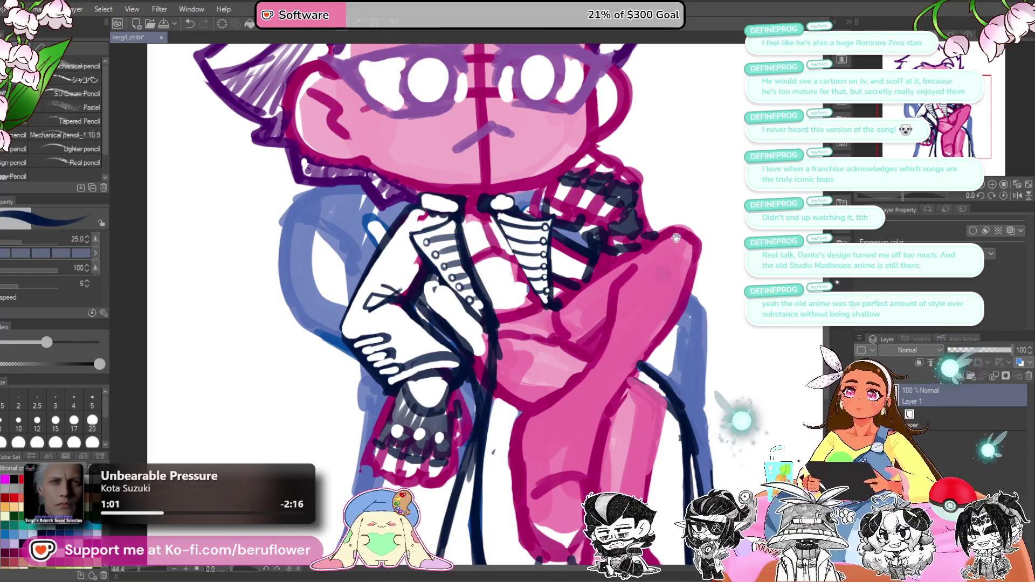
{"action": "left_click_drag", "start_coordinate": [556, 289], "coordinate": [491, 289]}
{"action": "key", "text": "ctrl+0"}
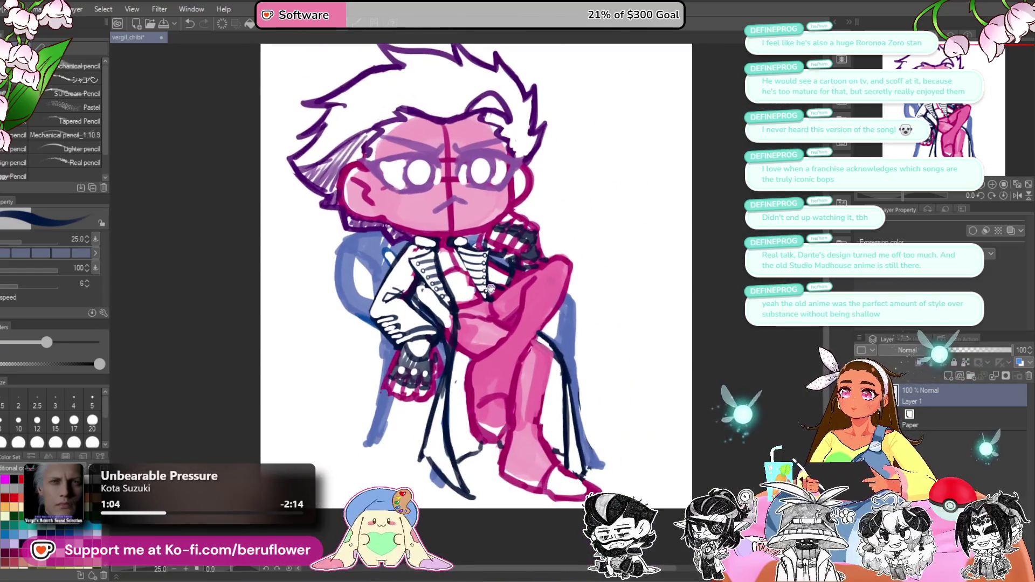
{"action": "scroll", "coordinate": [438, 235], "scroll_direction": "up", "scroll_amount": 3}
Step: Brush a white band along the top of the coat collar under the chin
{"action": "mouse_move", "coordinate": [438, 235]}
{"action": "left_mouse_down"}
{"action": "mouse_move", "coordinate": [484, 262]}
{"action": "mouse_move", "coordinate": [425, 294]}
{"action": "left_mouse_up"}
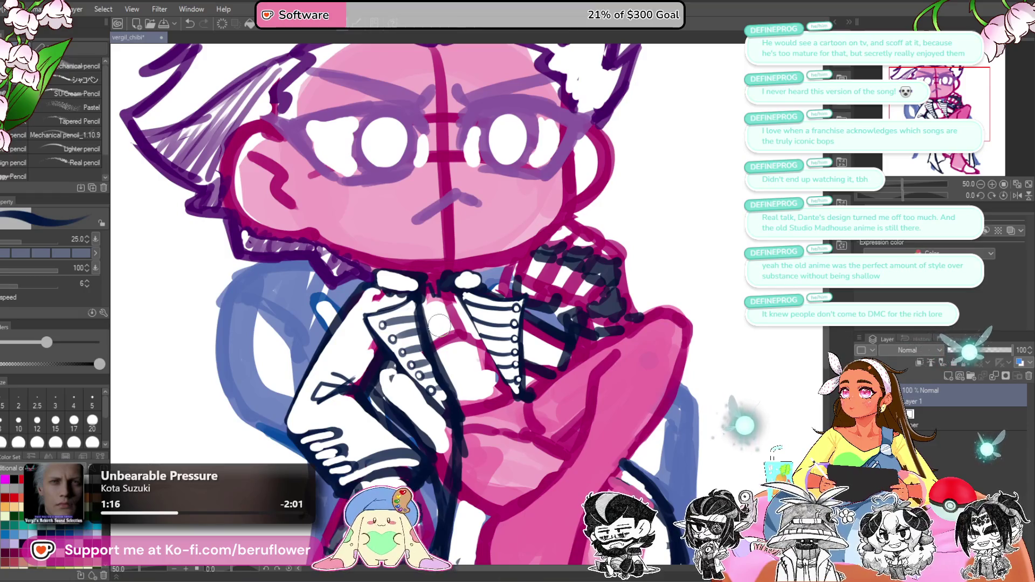
{"action": "left_click_drag", "start_coordinate": [440, 330], "coordinate": [426, 313]}
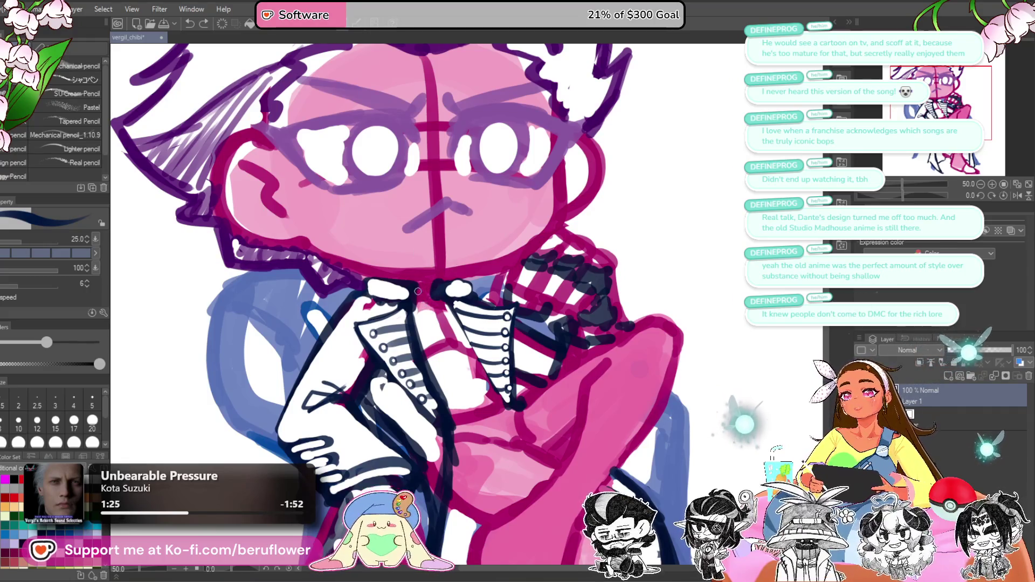
{"action": "mouse_move", "coordinate": [425, 302]}
{"action": "left_mouse_down"}
{"action": "mouse_move", "coordinate": [433, 291]}
{"action": "mouse_move", "coordinate": [454, 324]}
{"action": "left_mouse_up"}
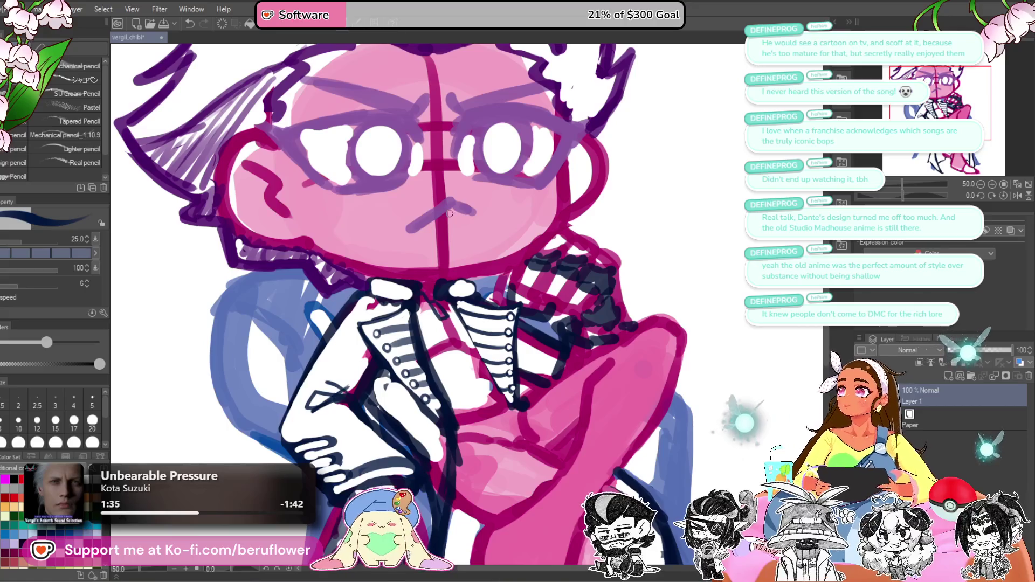
{"action": "left_click_drag", "start_coordinate": [467, 316], "coordinate": [458, 312]}
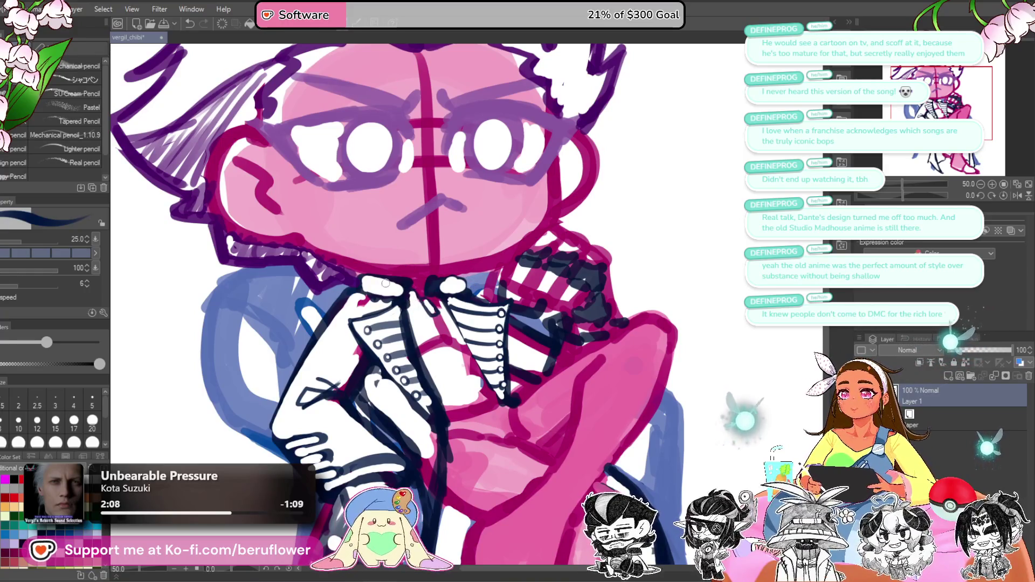
{"action": "mouse_move", "coordinate": [370, 277]}
{"action": "left_mouse_down"}
{"action": "mouse_move", "coordinate": [408, 281]}
{"action": "mouse_move", "coordinate": [384, 302]}
{"action": "left_mouse_up"}
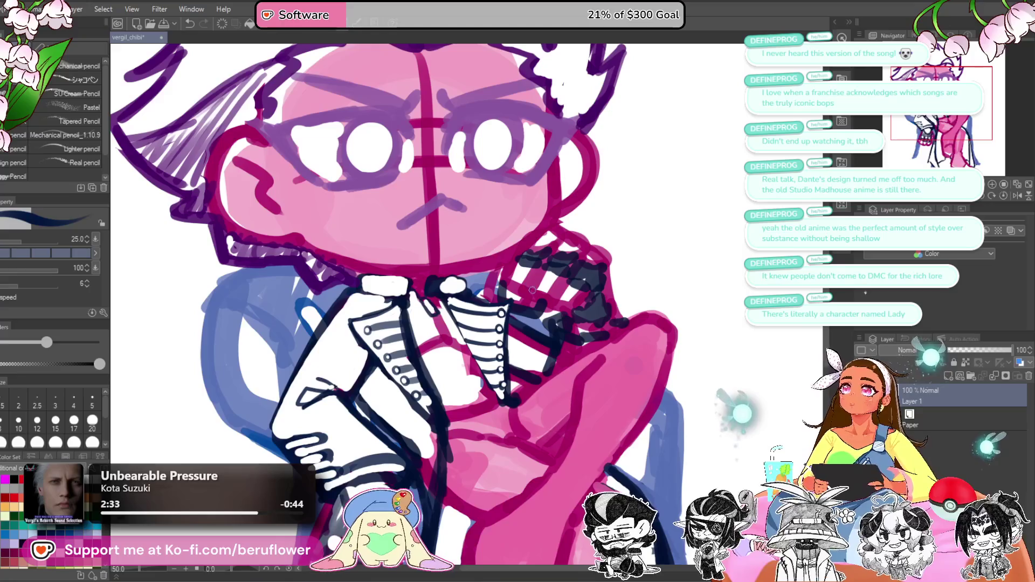
{"action": "scroll", "coordinate": [511, 324], "scroll_direction": "up", "scroll_amount": 1}
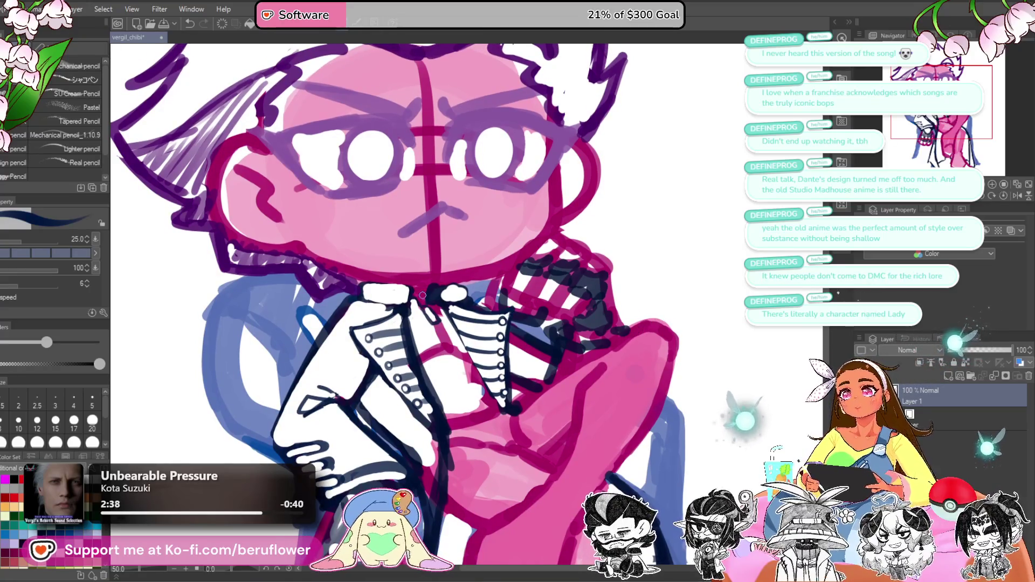
{"action": "scroll", "coordinate": [421, 296], "scroll_direction": "down", "scroll_amount": 2}
{"action": "scroll", "coordinate": [422, 295], "scroll_direction": "up", "scroll_amount": 3}
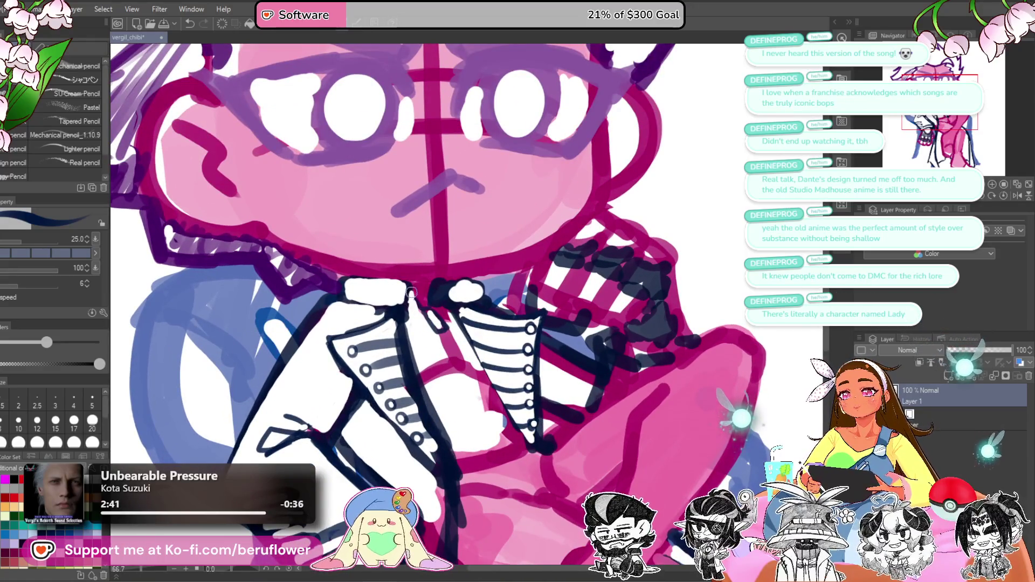
Step: Paint white over the collar's centre lines and ink a dark line along its top edge
{"action": "mouse_move", "coordinate": [434, 299]}
{"action": "left_mouse_down"}
{"action": "mouse_move", "coordinate": [437, 291]}
{"action": "mouse_move", "coordinate": [444, 337]}
{"action": "left_mouse_up"}
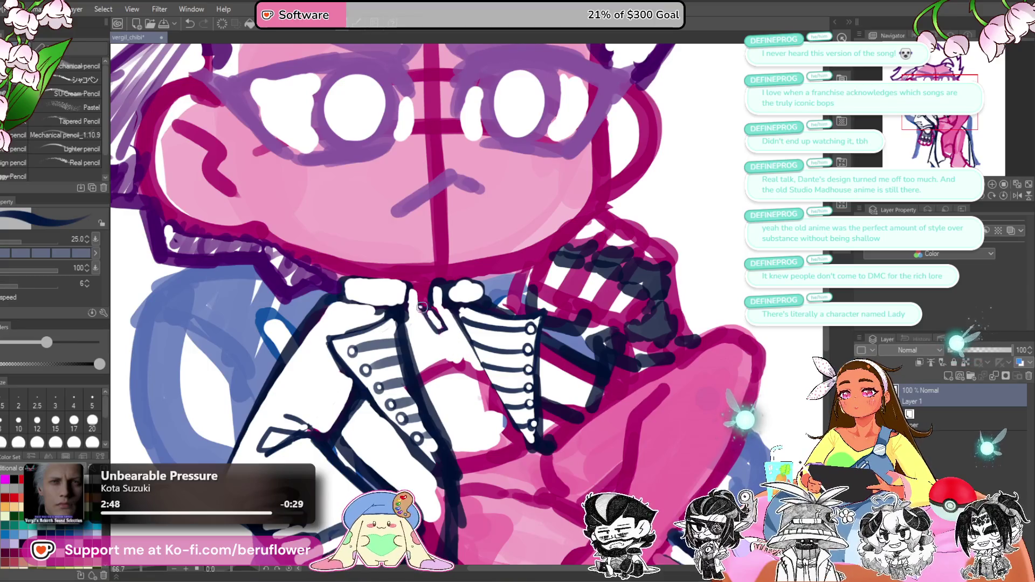
{"action": "mouse_move", "coordinate": [422, 312]}
{"action": "left_mouse_down"}
{"action": "mouse_move", "coordinate": [439, 337]}
{"action": "mouse_move", "coordinate": [416, 291]}
{"action": "mouse_move", "coordinate": [355, 290]}
{"action": "mouse_move", "coordinate": [412, 283]}
{"action": "mouse_move", "coordinate": [451, 299]}
{"action": "left_mouse_up"}
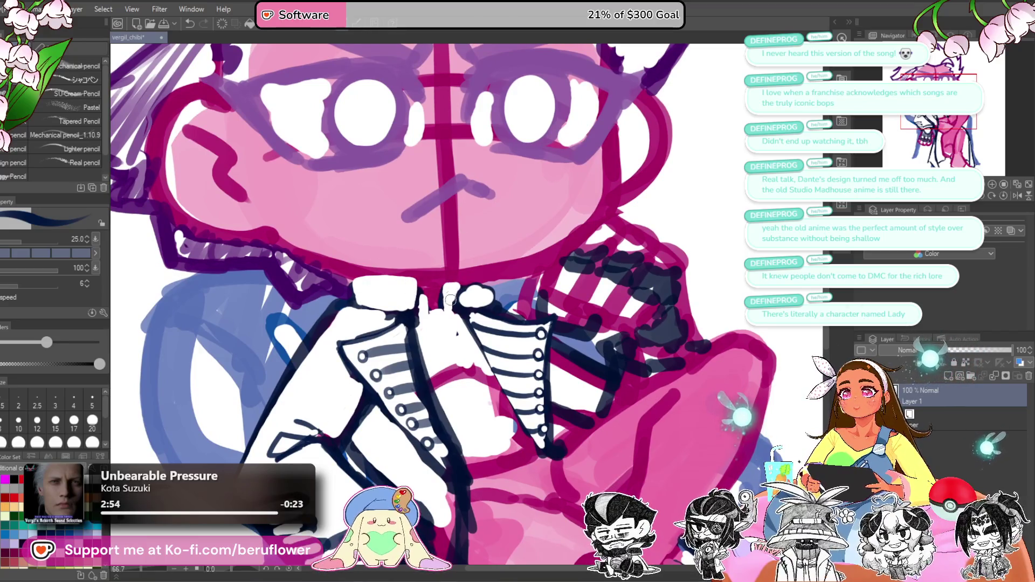
{"action": "scroll", "coordinate": [453, 271], "scroll_direction": "down", "scroll_amount": 2}
{"action": "mouse_move", "coordinate": [378, 294]}
{"action": "left_mouse_down"}
{"action": "mouse_move", "coordinate": [378, 275]}
{"action": "mouse_move", "coordinate": [427, 277]}
{"action": "mouse_move", "coordinate": [428, 296]}
{"action": "left_mouse_up"}
{"action": "mouse_move", "coordinate": [508, 280]}
{"action": "left_mouse_down"}
{"action": "mouse_move", "coordinate": [521, 284]}
{"action": "mouse_move", "coordinate": [457, 279]}
{"action": "mouse_move", "coordinate": [473, 289]}
{"action": "left_mouse_up"}
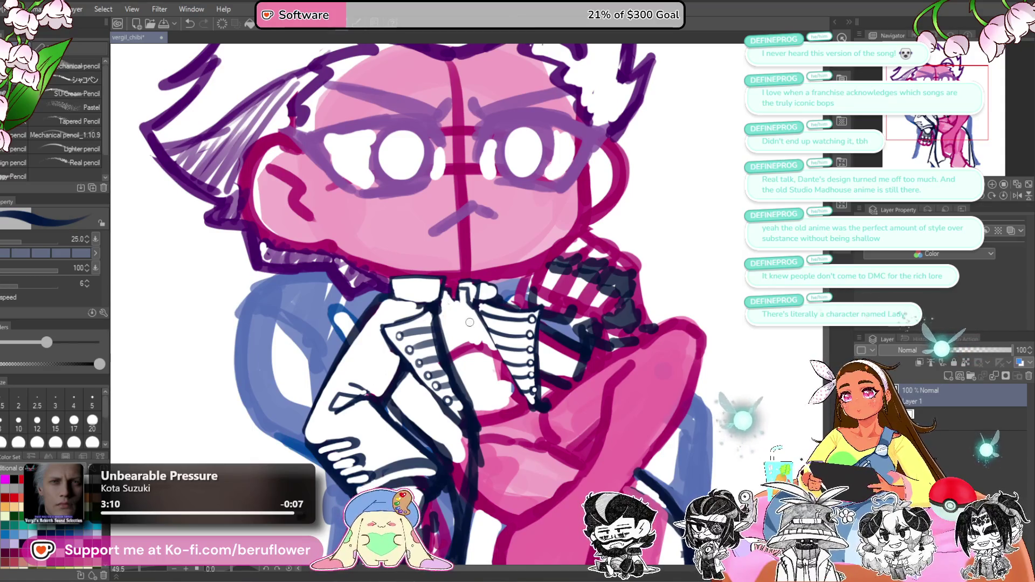
{"action": "left_click_drag", "start_coordinate": [454, 307], "coordinate": [462, 312]}
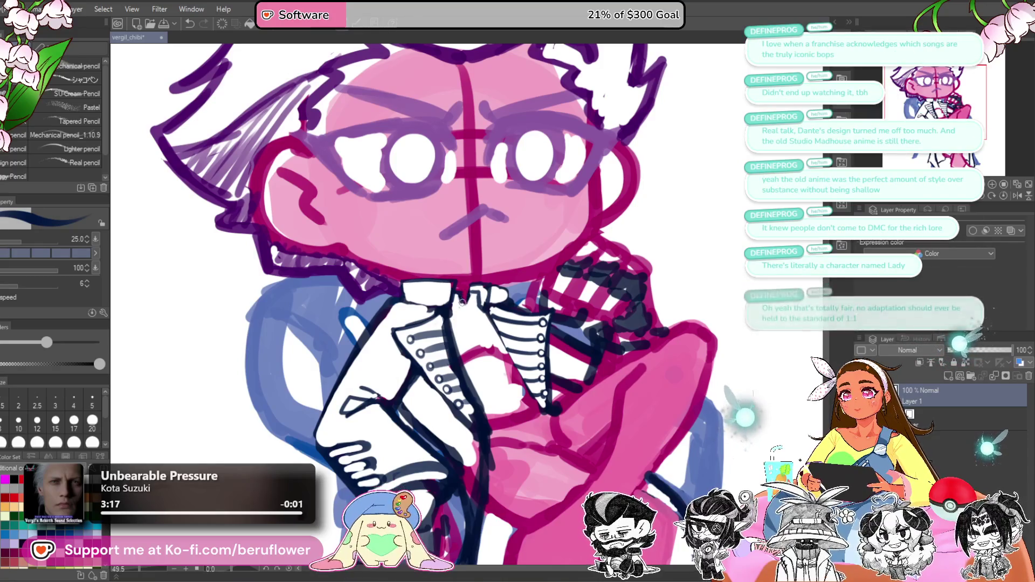
{"action": "scroll", "coordinate": [469, 302], "scroll_direction": "down", "scroll_amount": 1}
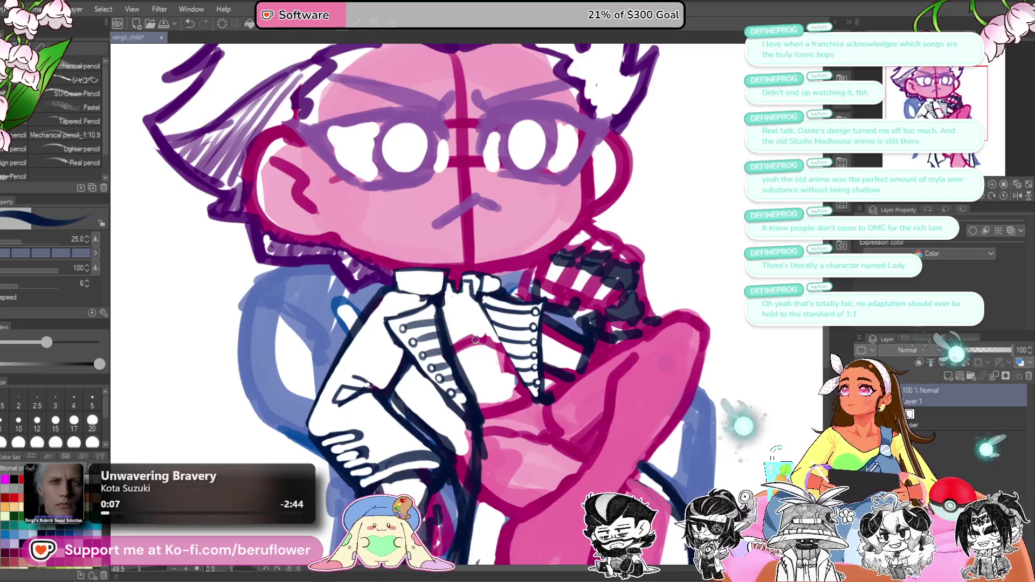
{"action": "left_click_drag", "start_coordinate": [478, 322], "coordinate": [406, 206]}
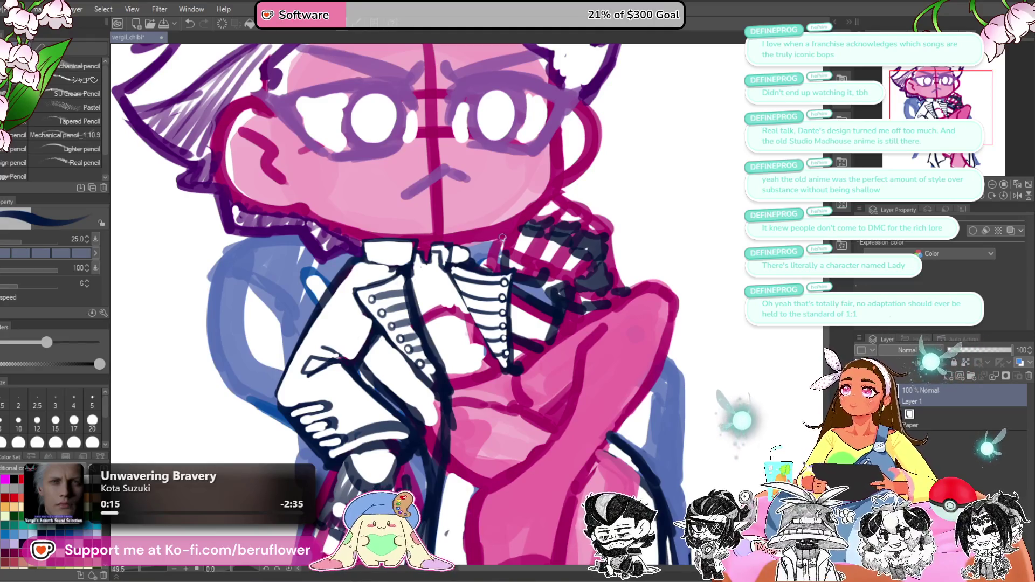
{"action": "left_click_drag", "start_coordinate": [454, 490], "coordinate": [459, 488]}
{"action": "key", "text": "ctrl+z"}
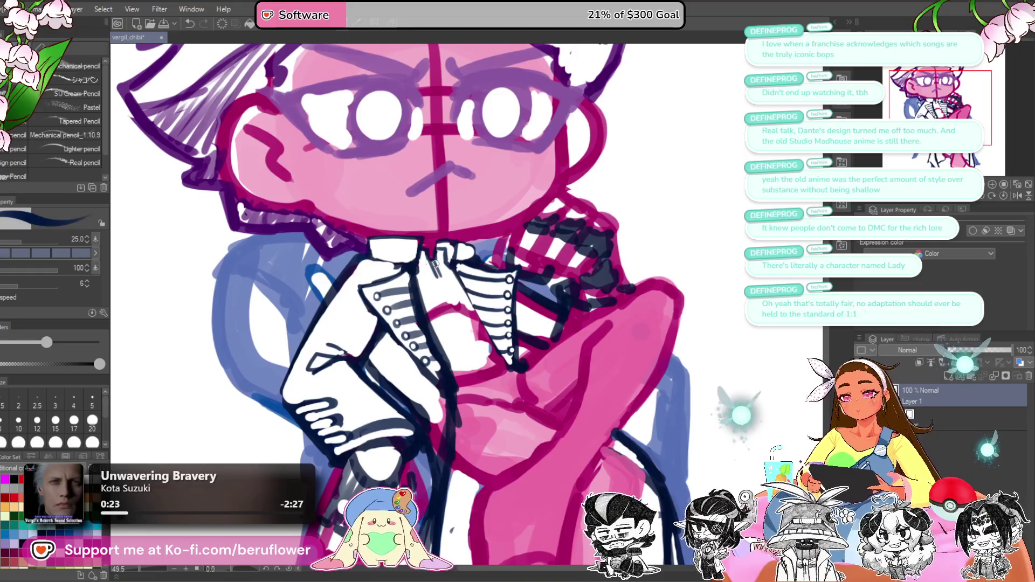
Step: Draw a dark line below the collar and cover the shirt's pink sketch lines with white
{"action": "mouse_move", "coordinate": [441, 284]}
{"action": "left_mouse_down"}
{"action": "mouse_move", "coordinate": [432, 246]}
{"action": "mouse_move", "coordinate": [442, 271]}
{"action": "mouse_move", "coordinate": [454, 261]}
{"action": "left_mouse_up"}
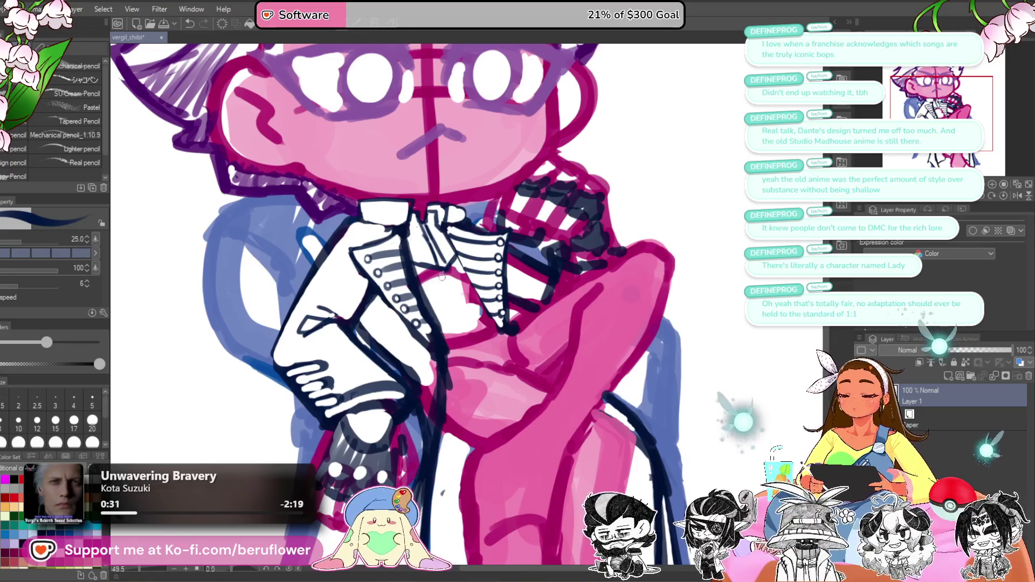
{"action": "left_click_drag", "start_coordinate": [435, 270], "coordinate": [453, 293]}
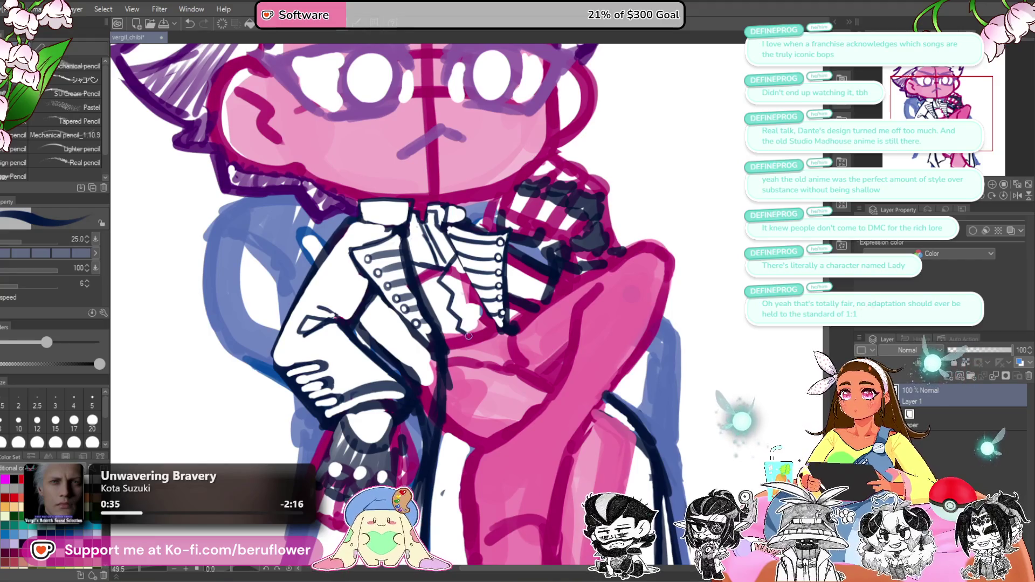
{"action": "left_click_drag", "start_coordinate": [470, 328], "coordinate": [450, 261]}
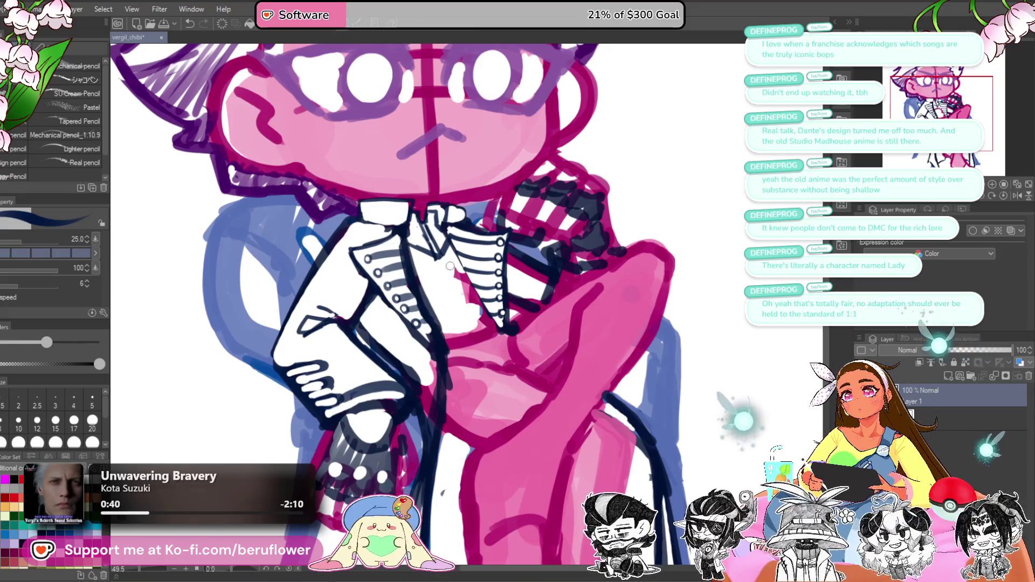
{"action": "mouse_move", "coordinate": [451, 265]}
{"action": "left_mouse_down"}
{"action": "mouse_move", "coordinate": [463, 292]}
{"action": "mouse_move", "coordinate": [465, 274]}
{"action": "left_mouse_up"}
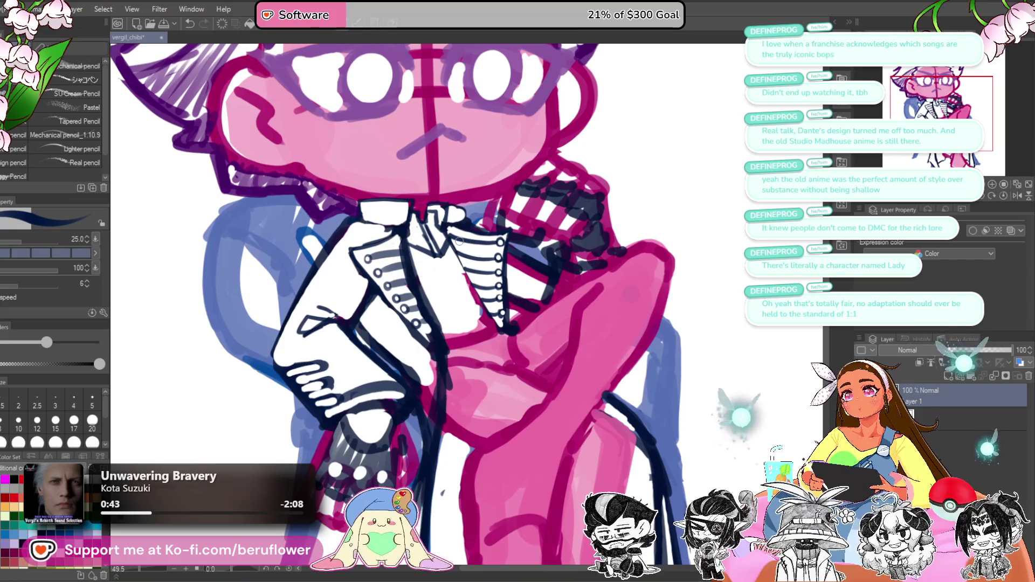
{"action": "scroll", "coordinate": [478, 274], "scroll_direction": "down", "scroll_amount": 1}
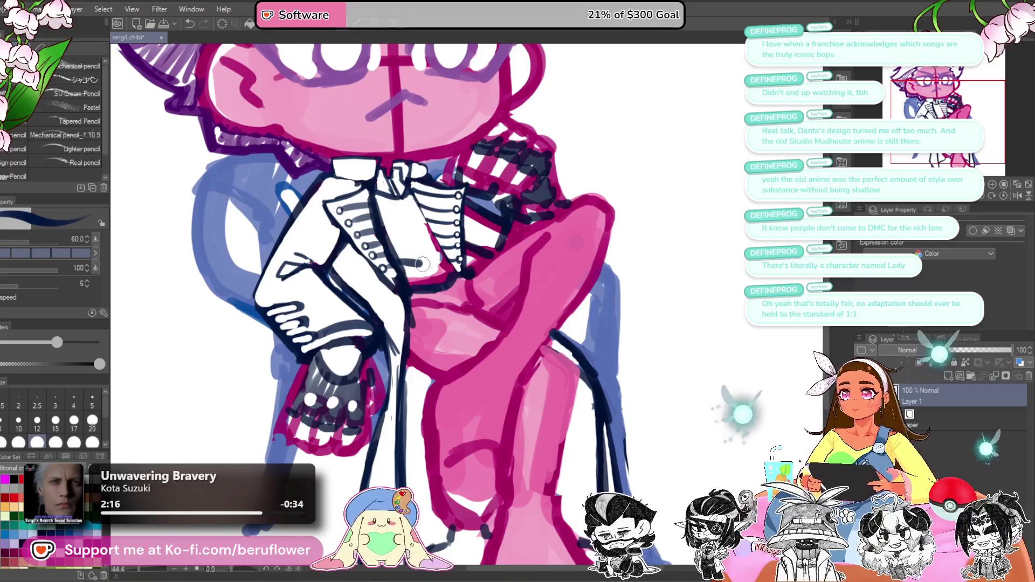
Step: At brush size 25, ink zigzag ruffle lines down the shirt front and along the collar
{"action": "mouse_move", "coordinate": [406, 267]}
{"action": "left_mouse_down"}
{"action": "mouse_move", "coordinate": [417, 281]}
{"action": "mouse_move", "coordinate": [442, 261]}
{"action": "mouse_move", "coordinate": [444, 274]}
{"action": "left_mouse_up"}
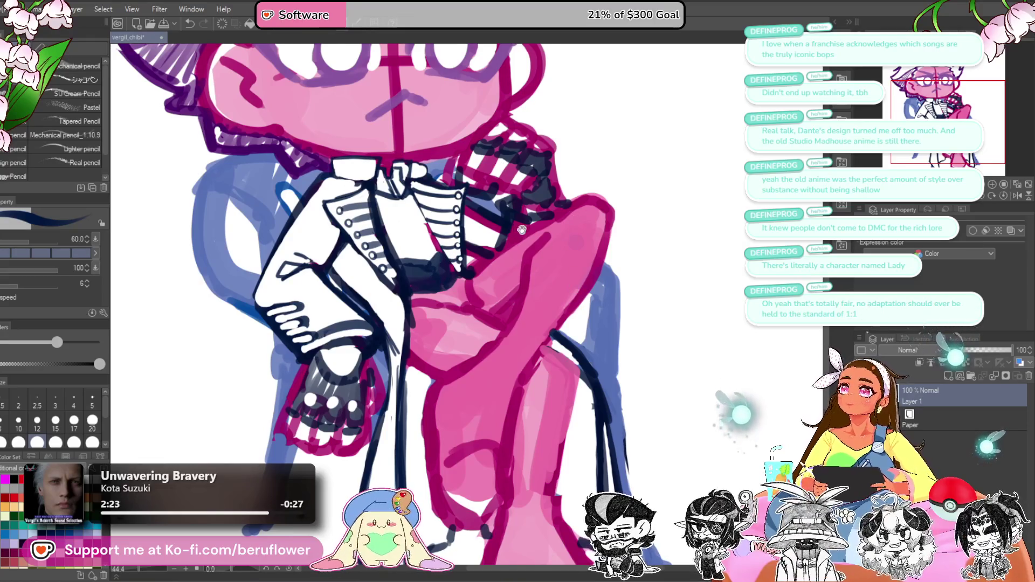
{"action": "left_click_drag", "start_coordinate": [575, 287], "coordinate": [586, 295]}
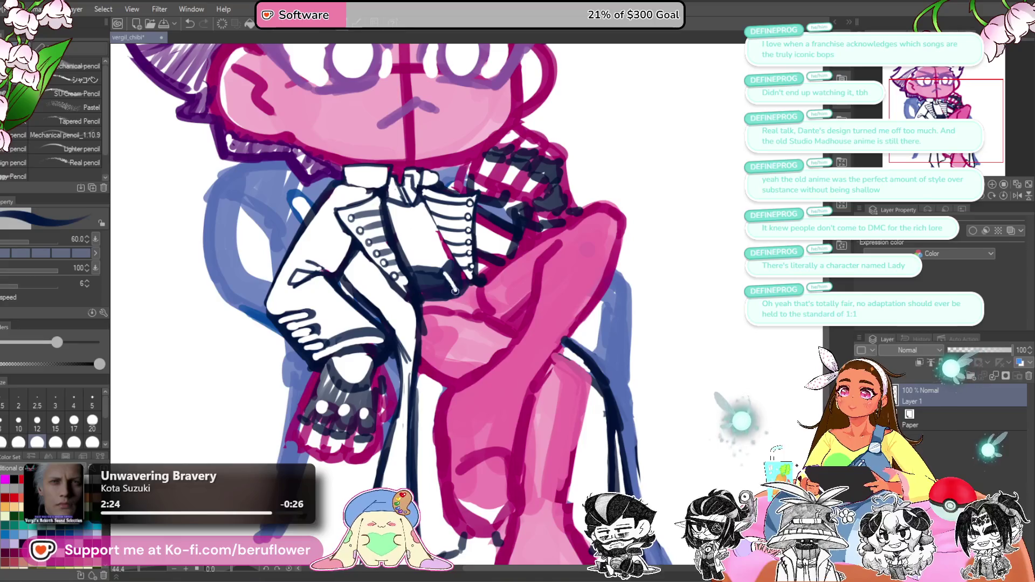
{"action": "scroll", "coordinate": [453, 285], "scroll_direction": "down", "scroll_amount": 2}
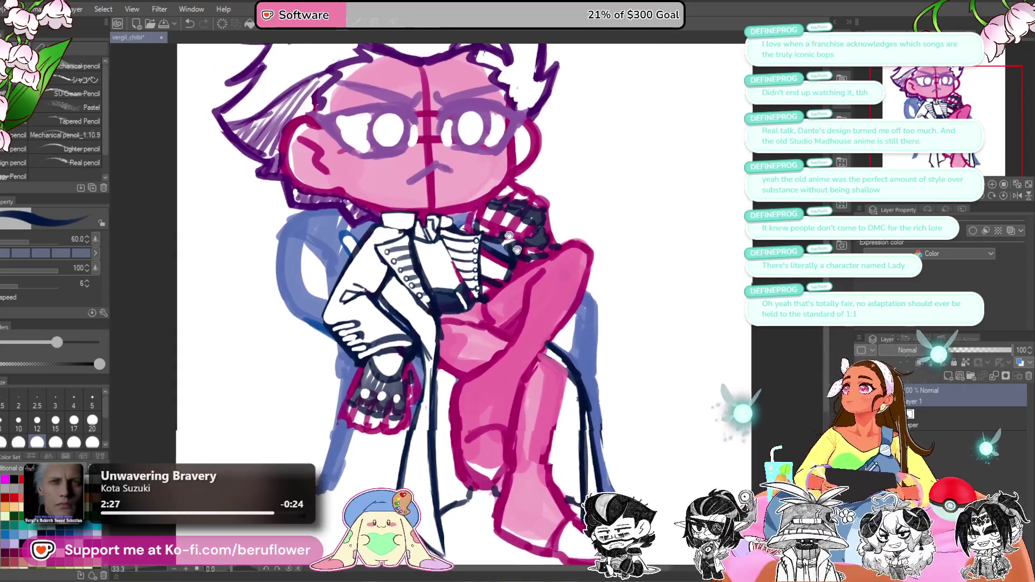
{"action": "scroll", "coordinate": [456, 292], "scroll_direction": "up", "scroll_amount": 3}
{"action": "key", "text": "bracketleft"}
{"action": "key", "text": "bracketleft"}
{"action": "key", "text": "bracketleft"}
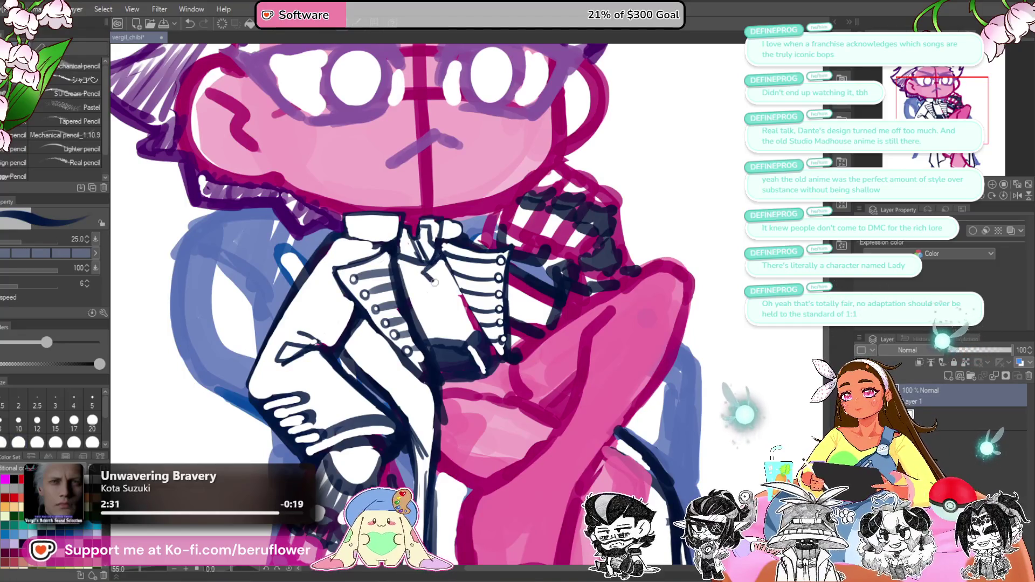
{"action": "left_click_drag", "start_coordinate": [423, 273], "coordinate": [453, 337]}
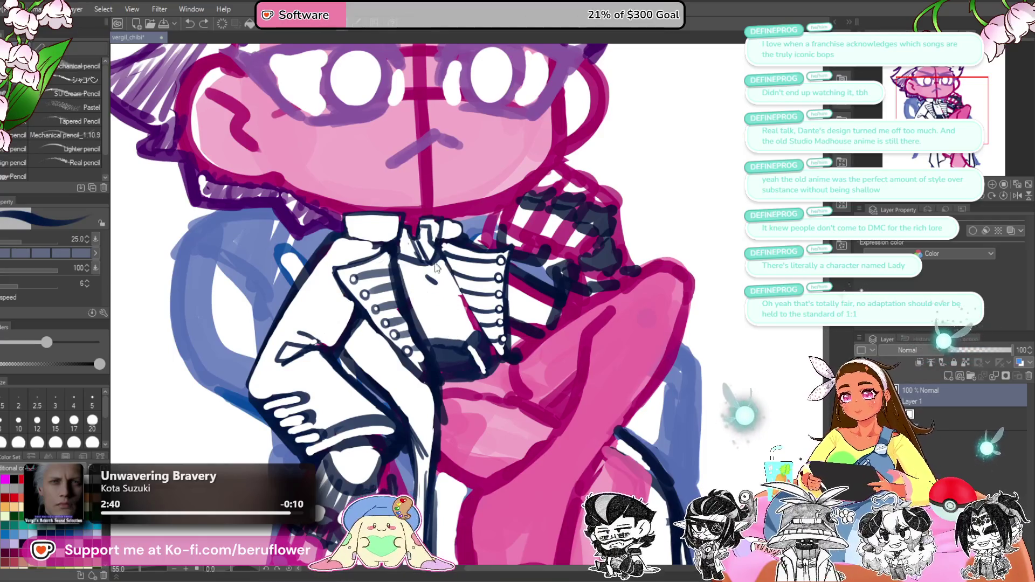
{"action": "mouse_move", "coordinate": [424, 259]}
{"action": "left_mouse_down"}
{"action": "mouse_move", "coordinate": [440, 319]}
{"action": "mouse_move", "coordinate": [460, 343]}
{"action": "left_mouse_up"}
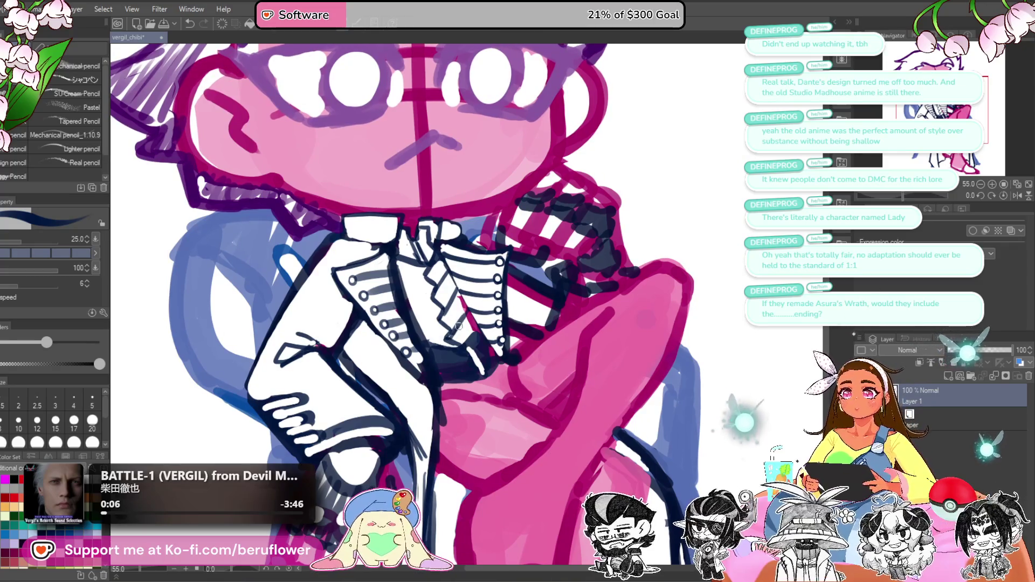
{"action": "mouse_move", "coordinate": [691, 181]}
{"action": "left_mouse_down"}
{"action": "mouse_move", "coordinate": [734, 206]}
{"action": "mouse_move", "coordinate": [593, 259]}
{"action": "mouse_move", "coordinate": [518, 307]}
{"action": "mouse_move", "coordinate": [535, 301]}
{"action": "left_mouse_up"}
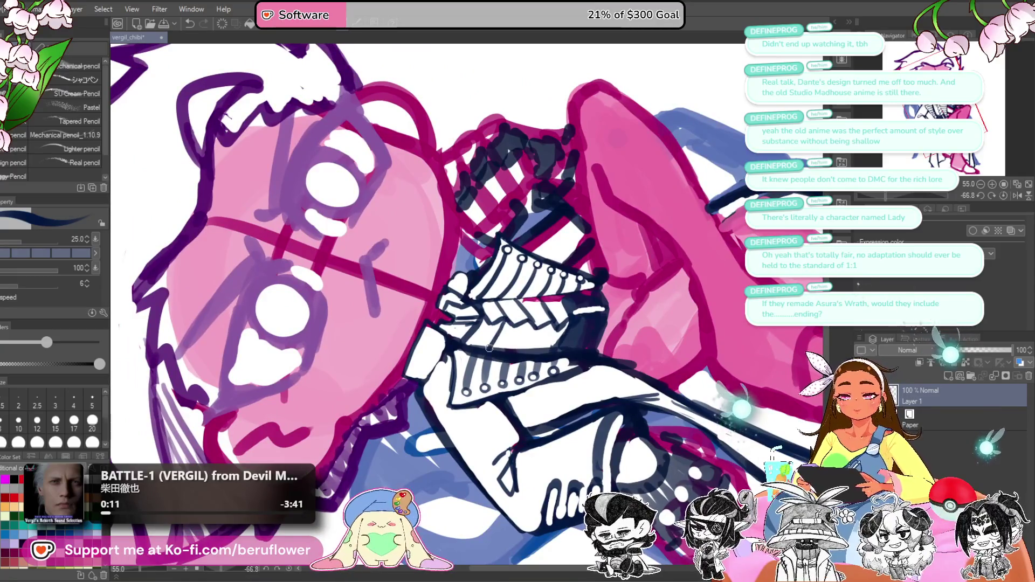
Step: Draw a diagonal dark line and a small mark on the jacket, resetting the canvas rotation upright
{"action": "mouse_move", "coordinate": [483, 348]}
{"action": "left_mouse_down"}
{"action": "mouse_move", "coordinate": [506, 320]}
{"action": "mouse_move", "coordinate": [561, 322]}
{"action": "left_mouse_up"}
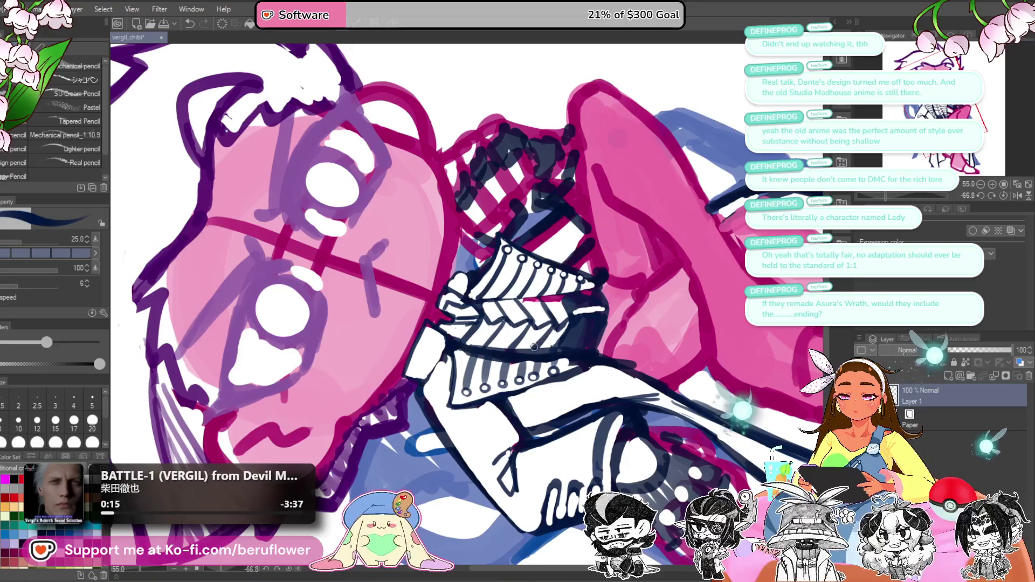
{"action": "left_click", "coordinate": [1003, 196]}
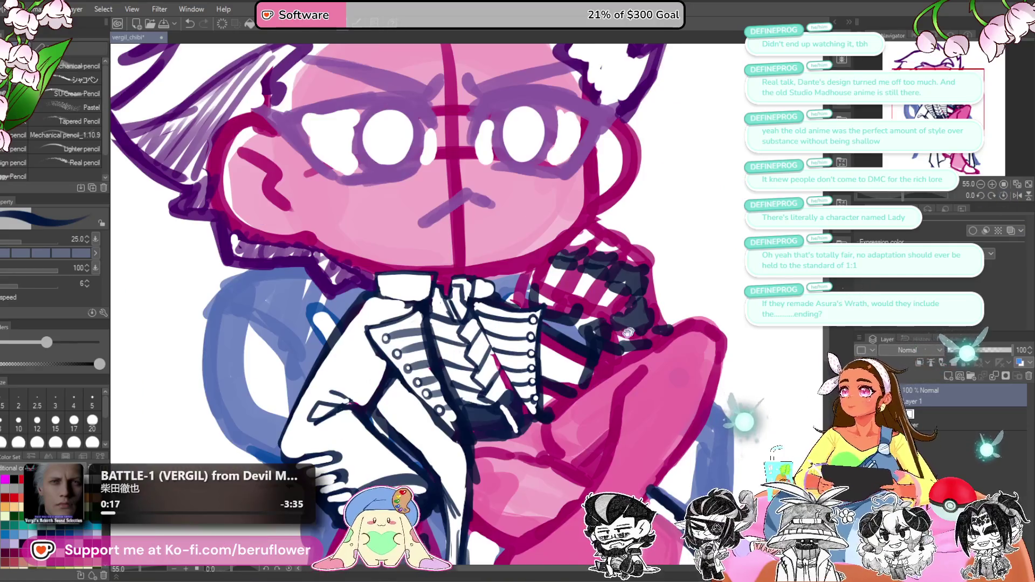
{"action": "scroll", "coordinate": [512, 259], "scroll_direction": "down", "scroll_amount": 2}
{"action": "scroll", "coordinate": [550, 324], "scroll_direction": "up", "scroll_amount": 3}
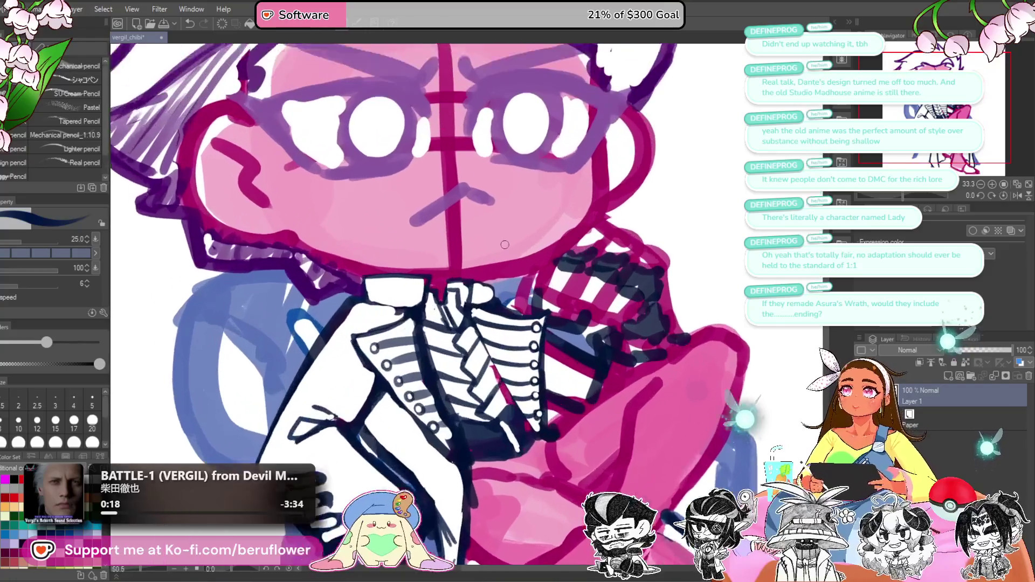
{"action": "mouse_move", "coordinate": [552, 329]}
{"action": "left_mouse_down"}
{"action": "mouse_move", "coordinate": [572, 331]}
{"action": "mouse_move", "coordinate": [568, 312]}
{"action": "left_mouse_up"}
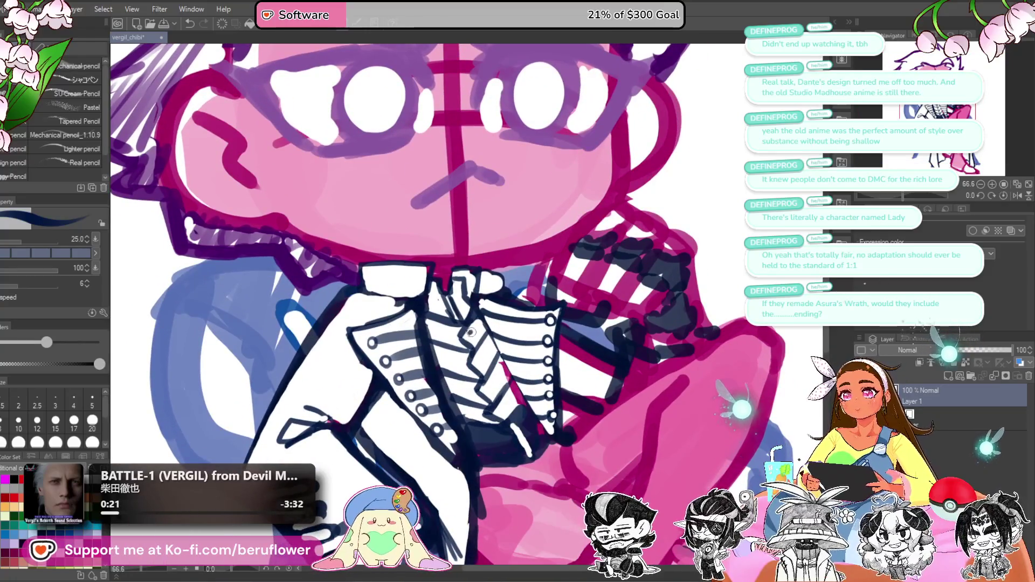
{"action": "left_click", "coordinate": [471, 335]}
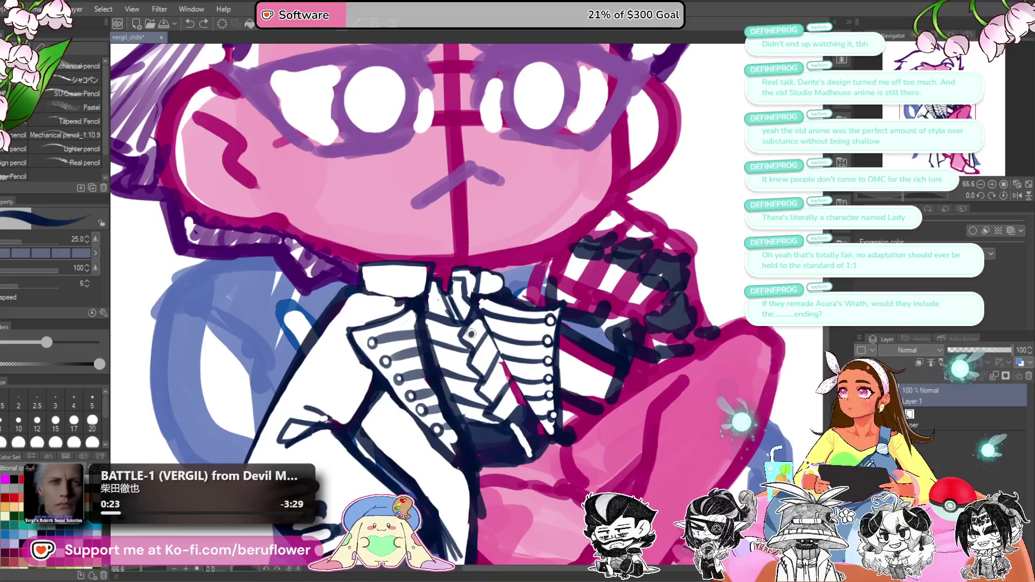
Step: Fill the area below the jacket buttons with navy, then zoom out
{"action": "mouse_move", "coordinate": [538, 380]}
{"action": "left_mouse_down"}
{"action": "mouse_move", "coordinate": [526, 371]}
{"action": "mouse_move", "coordinate": [500, 283]}
{"action": "left_mouse_up"}
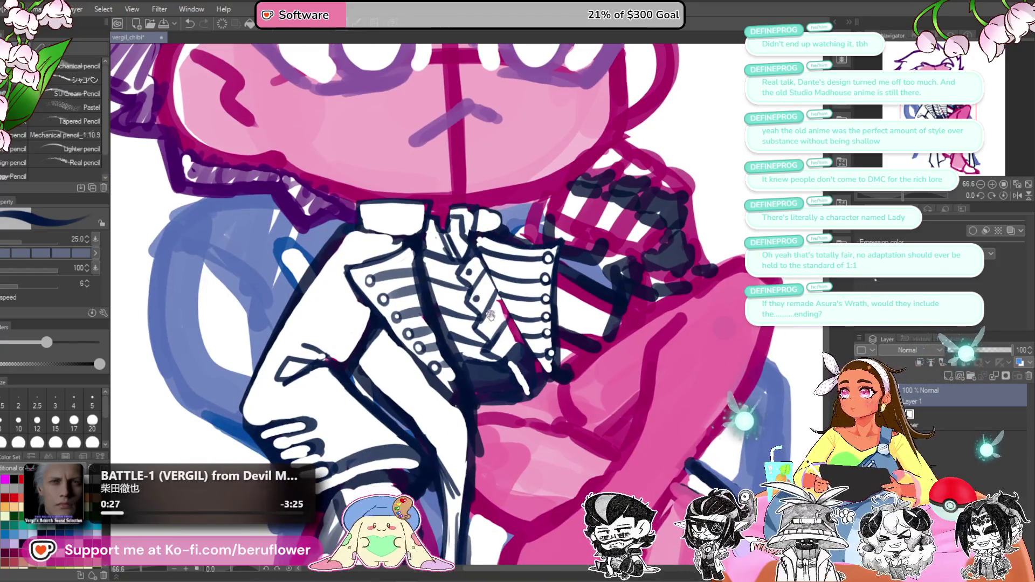
{"action": "left_click_drag", "start_coordinate": [493, 363], "coordinate": [495, 344]}
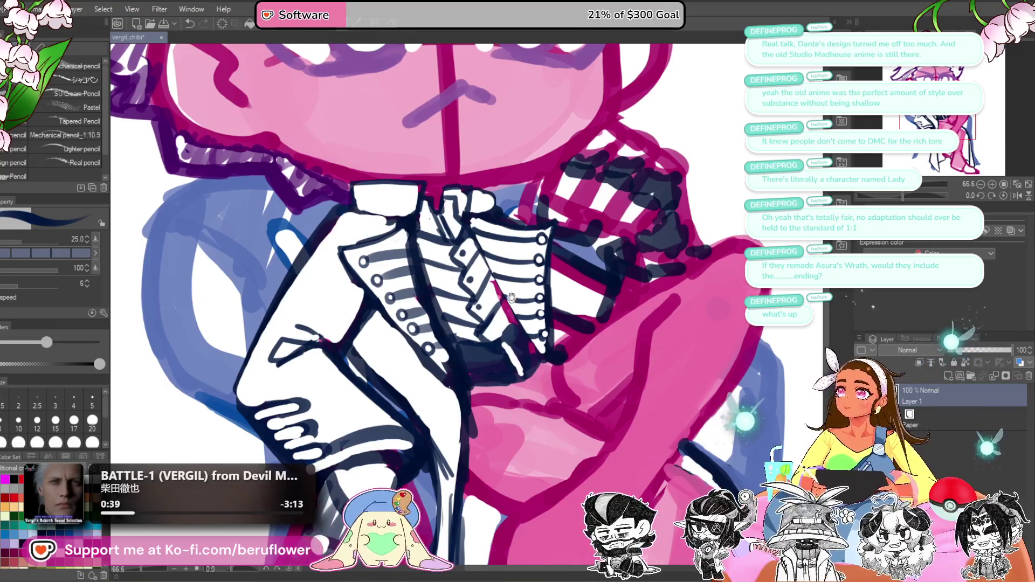
{"action": "left_click_drag", "start_coordinate": [489, 331], "coordinate": [479, 325]}
{"action": "scroll", "coordinate": [492, 331], "scroll_direction": "up", "scroll_amount": 5}
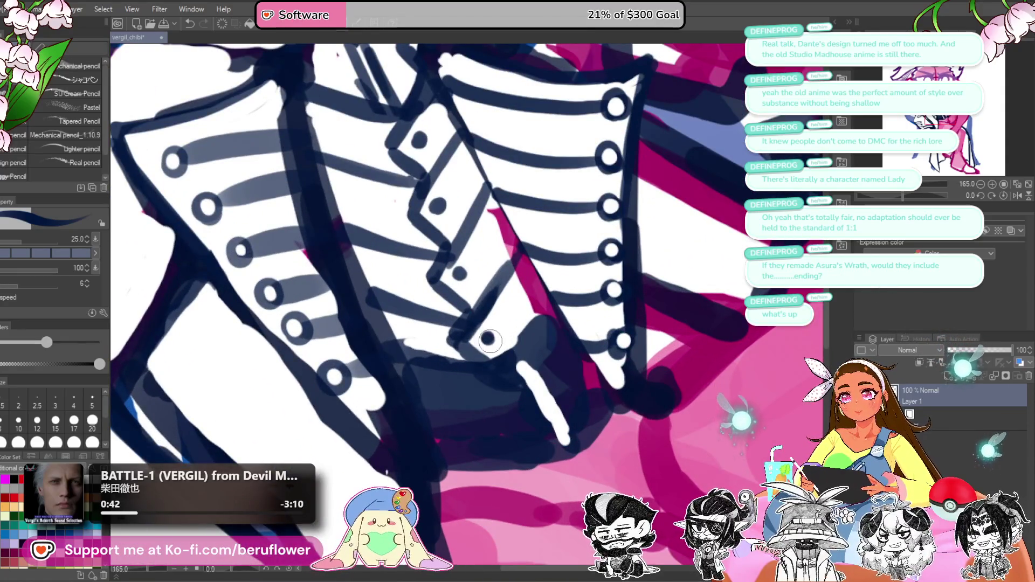
{"action": "scroll", "coordinate": [487, 338], "scroll_direction": "down", "scroll_amount": 5}
{"action": "scroll", "coordinate": [487, 333], "scroll_direction": "up", "scroll_amount": 3}
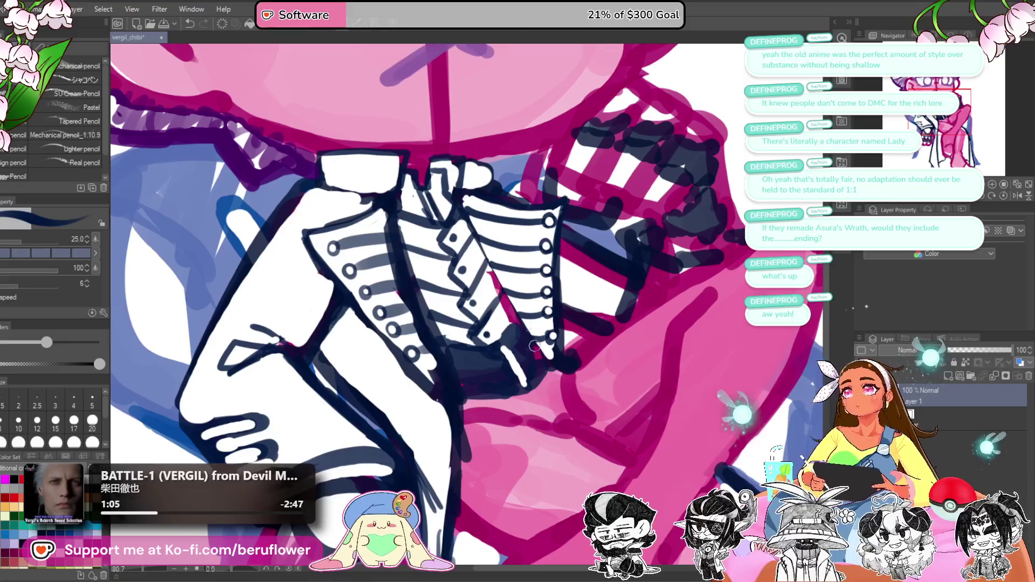
{"action": "left_click_drag", "start_coordinate": [534, 335], "coordinate": [523, 316]}
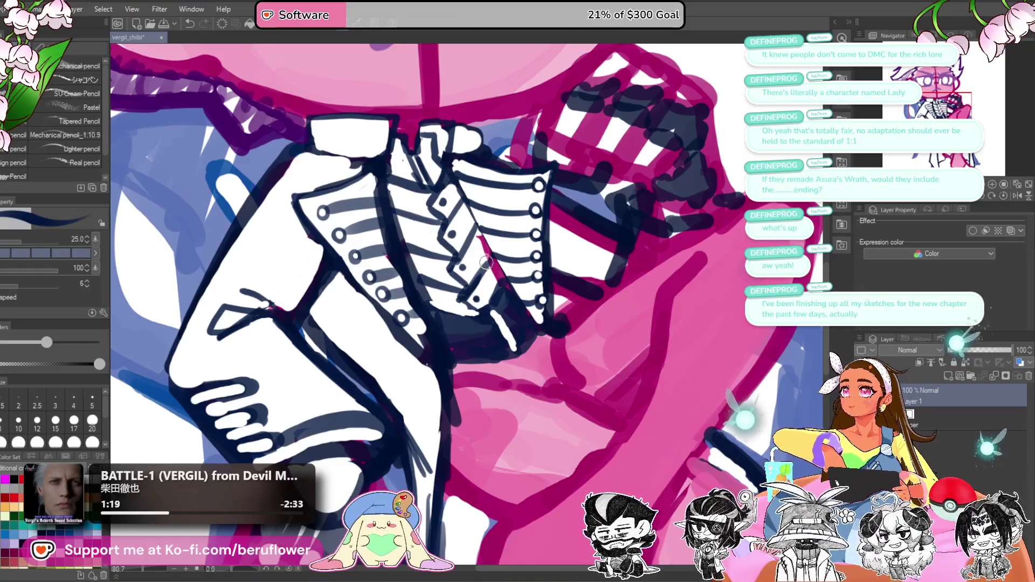
{"action": "mouse_move", "coordinate": [485, 263]}
{"action": "left_mouse_down"}
{"action": "mouse_move", "coordinate": [458, 307]}
{"action": "mouse_move", "coordinate": [475, 312]}
{"action": "mouse_move", "coordinate": [453, 310]}
{"action": "mouse_move", "coordinate": [493, 305]}
{"action": "left_mouse_up"}
{"action": "scroll", "coordinate": [509, 276], "scroll_direction": "down", "scroll_amount": 5}
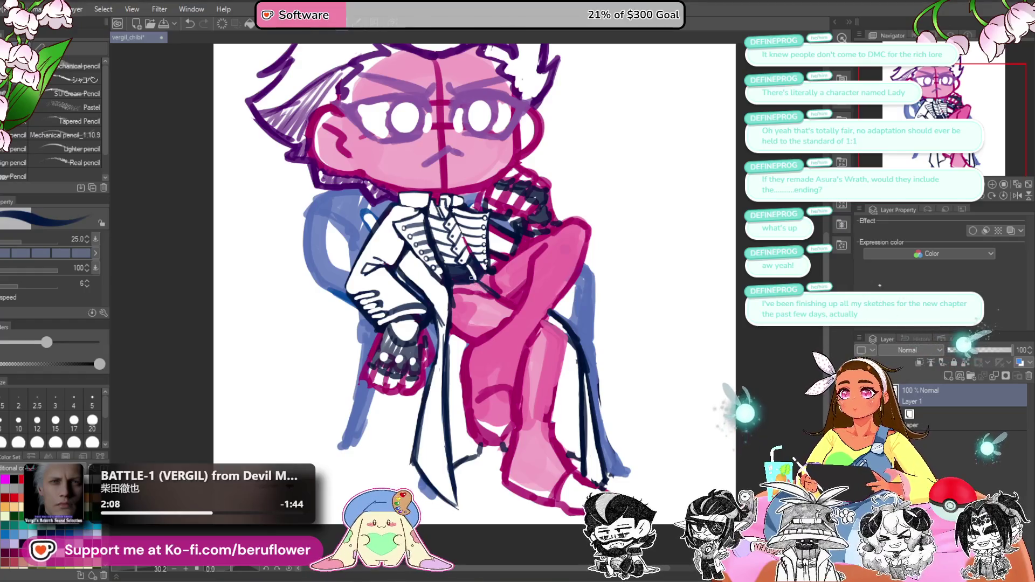
Step: Enlarge the brush to 50 and ink a thick navy line over the knee
{"action": "scroll", "coordinate": [471, 278], "scroll_direction": "up", "scroll_amount": 3}
{"action": "scroll", "coordinate": [471, 277], "scroll_direction": "down", "scroll_amount": 3}
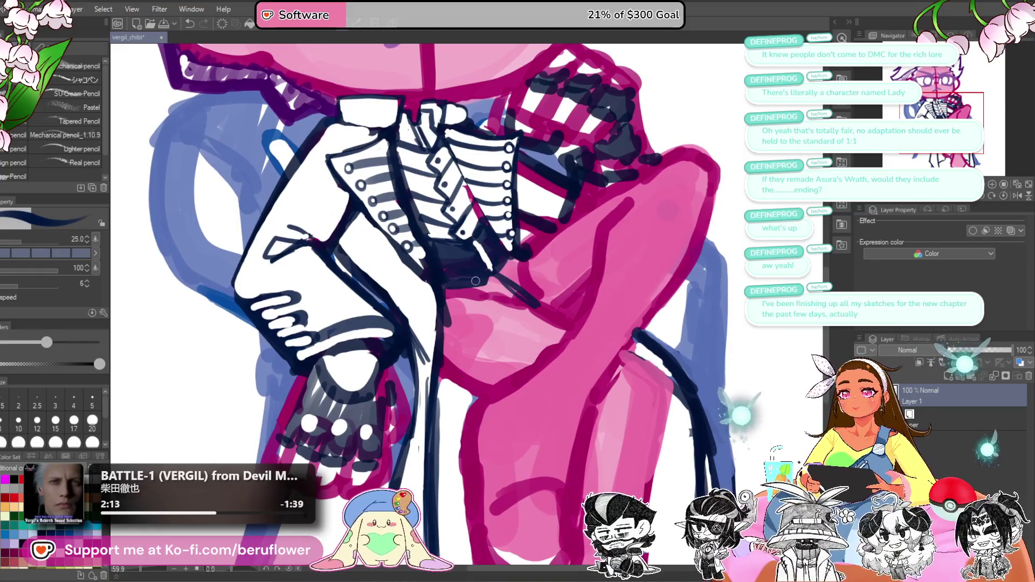
{"action": "scroll", "coordinate": [507, 271], "scroll_direction": "down", "scroll_amount": 3}
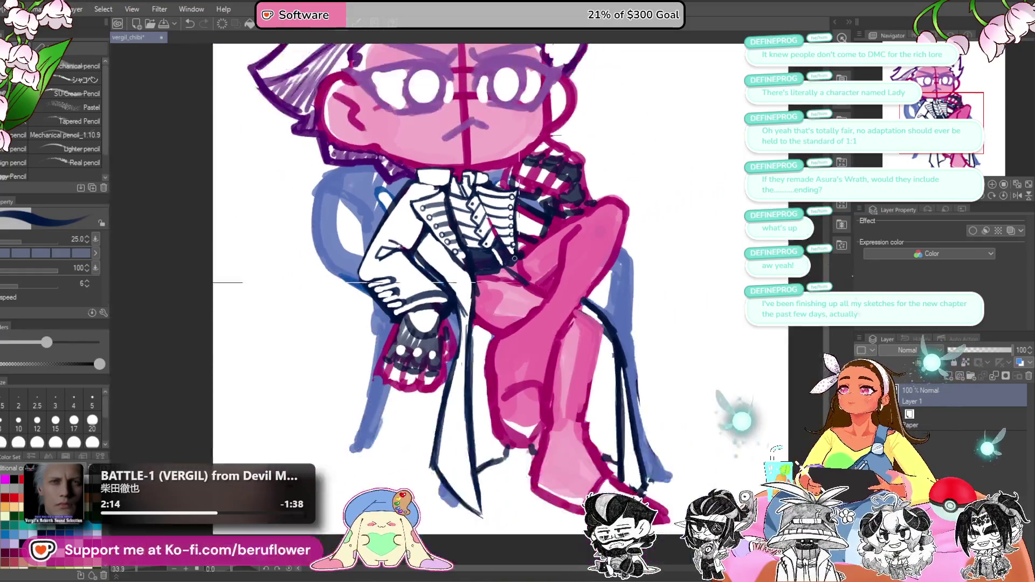
{"action": "scroll", "coordinate": [539, 291], "scroll_direction": "up", "scroll_amount": 4}
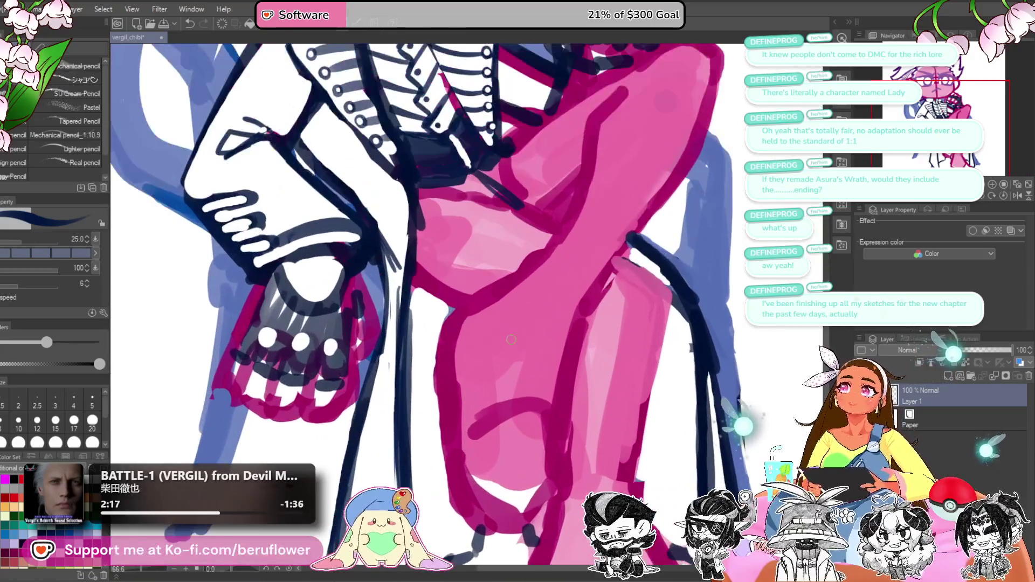
{"action": "scroll", "coordinate": [569, 330], "scroll_direction": "down", "scroll_amount": 2}
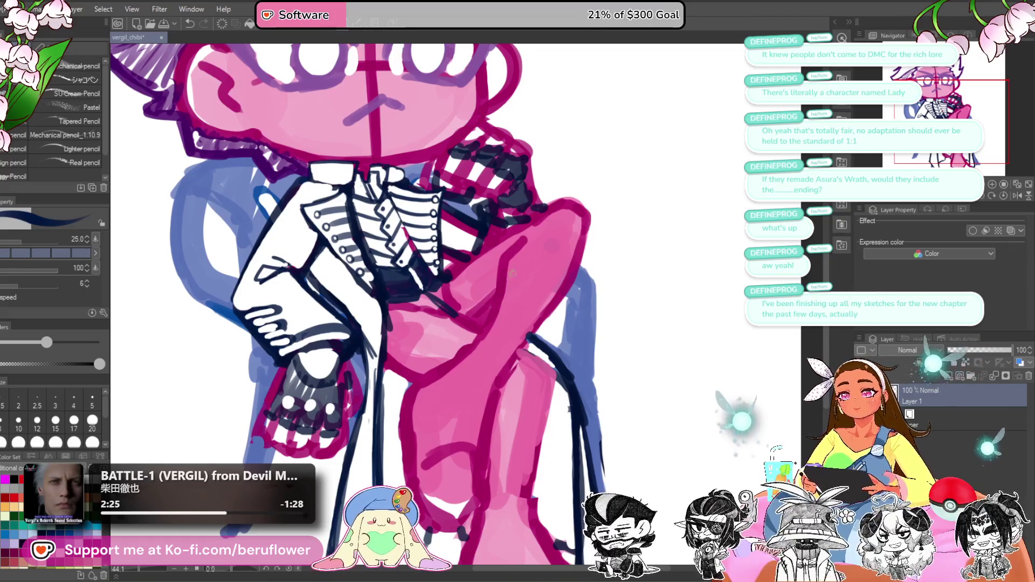
{"action": "scroll", "coordinate": [513, 275], "scroll_direction": "down", "scroll_amount": 1}
{"action": "key", "text": "bracketright"}
{"action": "key", "text": "bracketright"}
{"action": "key", "text": "bracketright"}
{"action": "key", "text": "bracketright"}
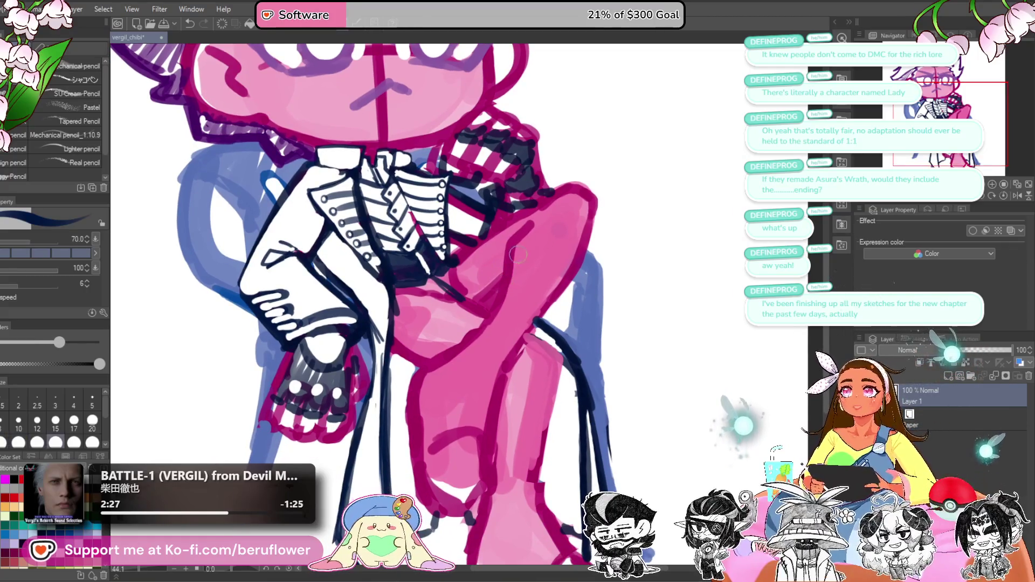
{"action": "left_click_drag", "start_coordinate": [509, 250], "coordinate": [558, 296]}
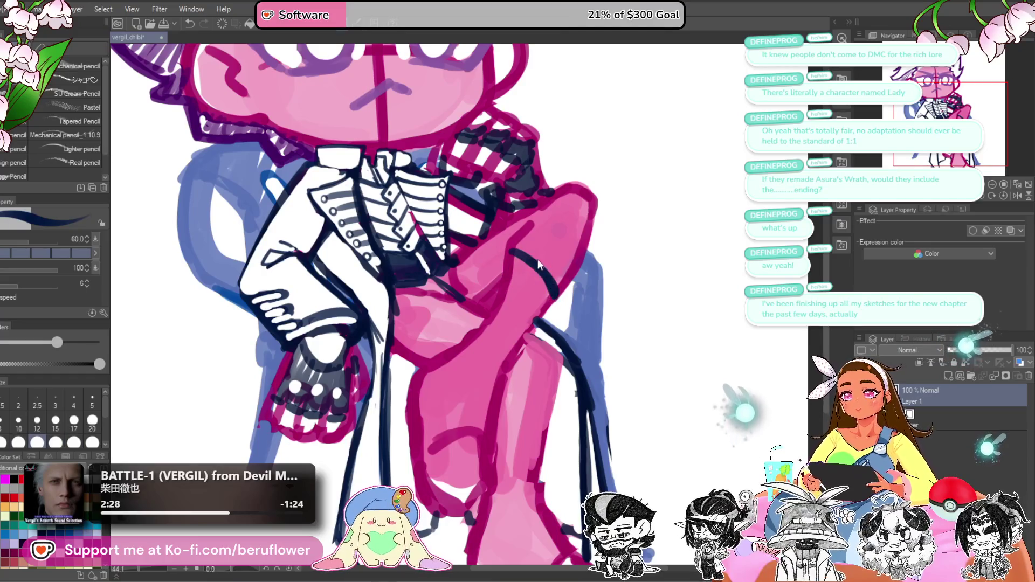
{"action": "key", "text": "ctrl+z"}
{"action": "left_click_drag", "start_coordinate": [509, 253], "coordinate": [568, 281]}
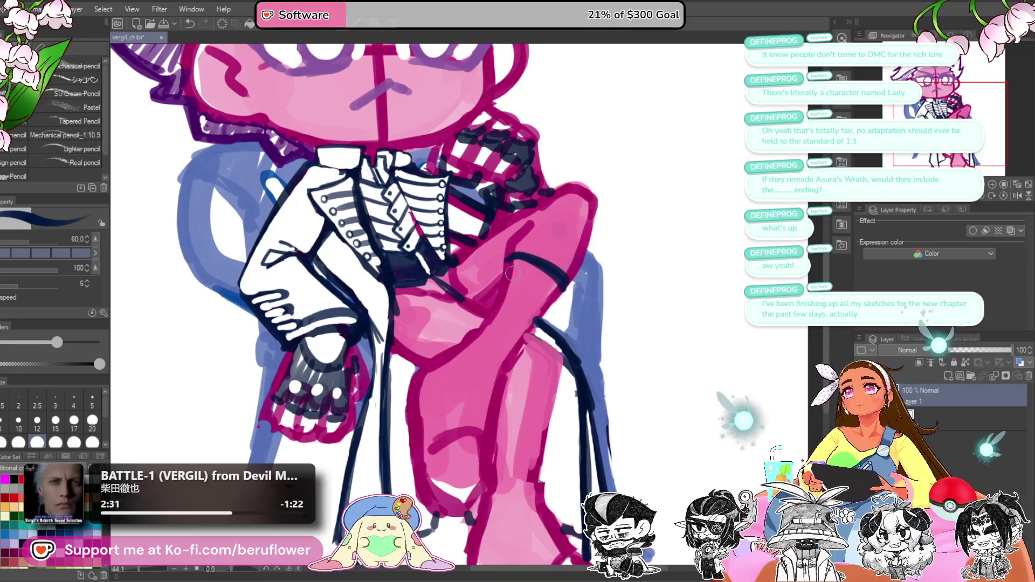
Step: Ink navy strokes down from the knee and extend the knee line along the leg's back
{"action": "scroll", "coordinate": [506, 261], "scroll_direction": "up", "scroll_amount": 1}
{"action": "mouse_move", "coordinate": [519, 254]}
{"action": "left_mouse_down"}
{"action": "mouse_move", "coordinate": [496, 306]}
{"action": "mouse_move", "coordinate": [499, 288]}
{"action": "left_mouse_up"}
{"action": "left_click_drag", "start_coordinate": [566, 278], "coordinate": [510, 362]}
{"action": "left_click_drag", "start_coordinate": [537, 318], "coordinate": [565, 248]}
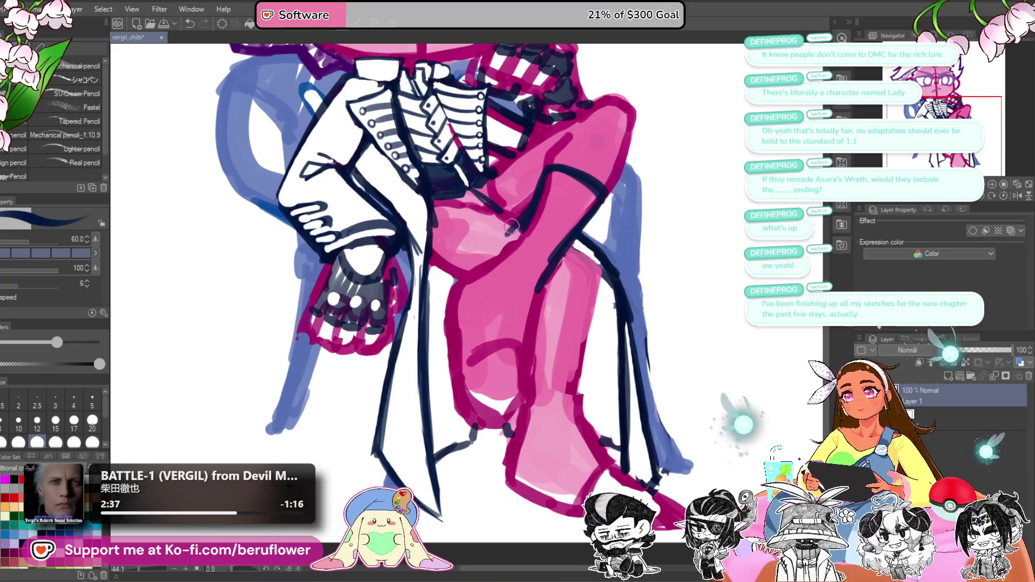
{"action": "left_click_drag", "start_coordinate": [544, 165], "coordinate": [488, 262]}
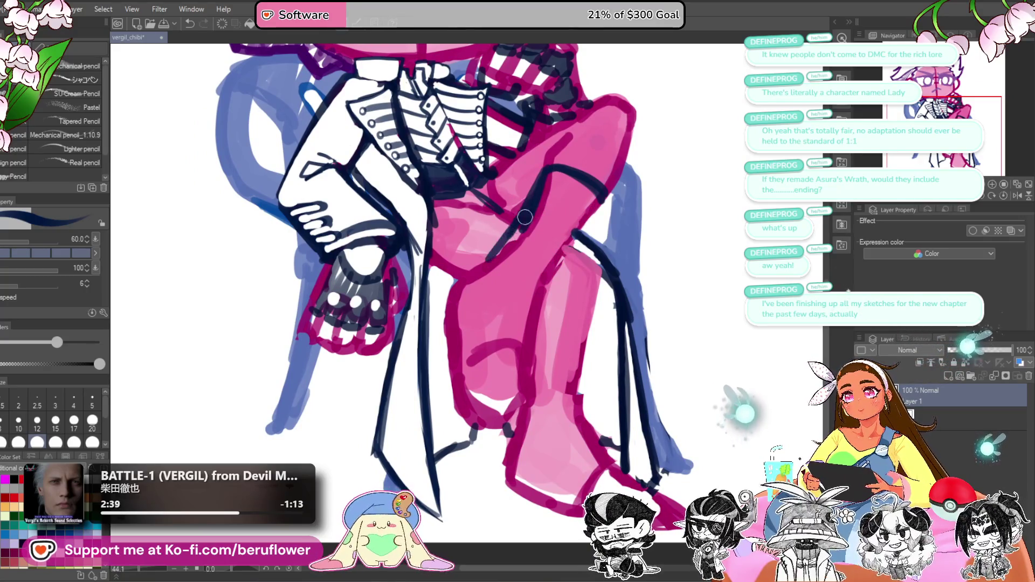
{"action": "mouse_move", "coordinate": [604, 203]}
{"action": "left_mouse_down"}
{"action": "mouse_move", "coordinate": [533, 301]}
{"action": "mouse_move", "coordinate": [551, 286]}
{"action": "left_mouse_up"}
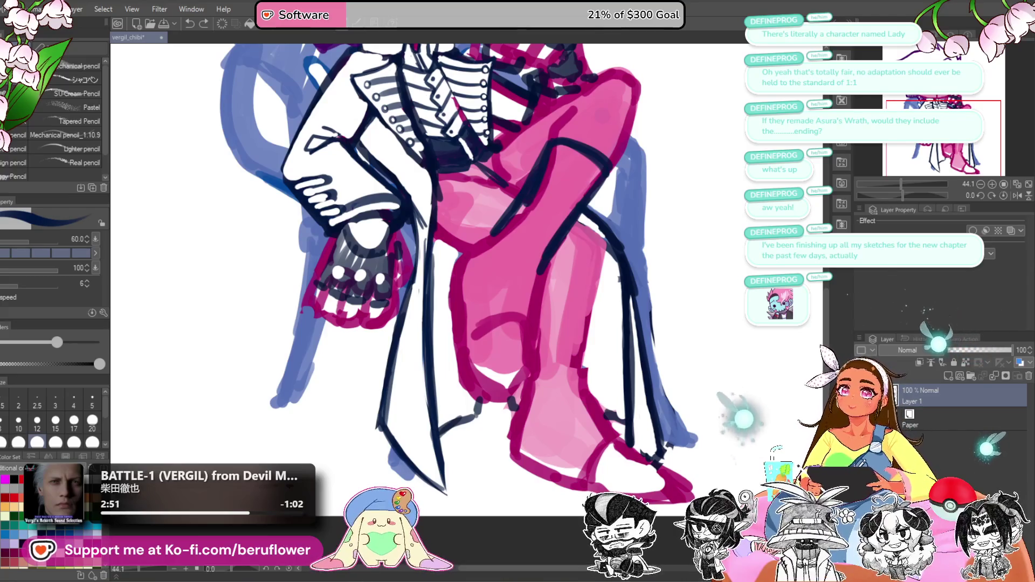
Step: Ink the navy outline down the right side of the pink leg
{"action": "left_click_drag", "start_coordinate": [573, 194], "coordinate": [583, 149]}
{"action": "left_click_drag", "start_coordinate": [547, 218], "coordinate": [536, 305]}
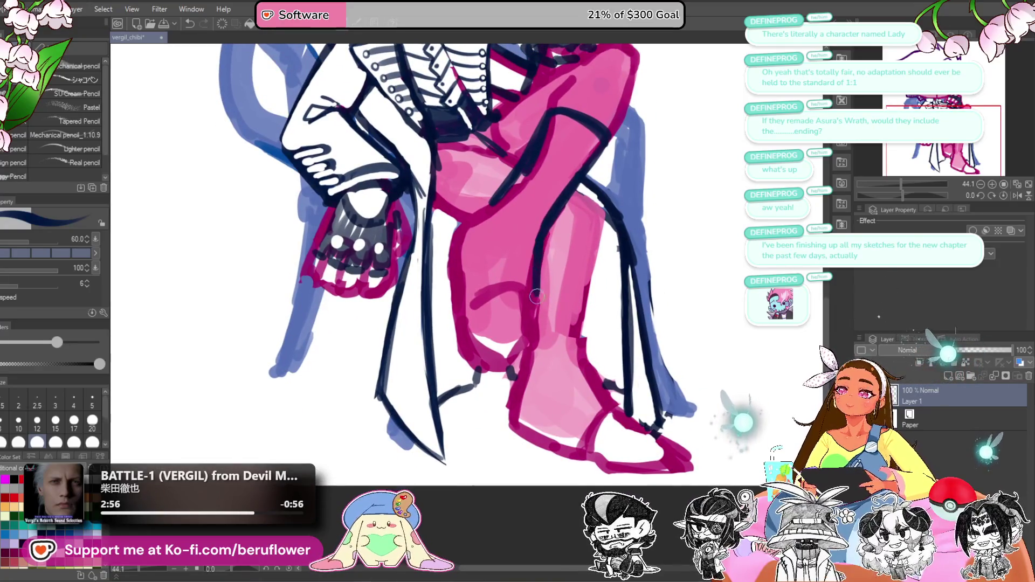
{"action": "left_click_drag", "start_coordinate": [503, 206], "coordinate": [505, 220]}
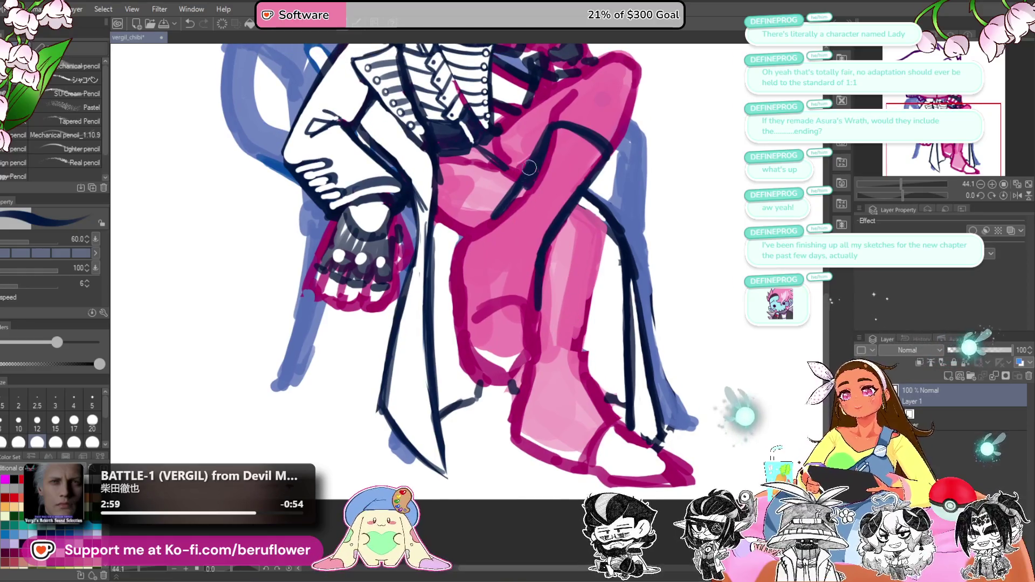
{"action": "mouse_move", "coordinate": [531, 172]}
{"action": "left_mouse_down"}
{"action": "mouse_move", "coordinate": [459, 270]}
{"action": "mouse_move", "coordinate": [468, 353]}
{"action": "left_mouse_up"}
{"action": "left_click_drag", "start_coordinate": [536, 280], "coordinate": [526, 376]}
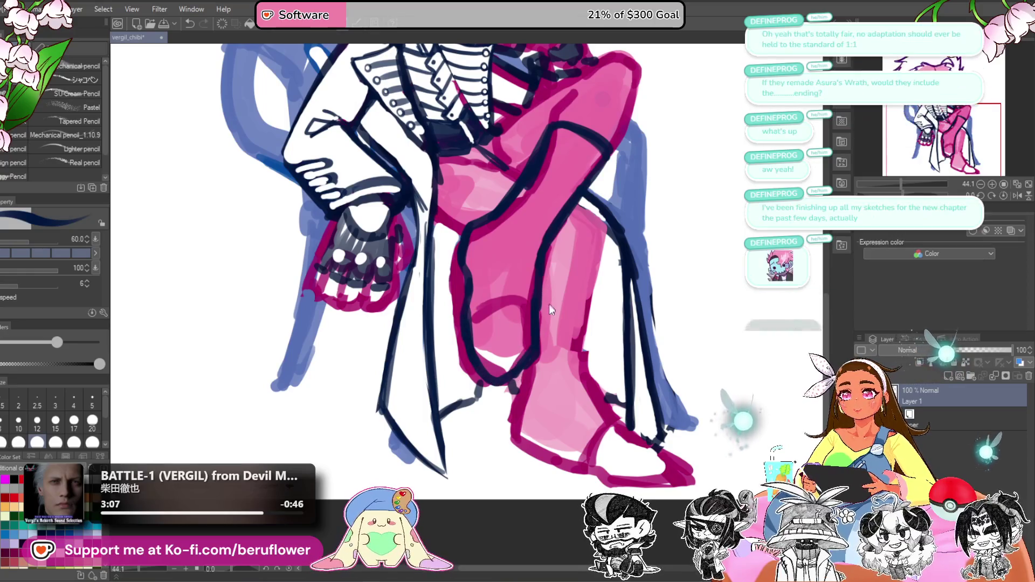
Step: Undo the rejected strokes and redraw the leg's left outline as one navy stroke
{"action": "key", "text": "ctrl+z"}
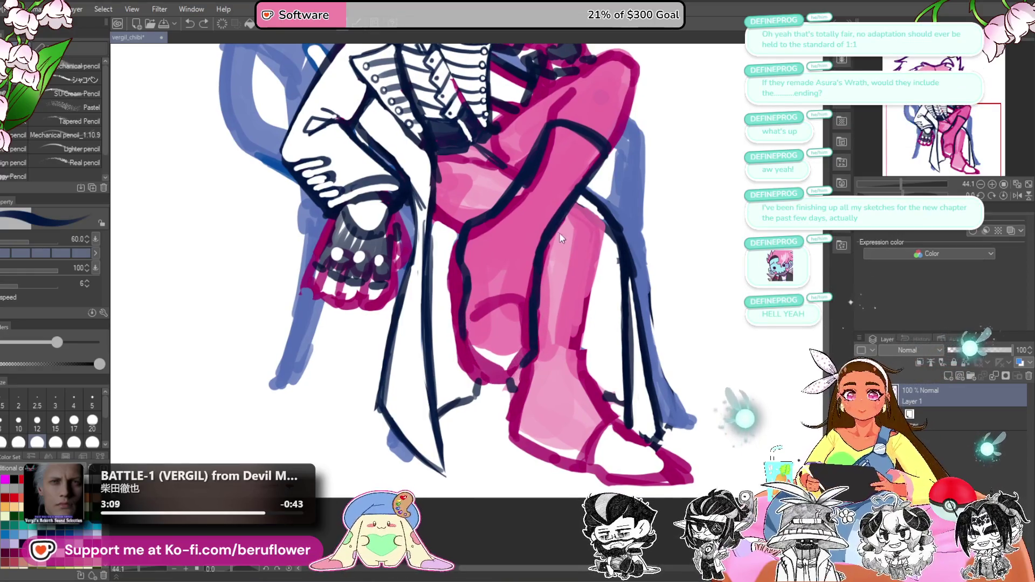
{"action": "key", "text": "ctrl+z"}
{"action": "mouse_move", "coordinate": [456, 318]}
{"action": "left_mouse_down"}
{"action": "mouse_move", "coordinate": [487, 384]}
{"action": "mouse_move", "coordinate": [529, 337]}
{"action": "mouse_move", "coordinate": [517, 325]}
{"action": "left_mouse_up"}
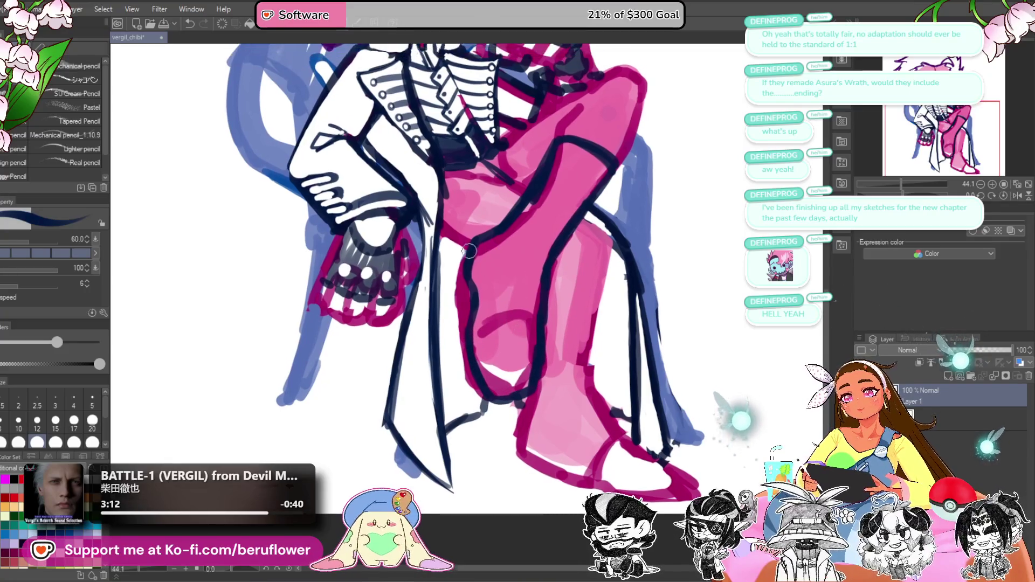
{"action": "mouse_move", "coordinate": [471, 247]}
{"action": "left_mouse_down"}
{"action": "mouse_move", "coordinate": [453, 264]}
{"action": "mouse_move", "coordinate": [459, 295]}
{"action": "left_mouse_up"}
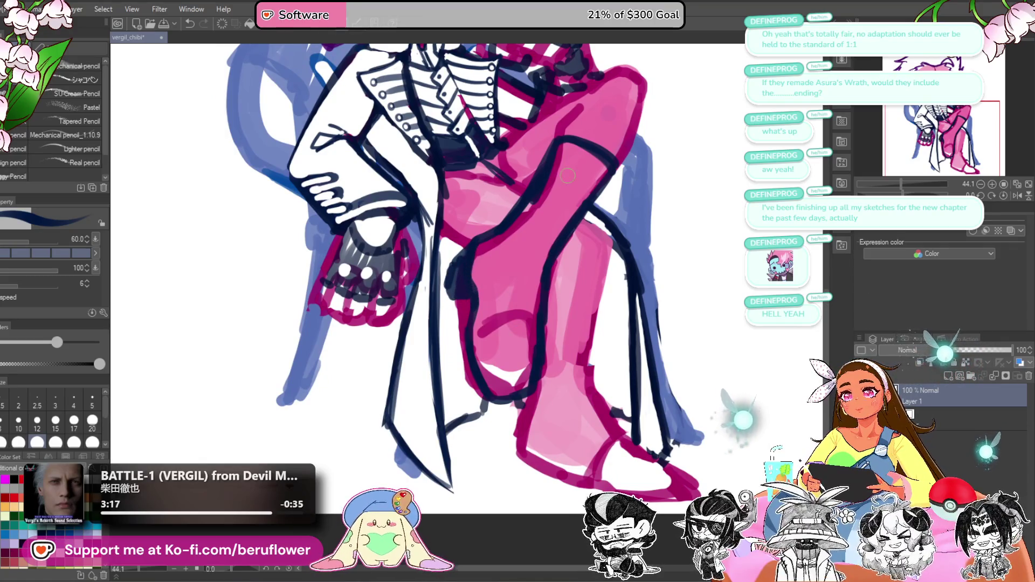
{"action": "key", "text": "ctrl+z"}
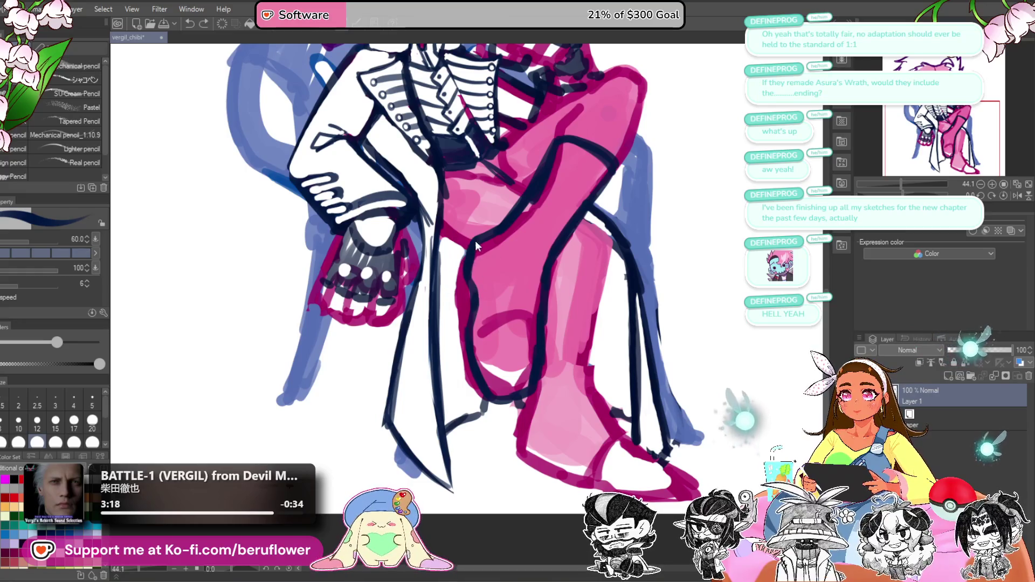
{"action": "mouse_move", "coordinate": [474, 240]}
{"action": "left_mouse_down"}
{"action": "mouse_move", "coordinate": [459, 274]}
{"action": "mouse_move", "coordinate": [489, 288]}
{"action": "left_mouse_up"}
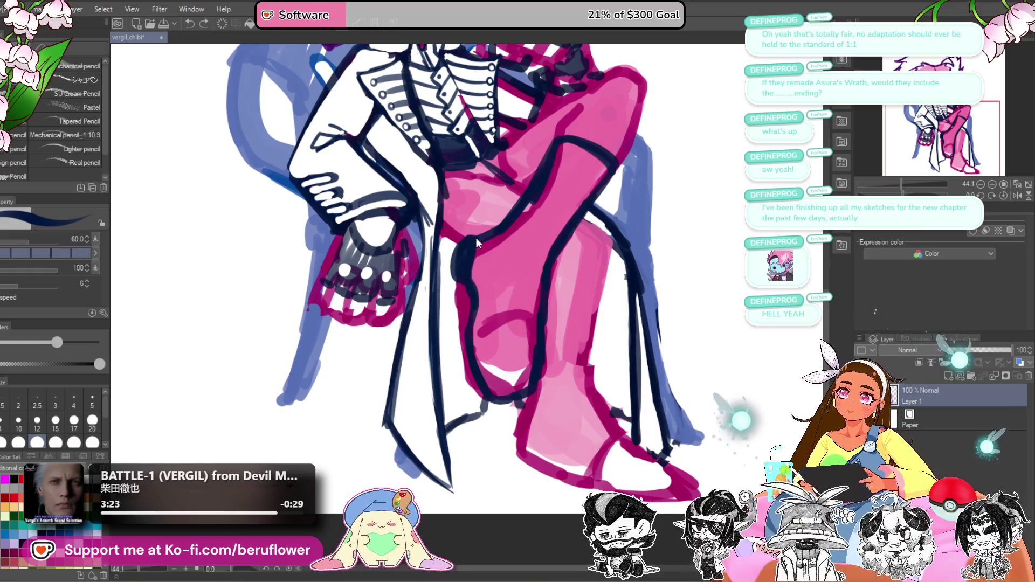
{"action": "key", "text": "ctrl+z"}
{"action": "key", "text": "ctrl+z"}
{"action": "mouse_move", "coordinate": [482, 235]}
{"action": "left_mouse_down"}
{"action": "mouse_move", "coordinate": [459, 275]}
{"action": "mouse_move", "coordinate": [464, 253]}
{"action": "mouse_move", "coordinate": [469, 375]}
{"action": "mouse_move", "coordinate": [489, 397]}
{"action": "mouse_move", "coordinate": [522, 399]}
{"action": "left_mouse_up"}
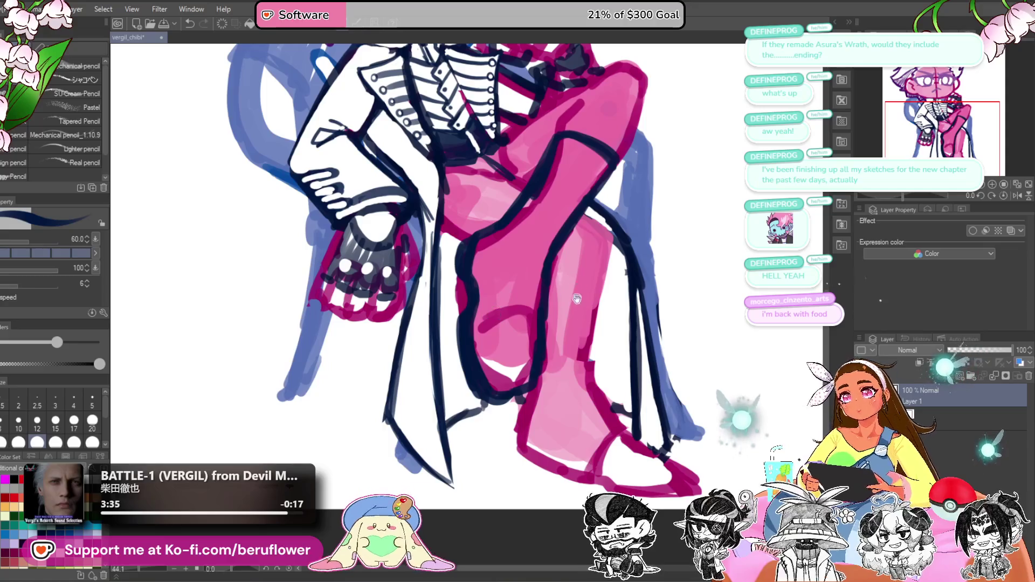
Step: Add a short navy stroke on the inner shin of the crossed leg
{"action": "mouse_move", "coordinate": [576, 300]}
{"action": "left_mouse_down"}
{"action": "mouse_move", "coordinate": [588, 250]}
{"action": "mouse_move", "coordinate": [591, 305]}
{"action": "left_mouse_up"}
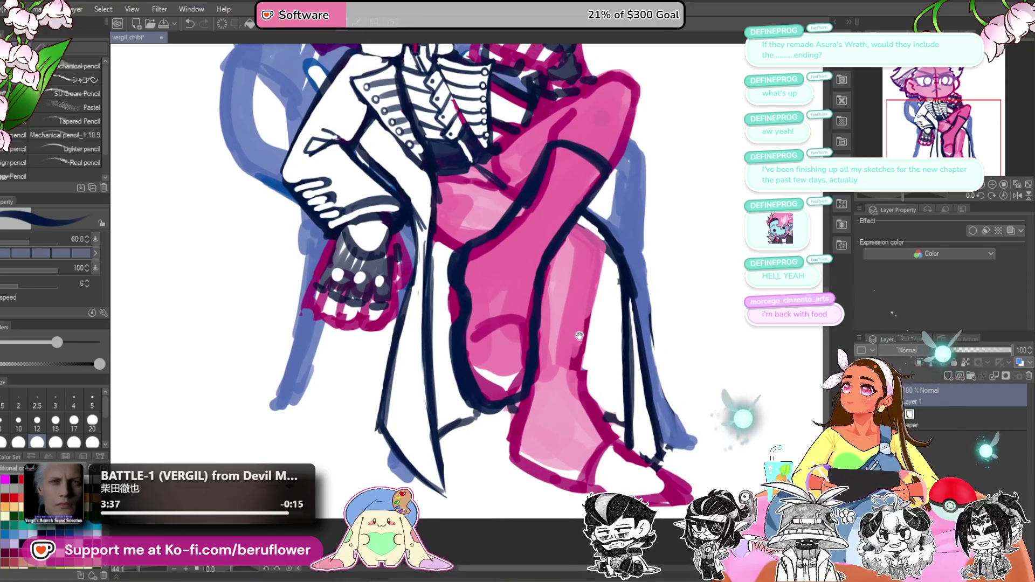
{"action": "left_click_drag", "start_coordinate": [573, 346], "coordinate": [571, 355]}
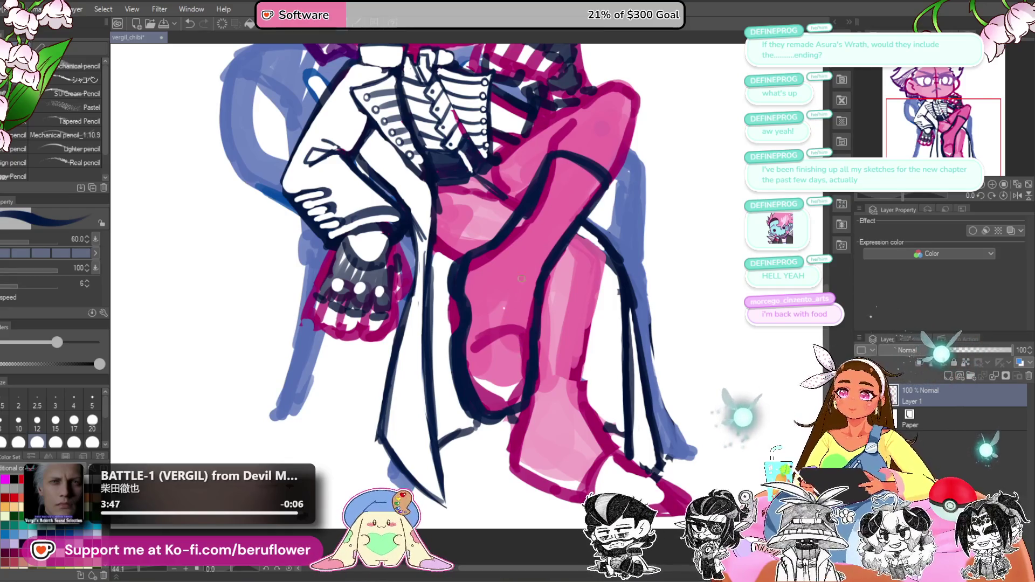
{"action": "scroll", "coordinate": [521, 278], "scroll_direction": "down", "scroll_amount": 1}
{"action": "scroll", "coordinate": [524, 297], "scroll_direction": "up", "scroll_amount": 1}
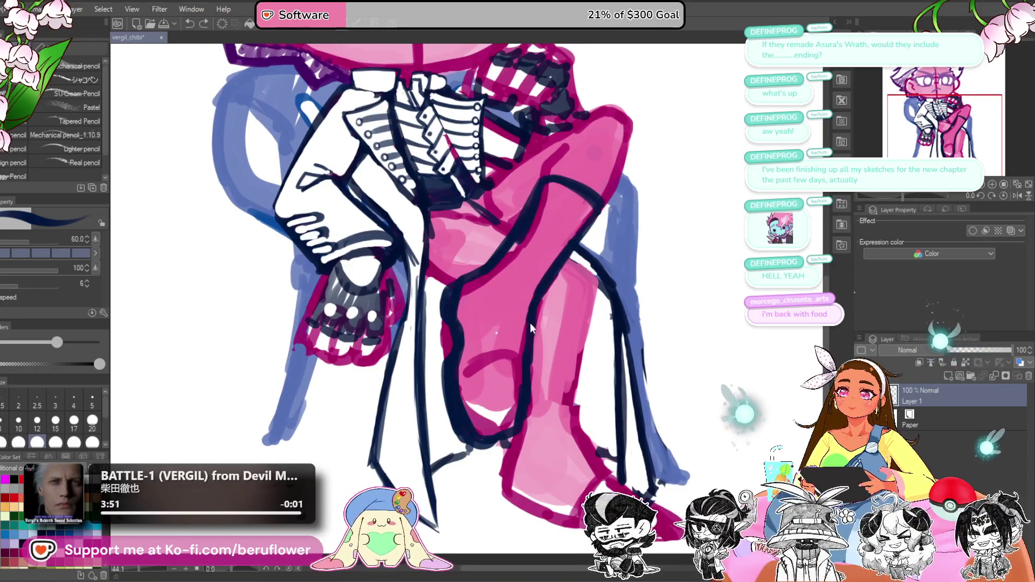
{"action": "mouse_move", "coordinate": [505, 335]}
{"action": "left_mouse_down"}
{"action": "mouse_move", "coordinate": [516, 338]}
{"action": "mouse_move", "coordinate": [530, 277]}
{"action": "mouse_move", "coordinate": [596, 190]}
{"action": "mouse_move", "coordinate": [544, 258]}
{"action": "mouse_move", "coordinate": [518, 333]}
{"action": "mouse_move", "coordinate": [522, 300]}
{"action": "mouse_move", "coordinate": [520, 324]}
{"action": "left_mouse_up"}
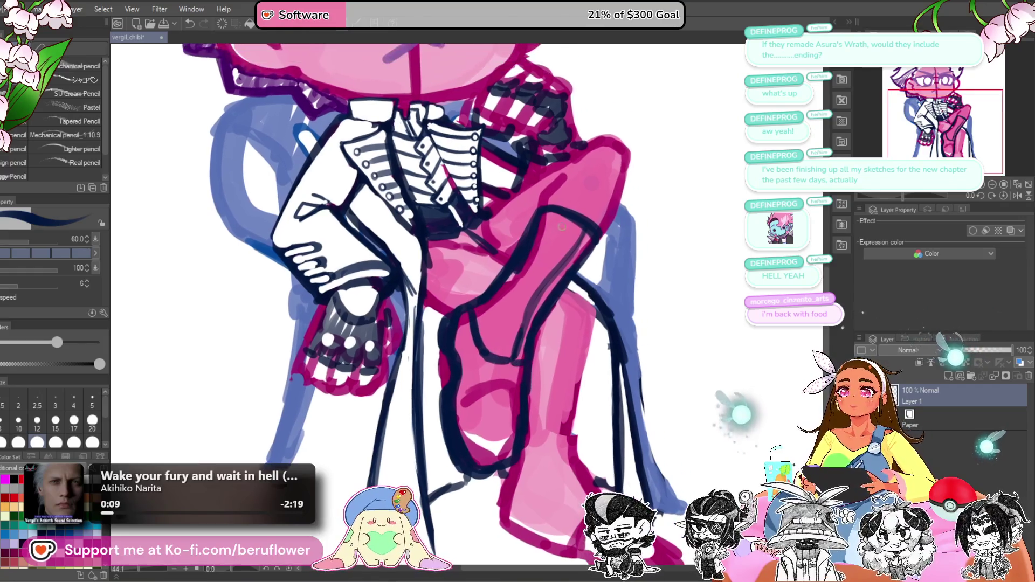
Step: Paint white over the pink on the crossed leg's shin and inner leg
{"action": "left_click_drag", "start_coordinate": [545, 213], "coordinate": [493, 294]}
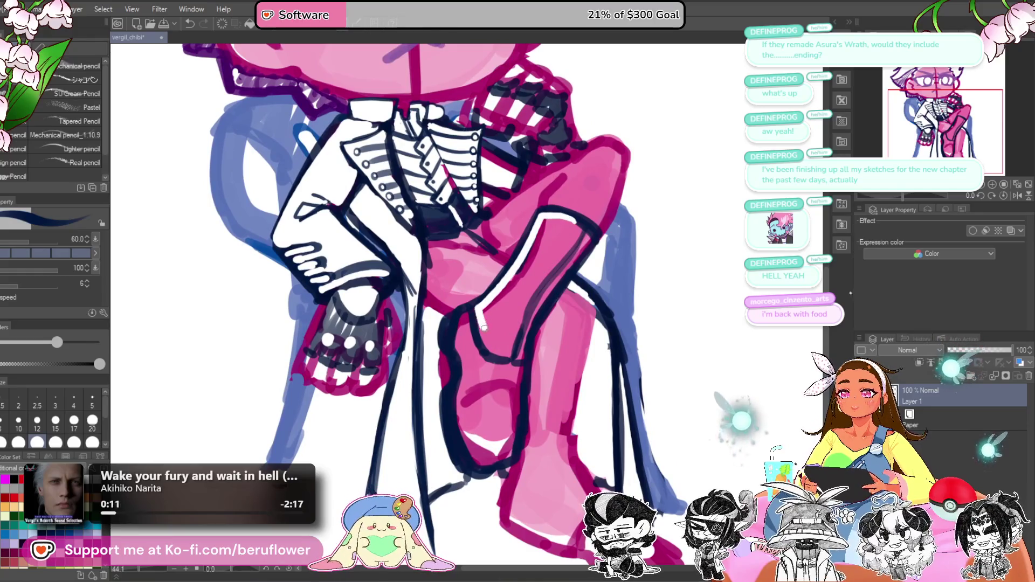
{"action": "left_click_drag", "start_coordinate": [510, 346], "coordinate": [578, 222]}
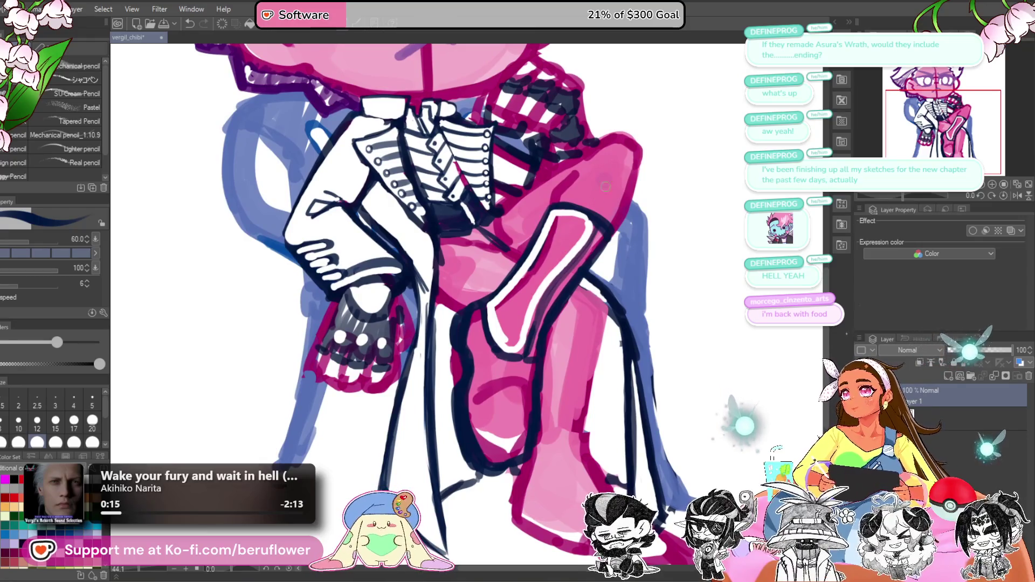
{"action": "left_click_drag", "start_coordinate": [556, 255], "coordinate": [560, 220]}
{"action": "mouse_move", "coordinate": [561, 255]}
{"action": "left_mouse_down"}
{"action": "mouse_move", "coordinate": [499, 324]}
{"action": "mouse_move", "coordinate": [506, 342]}
{"action": "mouse_move", "coordinate": [512, 318]}
{"action": "mouse_move", "coordinate": [531, 310]}
{"action": "left_mouse_up"}
{"action": "left_click_drag", "start_coordinate": [510, 346], "coordinate": [520, 333]}
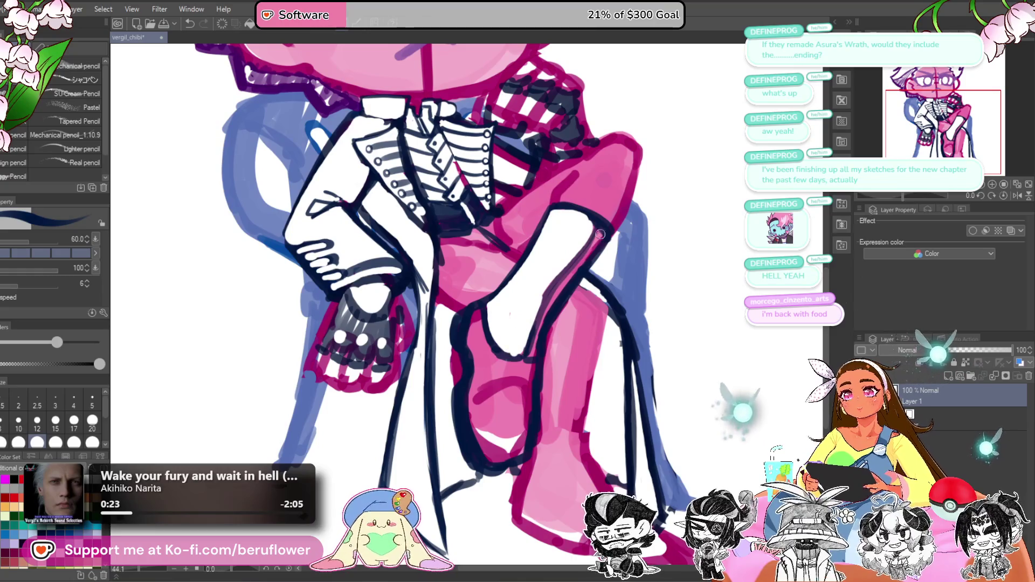
{"action": "mouse_move", "coordinate": [558, 291]}
{"action": "left_mouse_down"}
{"action": "mouse_move", "coordinate": [534, 353]}
{"action": "mouse_move", "coordinate": [563, 286]}
{"action": "mouse_move", "coordinate": [603, 240]}
{"action": "mouse_move", "coordinate": [595, 241]}
{"action": "left_mouse_up"}
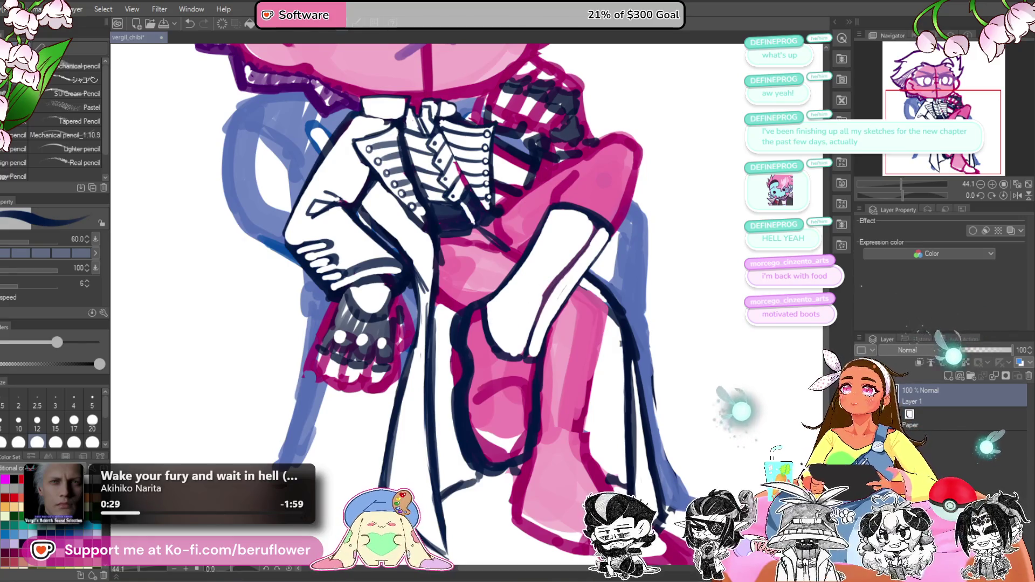
Step: Ink the boot's top edge across the thigh and a thin navy line along the shin
{"action": "mouse_move", "coordinate": [573, 178]}
{"action": "left_mouse_down"}
{"action": "mouse_move", "coordinate": [620, 189]}
{"action": "mouse_move", "coordinate": [625, 205]}
{"action": "left_mouse_up"}
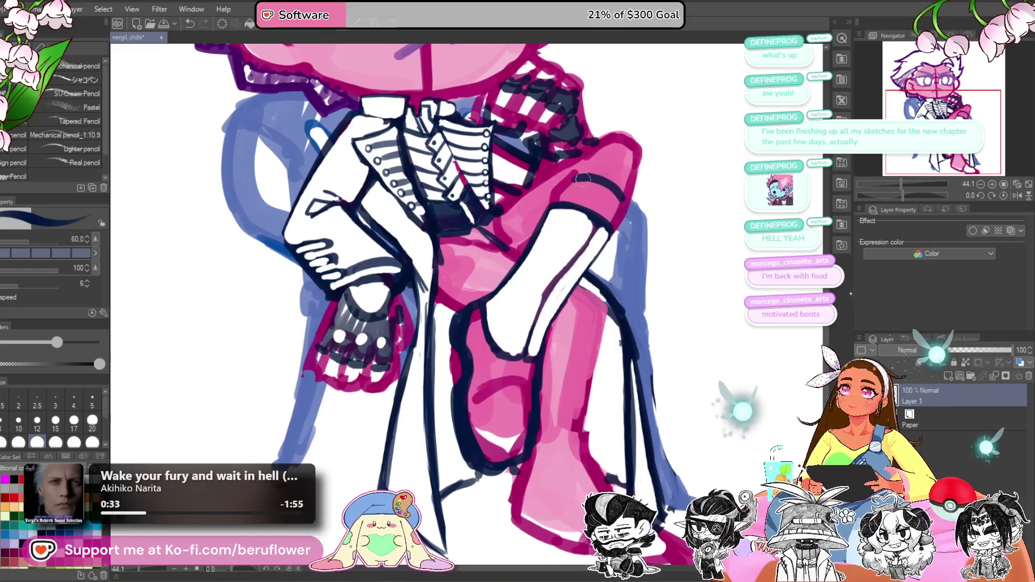
{"action": "left_click_drag", "start_coordinate": [632, 196], "coordinate": [634, 217]}
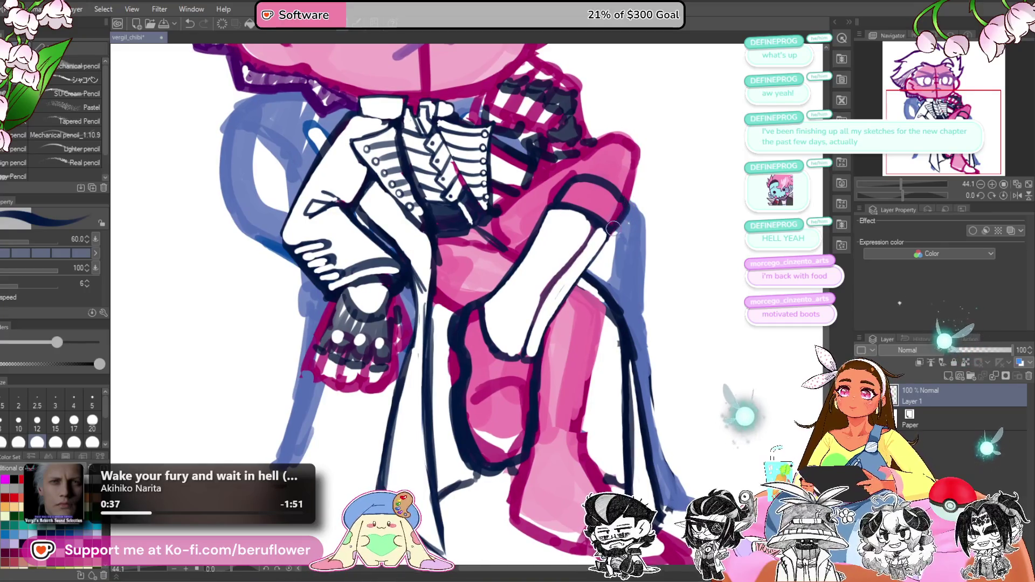
{"action": "left_click_drag", "start_coordinate": [612, 237], "coordinate": [604, 217]}
{"action": "left_click_drag", "start_coordinate": [574, 256], "coordinate": [543, 300]}
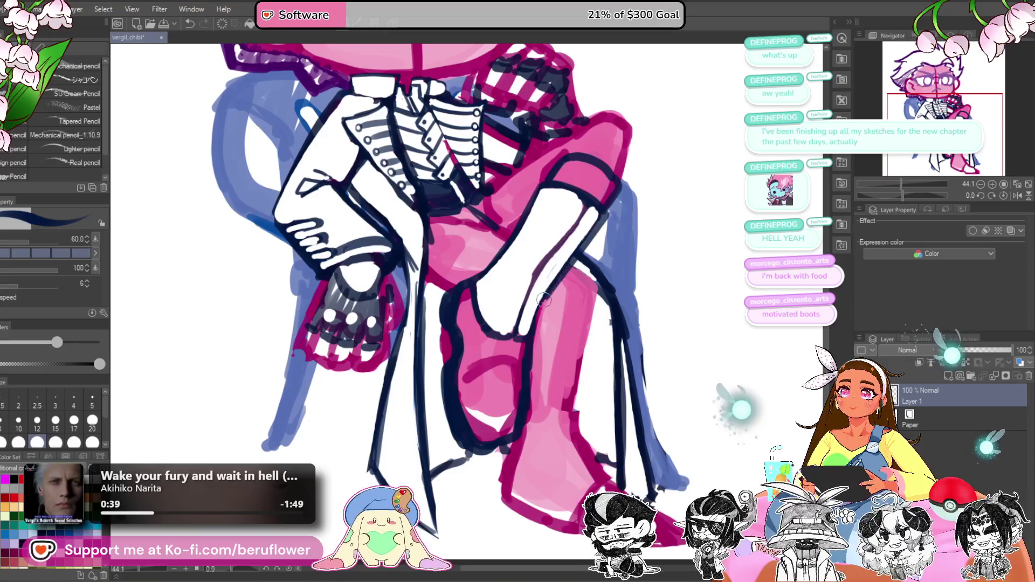
{"action": "key", "text": "ctrl+z"}
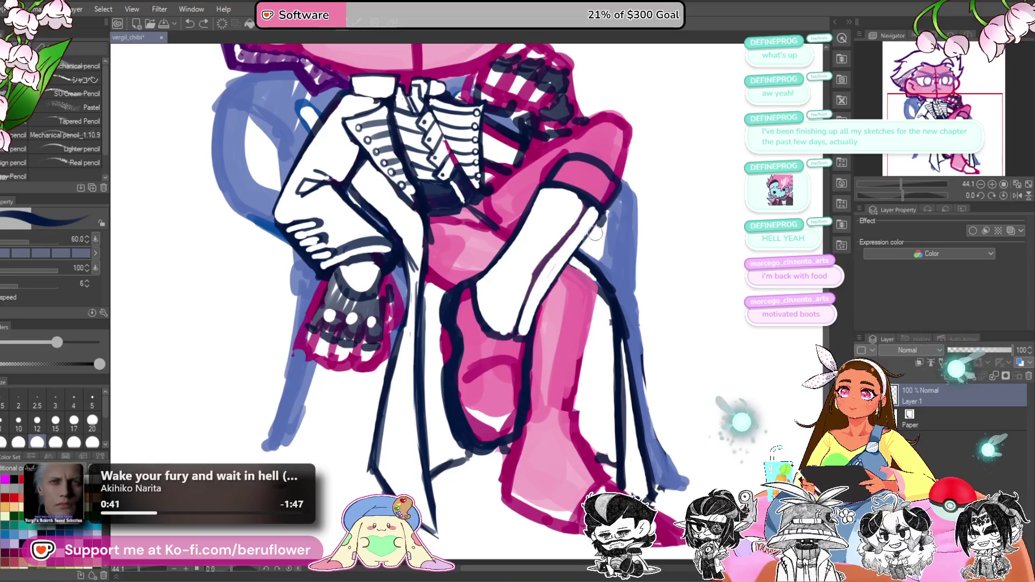
{"action": "left_click_drag", "start_coordinate": [599, 222], "coordinate": [534, 324]}
{"action": "left_click_drag", "start_coordinate": [567, 275], "coordinate": [528, 340]}
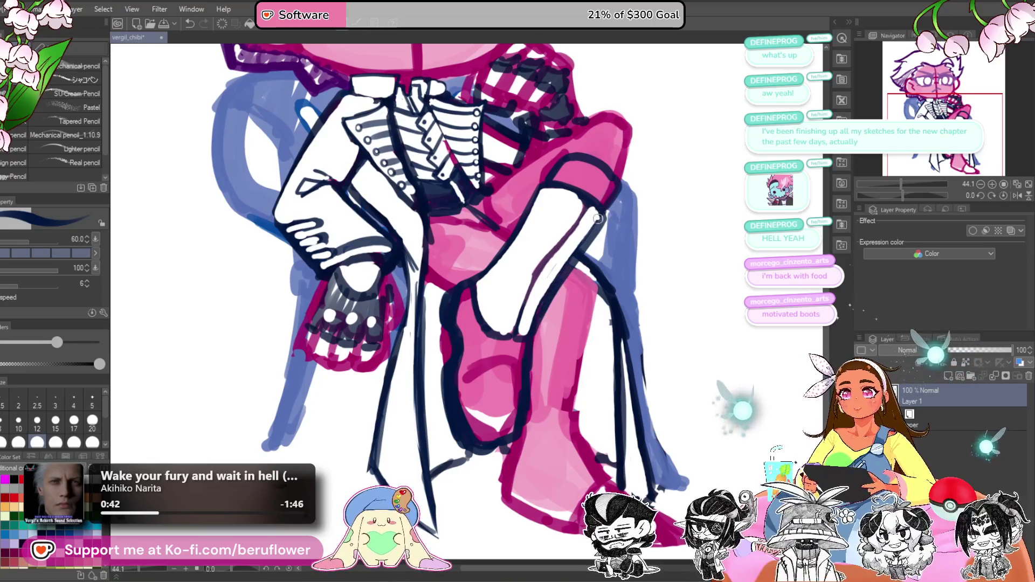
{"action": "mouse_move", "coordinate": [598, 218]}
{"action": "left_mouse_down"}
{"action": "mouse_move", "coordinate": [544, 291]}
{"action": "mouse_move", "coordinate": [531, 330]}
{"action": "left_mouse_up"}
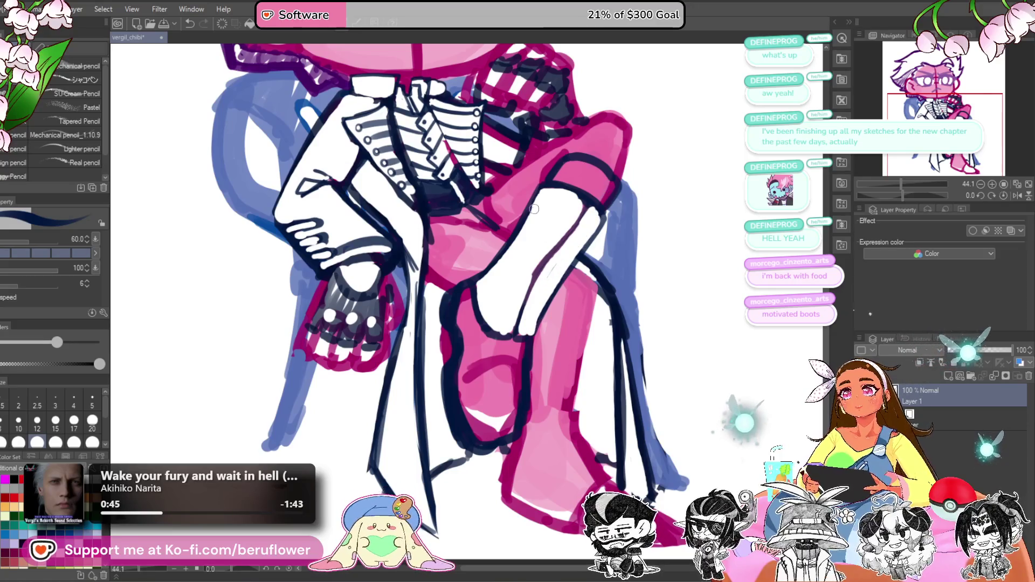
Step: Shrink the brush and white out the remaining pink along the leg outline and knee
{"action": "mouse_move", "coordinate": [539, 208]}
{"action": "left_mouse_down"}
{"action": "mouse_move", "coordinate": [481, 276]}
{"action": "mouse_move", "coordinate": [487, 304]}
{"action": "mouse_move", "coordinate": [505, 282]}
{"action": "mouse_move", "coordinate": [512, 237]}
{"action": "left_mouse_up"}
{"action": "key", "text": "bracketleft"}
{"action": "key", "text": "bracketleft"}
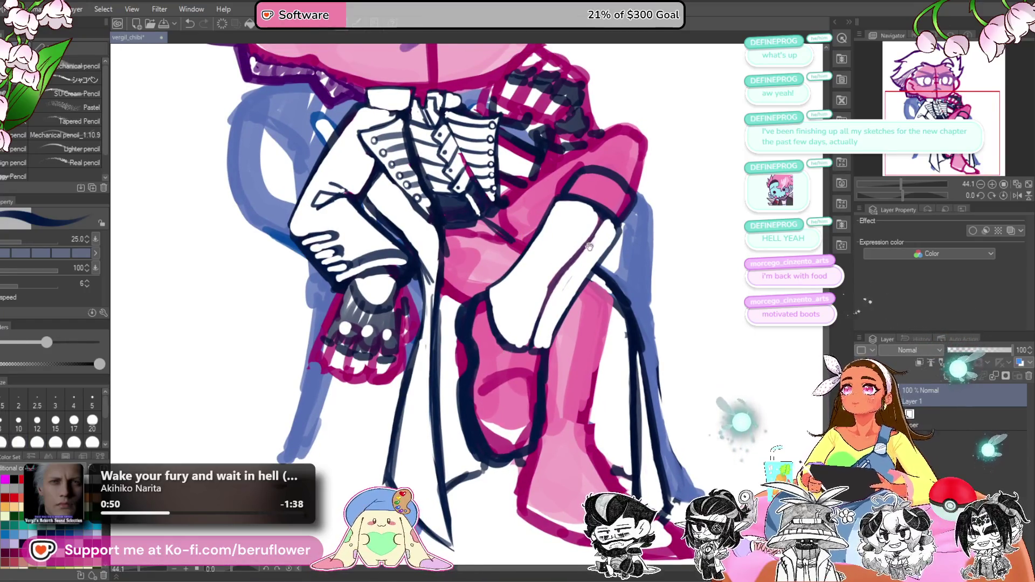
{"action": "left_click_drag", "start_coordinate": [584, 241], "coordinate": [571, 271]}
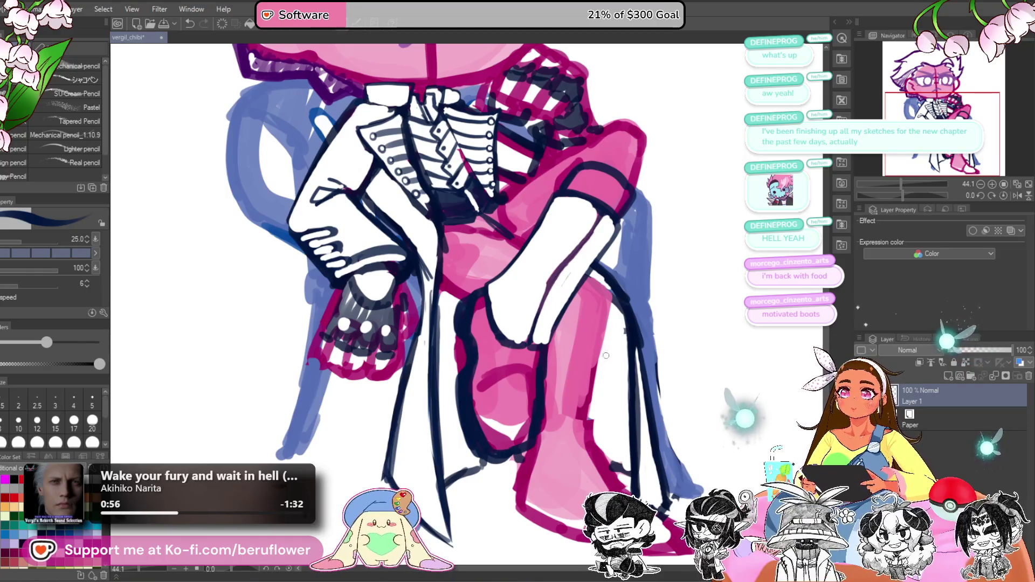
{"action": "left_click_drag", "start_coordinate": [564, 378], "coordinate": [553, 293]}
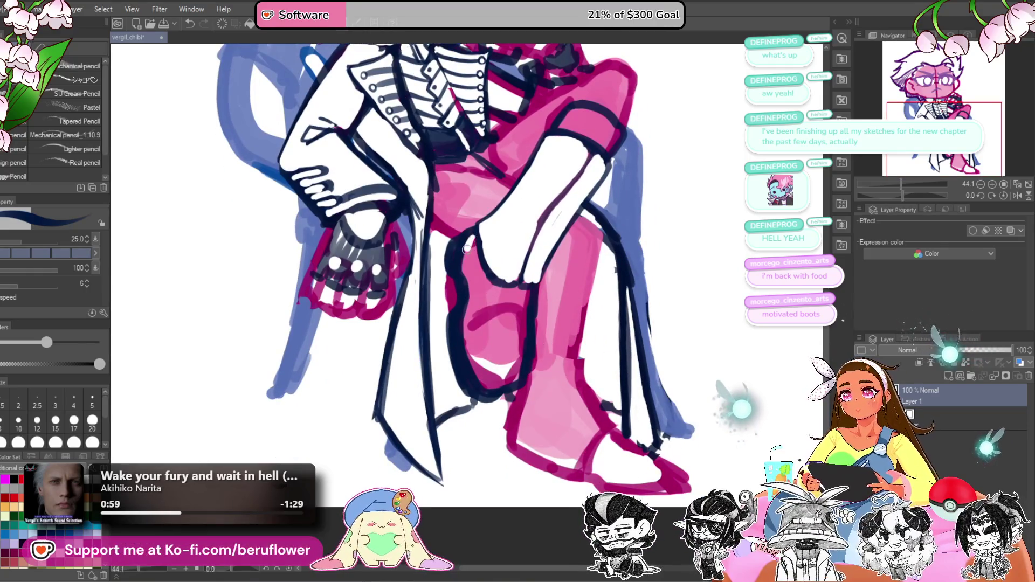
{"action": "left_click_drag", "start_coordinate": [471, 279], "coordinate": [469, 328]}
{"action": "left_click_drag", "start_coordinate": [482, 379], "coordinate": [499, 360]}
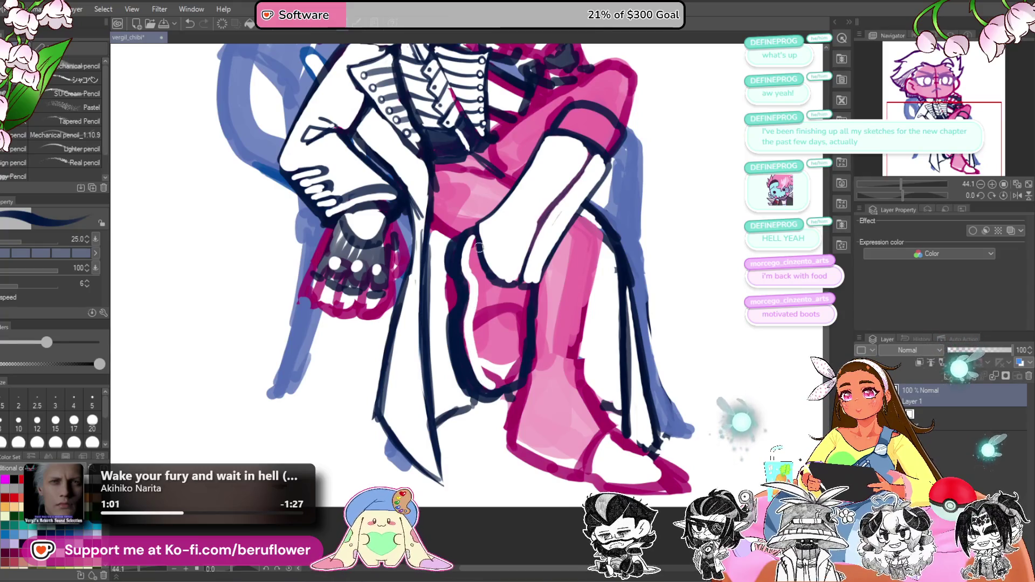
{"action": "mouse_move", "coordinate": [473, 240]}
{"action": "left_mouse_down"}
{"action": "mouse_move", "coordinate": [488, 293]}
{"action": "mouse_move", "coordinate": [526, 299]}
{"action": "mouse_move", "coordinate": [512, 378]}
{"action": "mouse_move", "coordinate": [484, 334]}
{"action": "mouse_move", "coordinate": [480, 294]}
{"action": "mouse_move", "coordinate": [492, 372]}
{"action": "mouse_move", "coordinate": [502, 302]}
{"action": "mouse_move", "coordinate": [508, 363]}
{"action": "mouse_move", "coordinate": [508, 298]}
{"action": "left_mouse_up"}
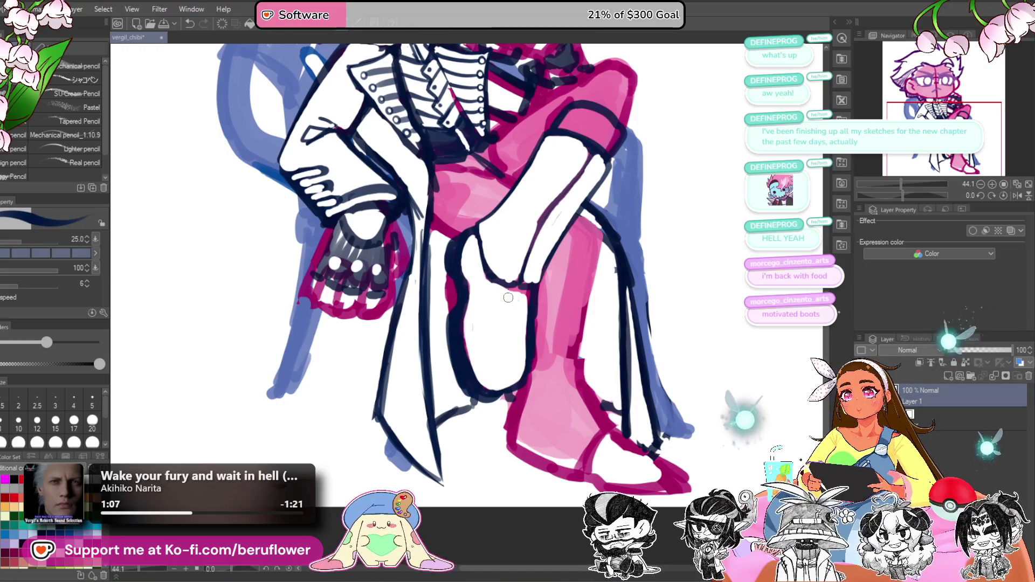
{"action": "scroll", "coordinate": [507, 292], "scroll_direction": "down", "scroll_amount": 5}
Step: Dab white at the top of the knee and outline the top of the sleeve in navy
{"action": "scroll", "coordinate": [589, 367], "scroll_direction": "up", "scroll_amount": 3}
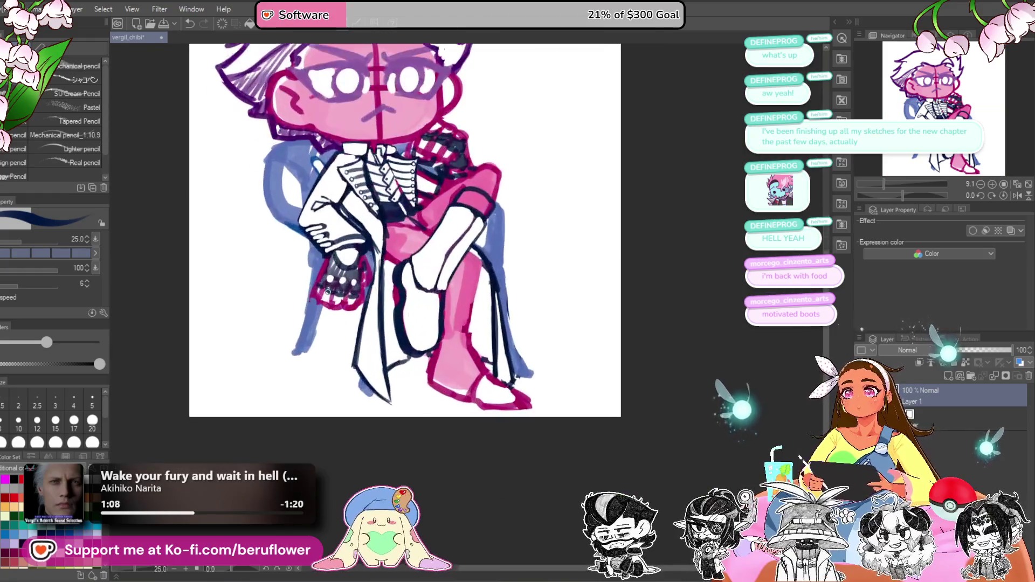
{"action": "scroll", "coordinate": [589, 367], "scroll_direction": "up", "scroll_amount": 4}
{"action": "mouse_move", "coordinate": [485, 260]}
{"action": "left_mouse_down"}
{"action": "mouse_move", "coordinate": [509, 238]}
{"action": "mouse_move", "coordinate": [544, 276]}
{"action": "mouse_move", "coordinate": [540, 253]}
{"action": "mouse_move", "coordinate": [505, 251]}
{"action": "mouse_move", "coordinate": [499, 232]}
{"action": "left_mouse_up"}
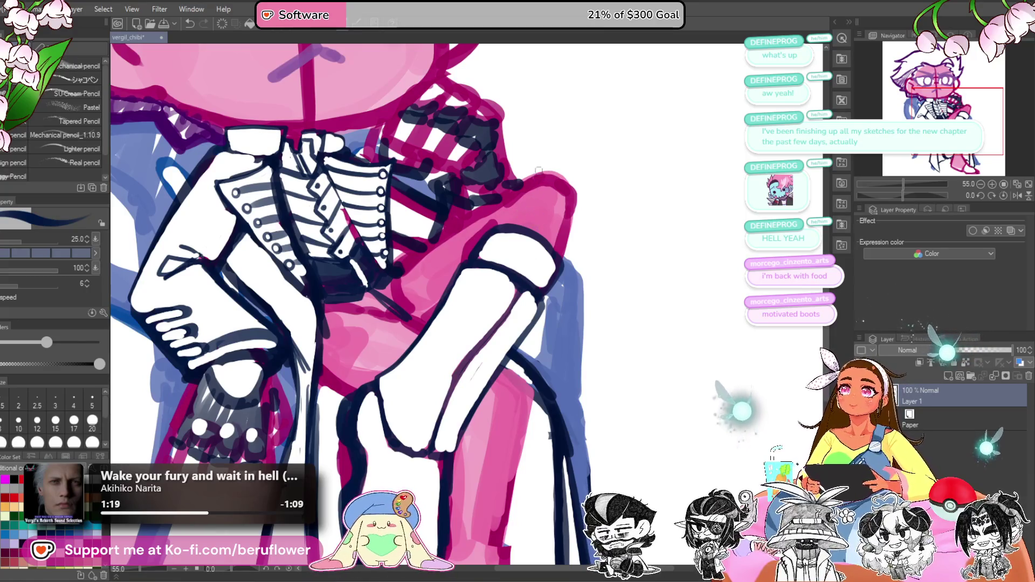
{"action": "mouse_move", "coordinate": [506, 221]}
{"action": "left_mouse_down"}
{"action": "mouse_move", "coordinate": [572, 197]}
{"action": "mouse_move", "coordinate": [484, 226]}
{"action": "mouse_move", "coordinate": [514, 213]}
{"action": "left_mouse_up"}
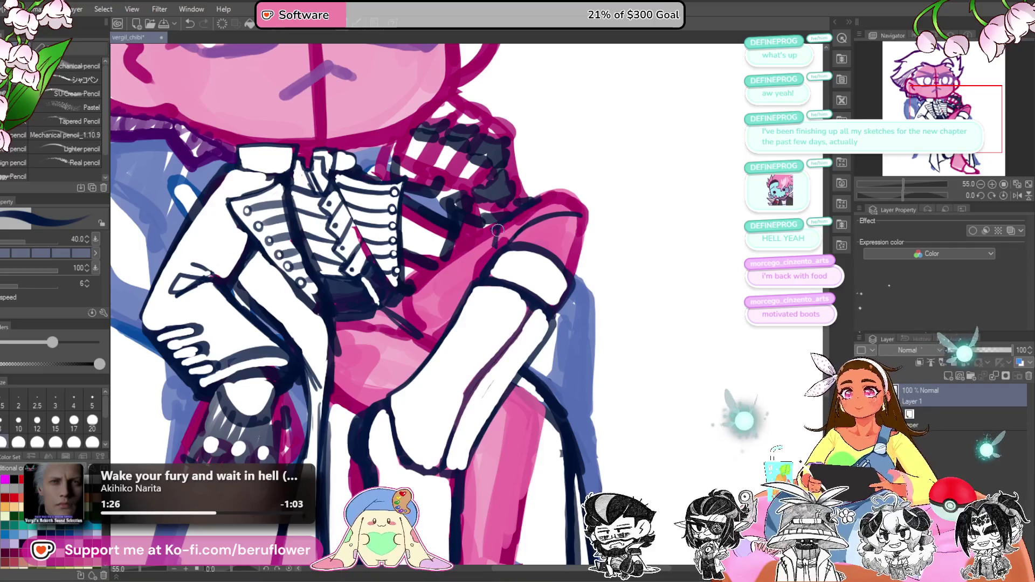
{"action": "mouse_move", "coordinate": [509, 216]}
{"action": "left_mouse_down"}
{"action": "mouse_move", "coordinate": [569, 194]}
{"action": "mouse_move", "coordinate": [588, 244]}
{"action": "mouse_move", "coordinate": [563, 278]}
{"action": "mouse_move", "coordinate": [574, 279]}
{"action": "mouse_move", "coordinate": [602, 228]}
{"action": "left_mouse_up"}
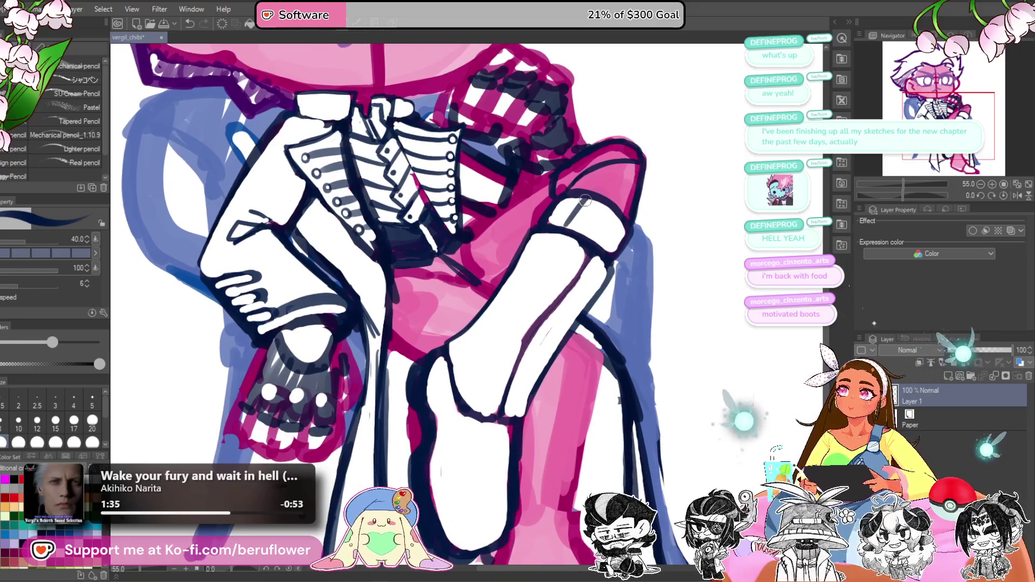
{"action": "scroll", "coordinate": [587, 197], "scroll_direction": "down", "scroll_amount": 5}
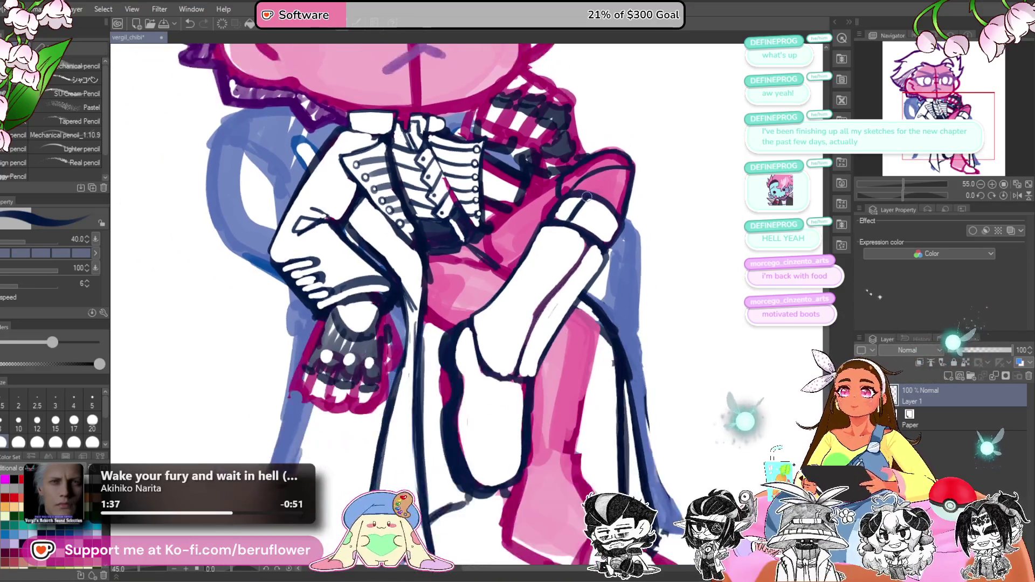
{"action": "scroll", "coordinate": [590, 232], "scroll_direction": "up", "scroll_amount": 5}
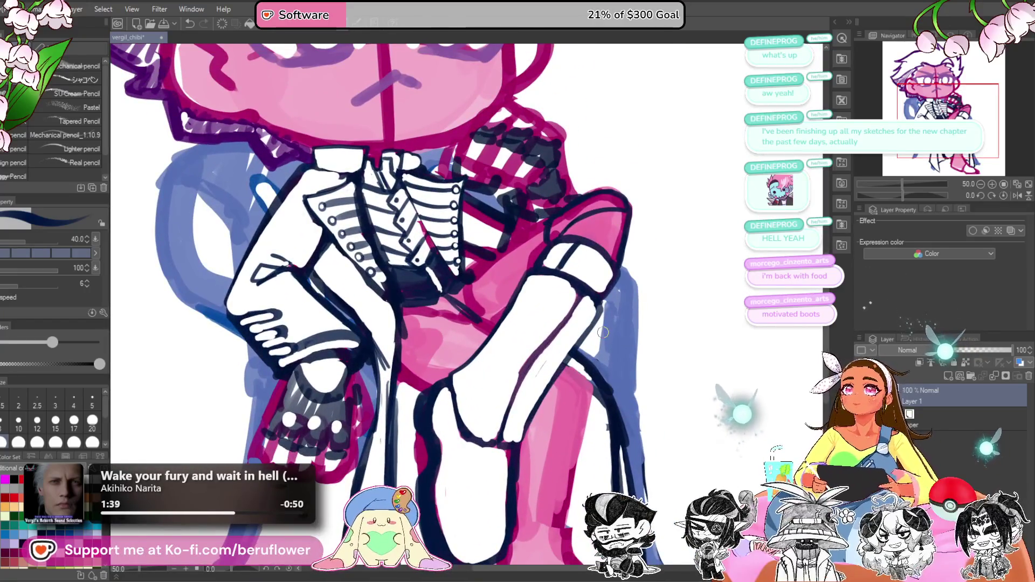
{"action": "mouse_move", "coordinate": [591, 235]}
{"action": "left_mouse_down"}
{"action": "mouse_move", "coordinate": [585, 220]}
{"action": "mouse_move", "coordinate": [612, 248]}
{"action": "mouse_move", "coordinate": [606, 192]}
{"action": "mouse_move", "coordinate": [577, 200]}
{"action": "mouse_move", "coordinate": [551, 227]}
{"action": "mouse_move", "coordinate": [605, 197]}
{"action": "left_mouse_up"}
{"action": "scroll", "coordinate": [555, 229], "scroll_direction": "down", "scroll_amount": 5}
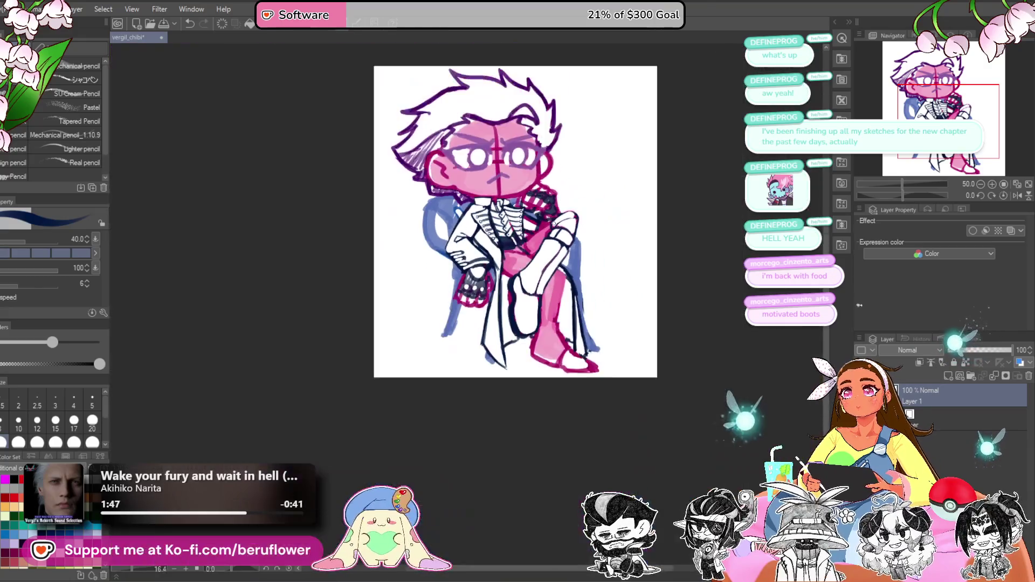
{"action": "scroll", "coordinate": [595, 208], "scroll_direction": "up", "scroll_amount": 4}
{"action": "scroll", "coordinate": [597, 208], "scroll_direction": "down", "scroll_amount": 4}
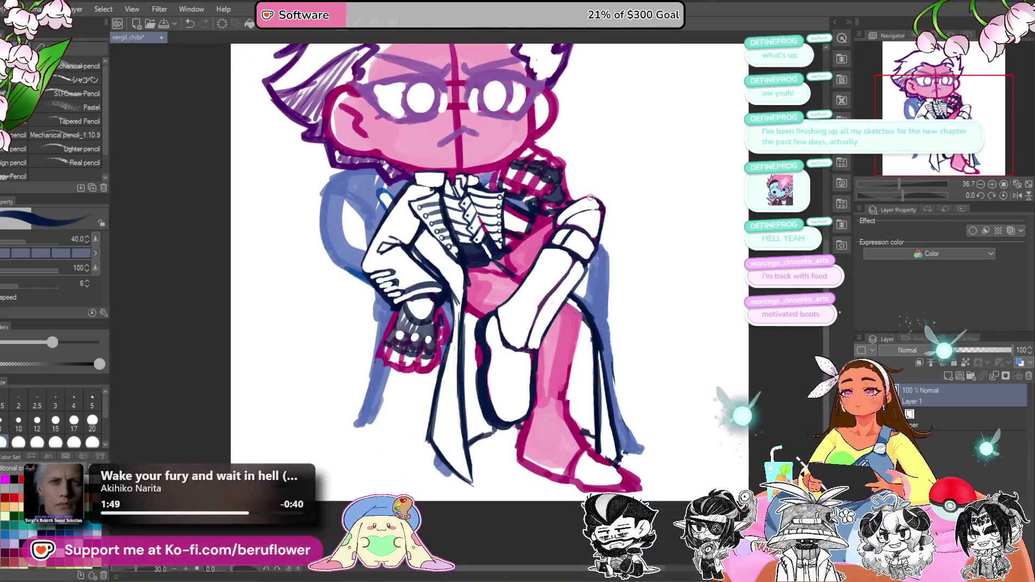
{"action": "scroll", "coordinate": [598, 208], "scroll_direction": "up", "scroll_amount": 5}
{"action": "left_click_drag", "start_coordinate": [597, 208], "coordinate": [622, 203]}
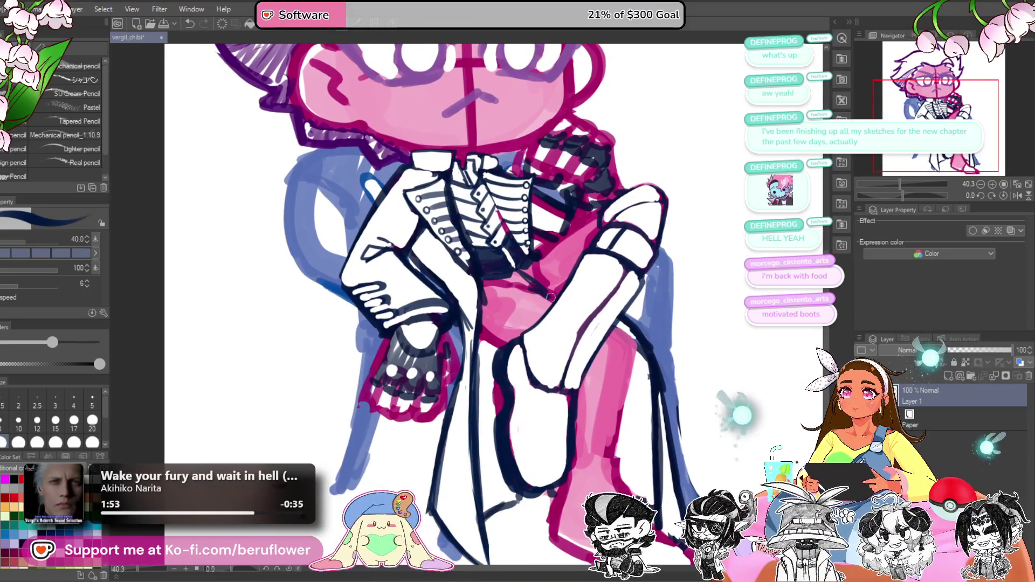
{"action": "mouse_move", "coordinate": [551, 298]}
{"action": "left_mouse_down"}
{"action": "mouse_move", "coordinate": [549, 280]}
{"action": "mouse_move", "coordinate": [580, 238]}
{"action": "mouse_move", "coordinate": [553, 267]}
{"action": "mouse_move", "coordinate": [550, 255]}
{"action": "left_mouse_up"}
{"action": "scroll", "coordinate": [550, 255], "scroll_direction": "down", "scroll_amount": 2}
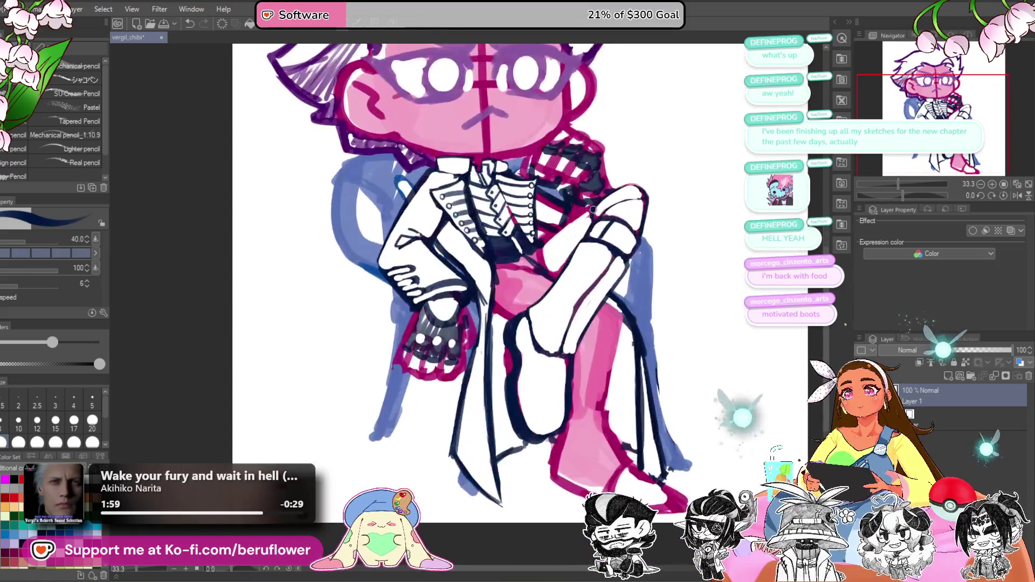
{"action": "scroll", "coordinate": [545, 242], "scroll_direction": "down", "scroll_amount": 1}
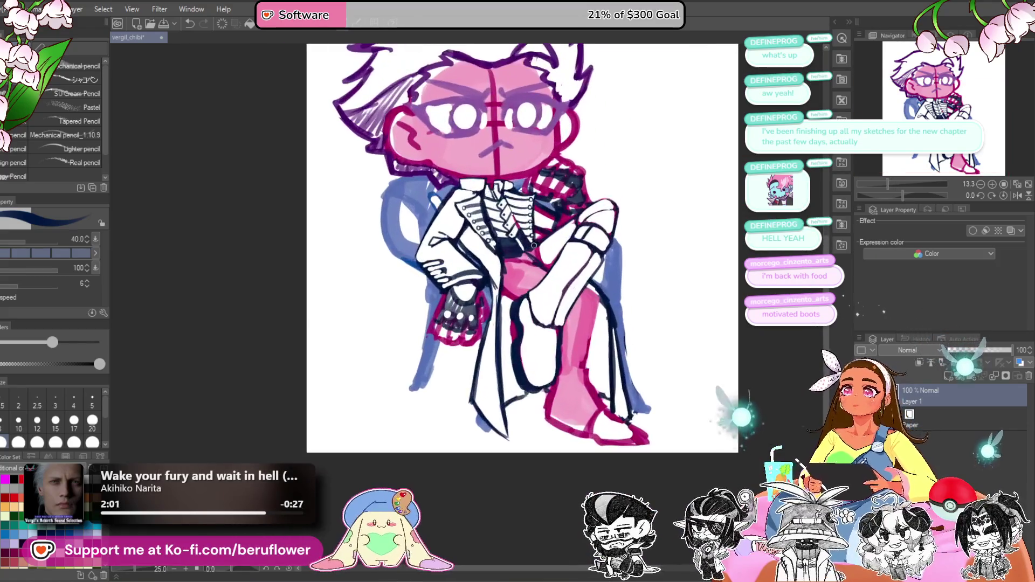
{"action": "left_click_drag", "start_coordinate": [625, 298], "coordinate": [613, 302]}
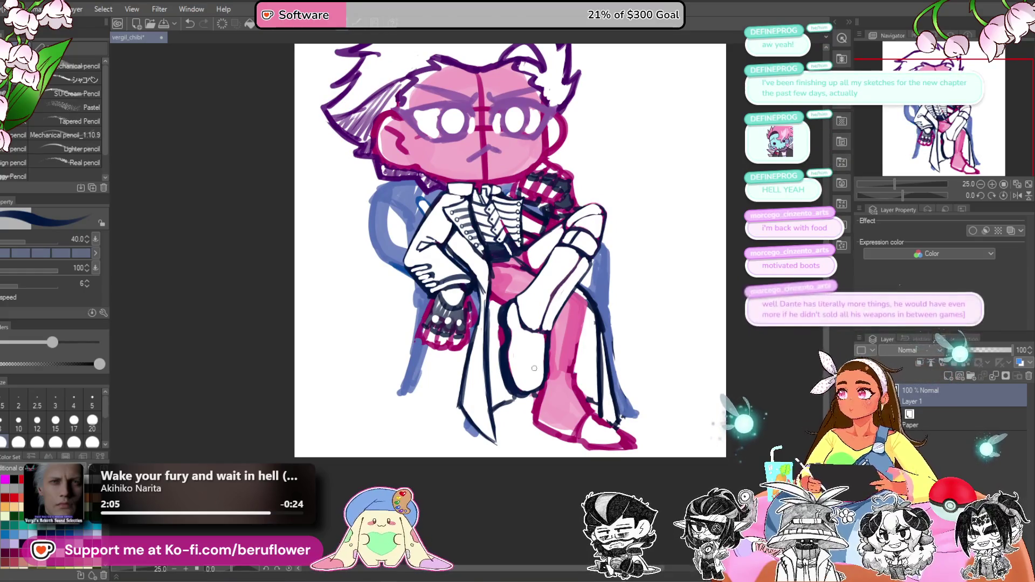
{"action": "scroll", "coordinate": [534, 368], "scroll_direction": "up", "scroll_amount": 3}
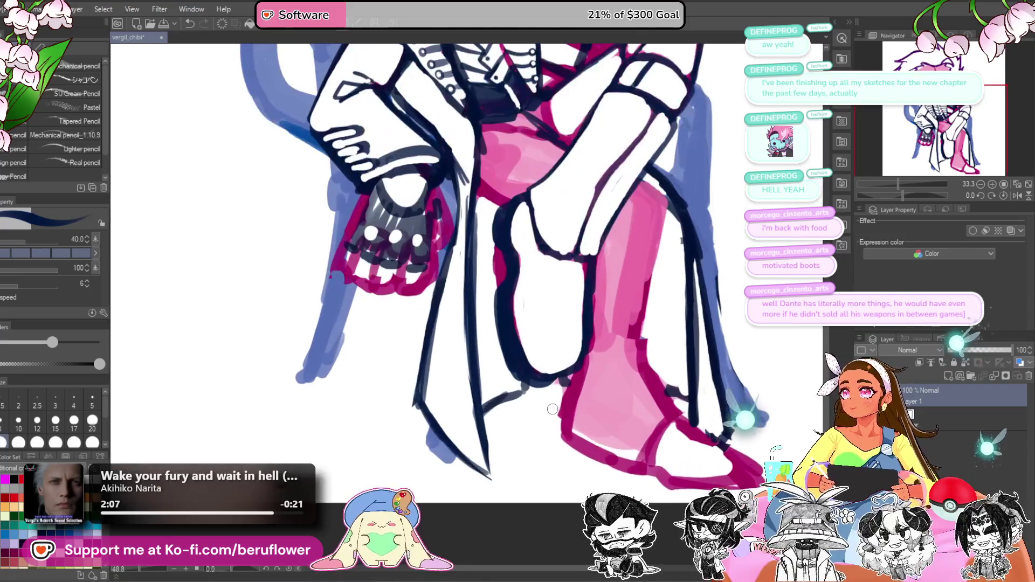
Step: Thicken the navy outline under the boot and along its left and right sides
{"action": "mouse_move", "coordinate": [552, 409]}
{"action": "left_mouse_down"}
{"action": "mouse_move", "coordinate": [562, 402]}
{"action": "mouse_move", "coordinate": [591, 426]}
{"action": "mouse_move", "coordinate": [577, 410]}
{"action": "mouse_move", "coordinate": [592, 428]}
{"action": "left_mouse_up"}
{"action": "mouse_move", "coordinate": [636, 335]}
{"action": "left_mouse_down"}
{"action": "mouse_move", "coordinate": [614, 345]}
{"action": "mouse_move", "coordinate": [632, 339]}
{"action": "left_mouse_up"}
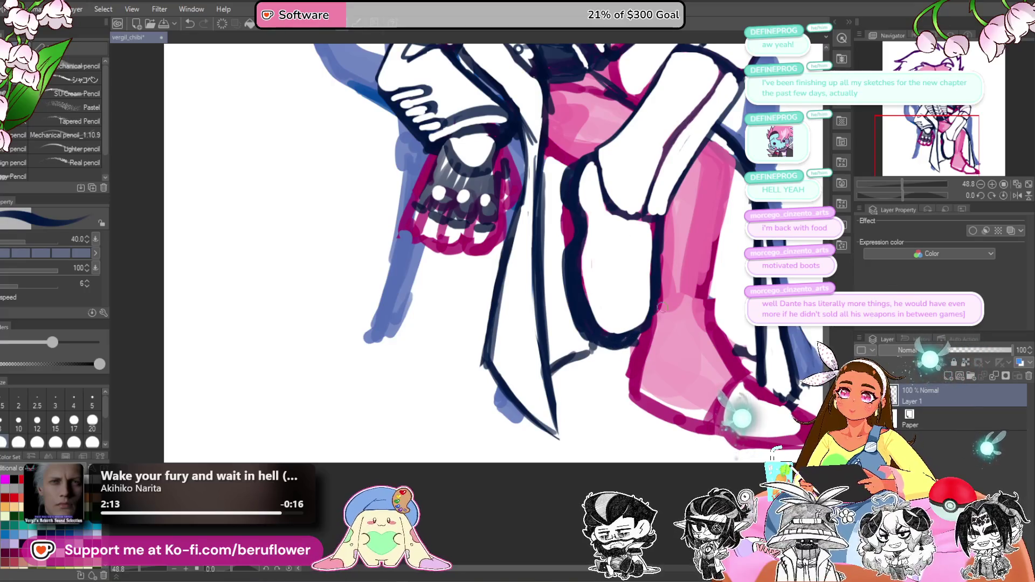
{"action": "left_click_drag", "start_coordinate": [634, 280], "coordinate": [606, 302]}
{"action": "mouse_move", "coordinate": [574, 264]}
{"action": "left_mouse_down"}
{"action": "mouse_move", "coordinate": [589, 330]}
{"action": "mouse_move", "coordinate": [594, 307]}
{"action": "mouse_move", "coordinate": [592, 319]}
{"action": "left_mouse_up"}
{"action": "left_click_drag", "start_coordinate": [552, 286], "coordinate": [558, 273]}
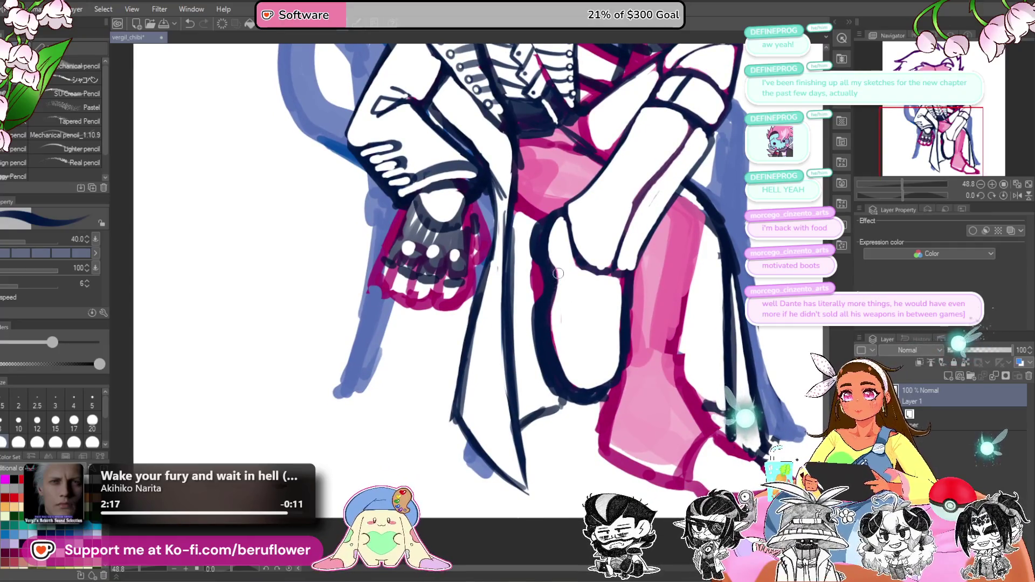
{"action": "left_click_drag", "start_coordinate": [554, 316], "coordinate": [566, 379]}
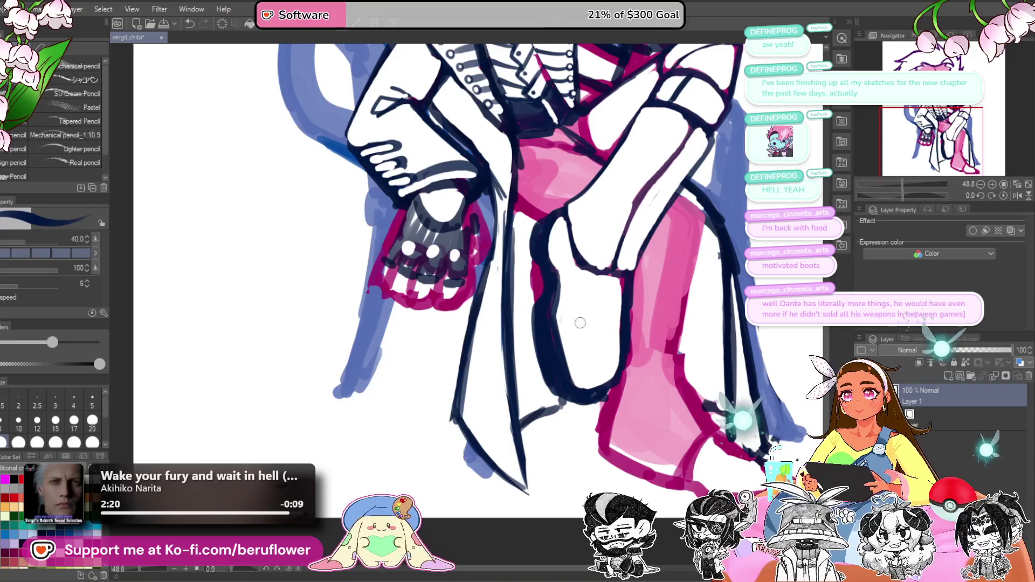
{"action": "mouse_move", "coordinate": [624, 276]}
{"action": "left_mouse_down"}
{"action": "mouse_move", "coordinate": [614, 386]}
{"action": "mouse_move", "coordinate": [561, 272]}
{"action": "left_mouse_up"}
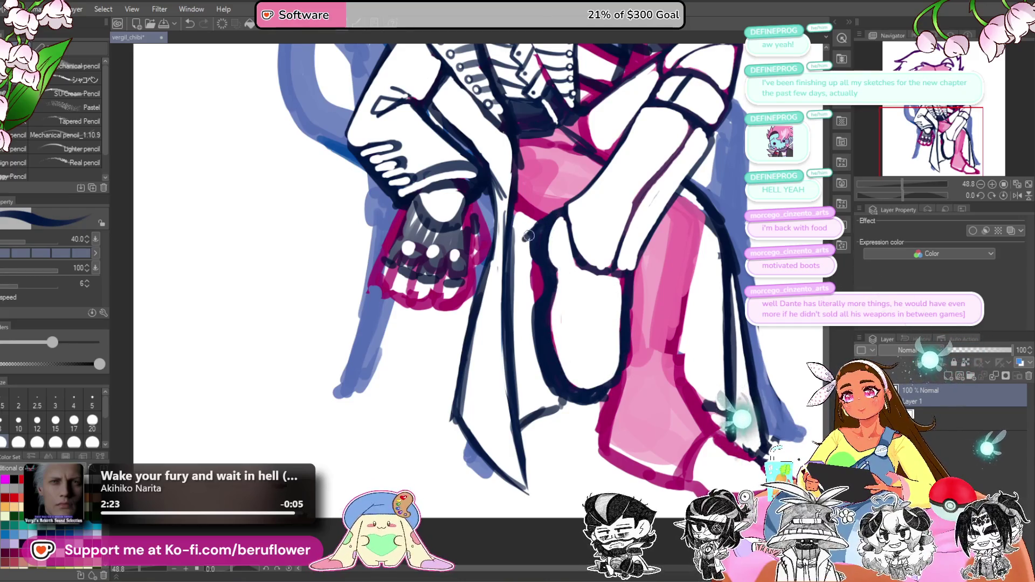
{"action": "scroll", "coordinate": [538, 266], "scroll_direction": "down", "scroll_amount": 2}
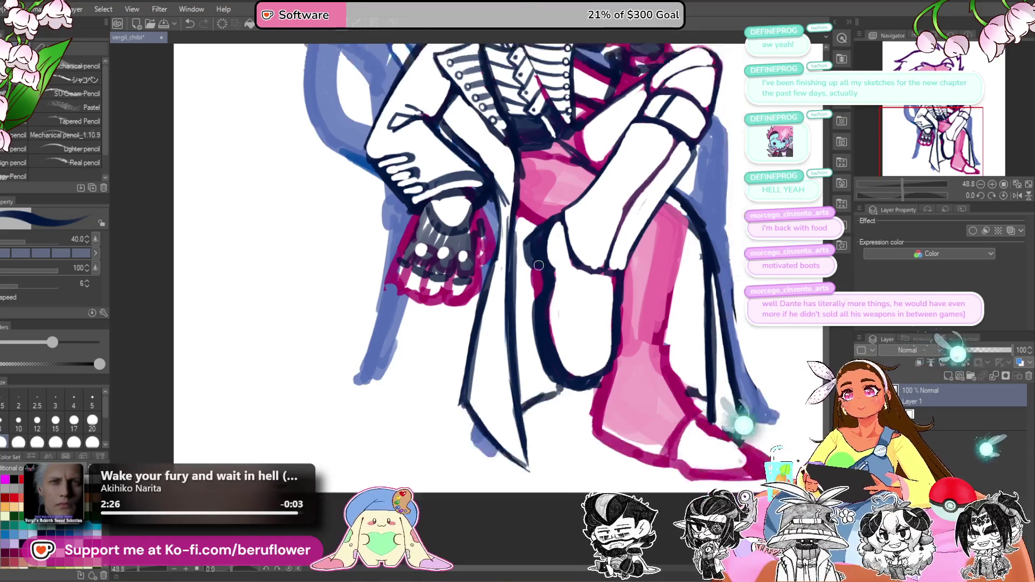
{"action": "scroll", "coordinate": [567, 216], "scroll_direction": "up", "scroll_amount": 3}
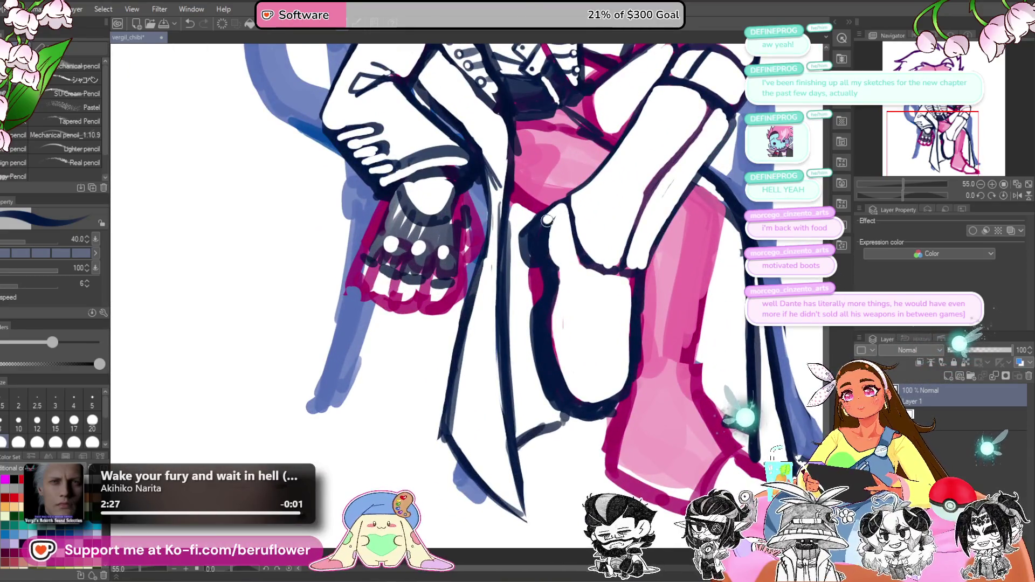
{"action": "scroll", "coordinate": [568, 249], "scroll_direction": "down", "scroll_amount": 4}
{"action": "scroll", "coordinate": [568, 249], "scroll_direction": "up", "scroll_amount": 3}
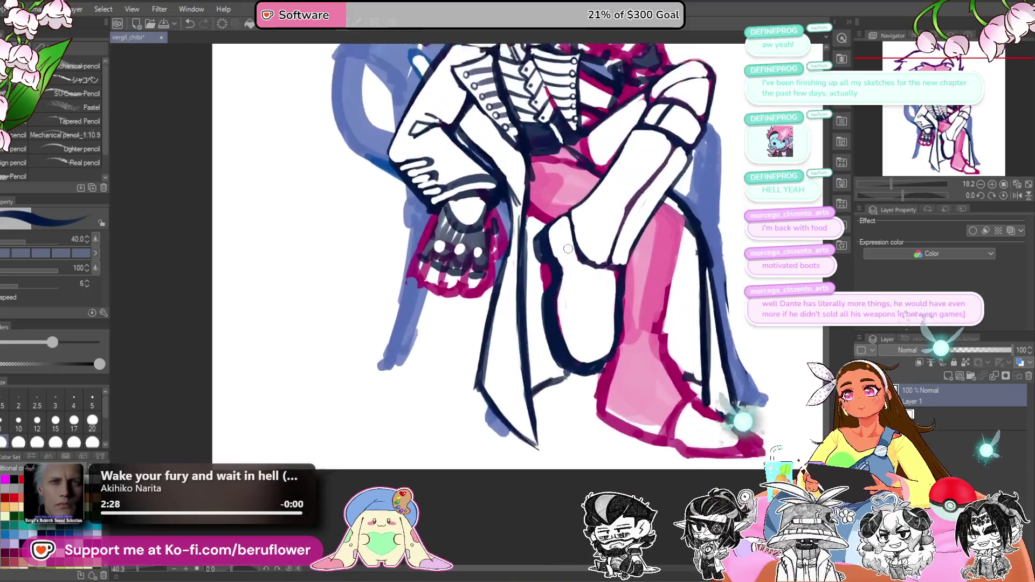
{"action": "scroll", "coordinate": [557, 270], "scroll_direction": "down", "scroll_amount": 4}
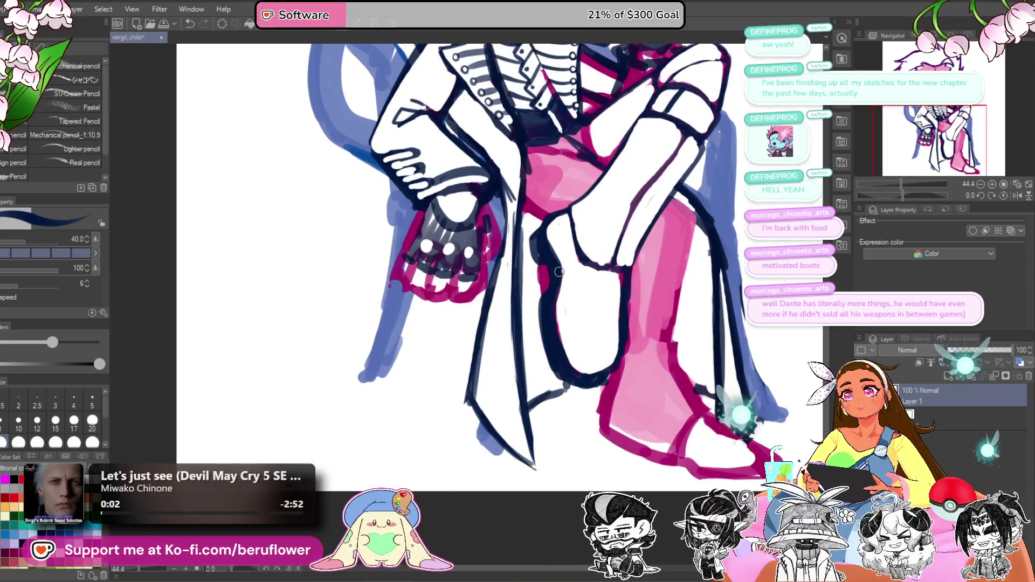
{"action": "scroll", "coordinate": [686, 334], "scroll_direction": "up", "scroll_amount": 2}
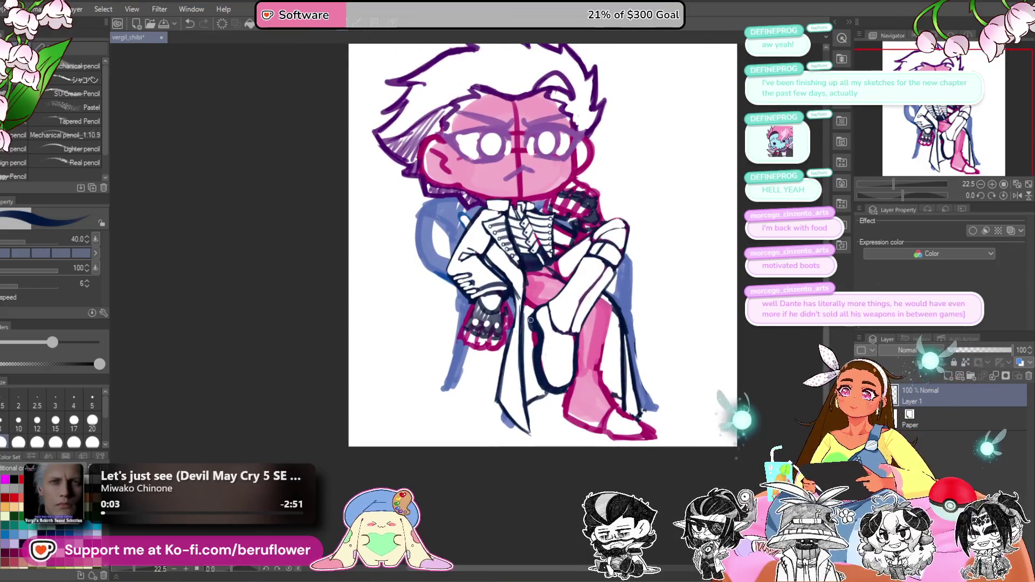
Step: Brush white over the pink below the collar and along the crossed arm line
{"action": "scroll", "coordinate": [531, 315], "scroll_direction": "up", "scroll_amount": 2}
{"action": "scroll", "coordinate": [539, 333], "scroll_direction": "down", "scroll_amount": 3}
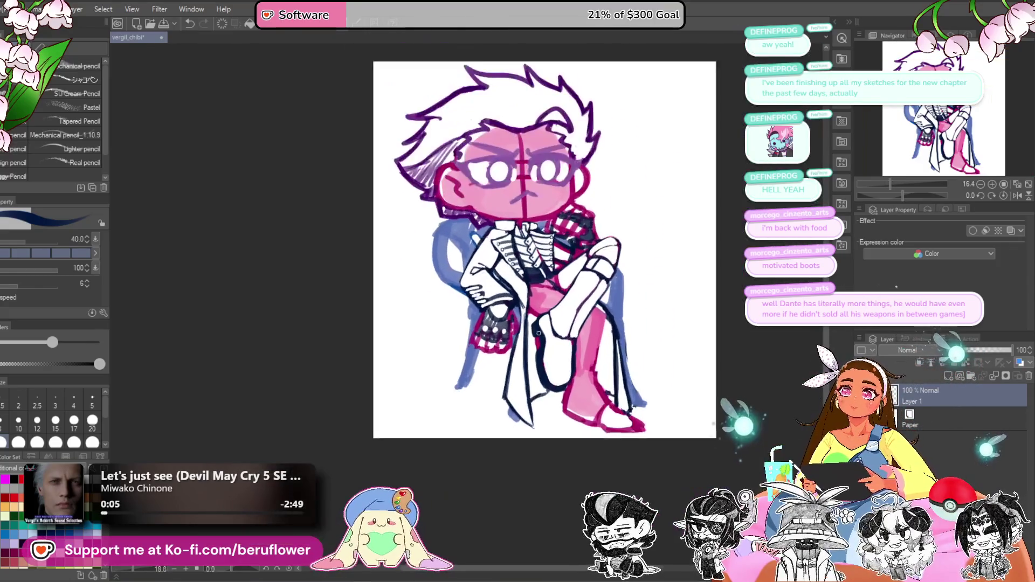
{"action": "scroll", "coordinate": [589, 327], "scroll_direction": "up", "scroll_amount": 2}
{"action": "scroll", "coordinate": [590, 328], "scroll_direction": "up", "scroll_amount": 3}
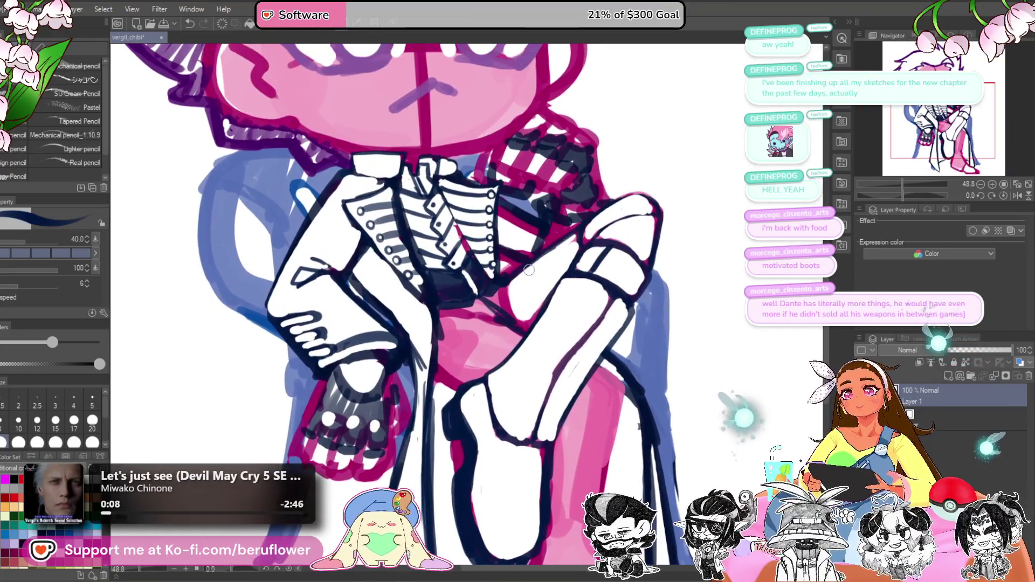
{"action": "mouse_move", "coordinate": [529, 270]}
{"action": "left_mouse_down"}
{"action": "mouse_move", "coordinate": [498, 303]}
{"action": "mouse_move", "coordinate": [510, 292]}
{"action": "left_mouse_up"}
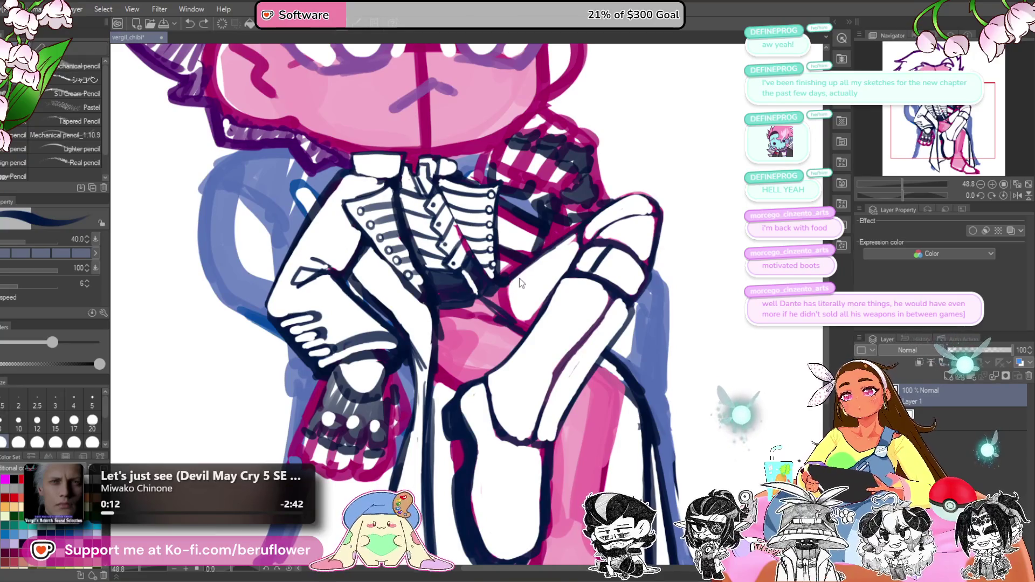
{"action": "mouse_move", "coordinate": [578, 236]}
{"action": "left_mouse_down"}
{"action": "mouse_move", "coordinate": [539, 261]}
{"action": "mouse_move", "coordinate": [576, 237]}
{"action": "left_mouse_up"}
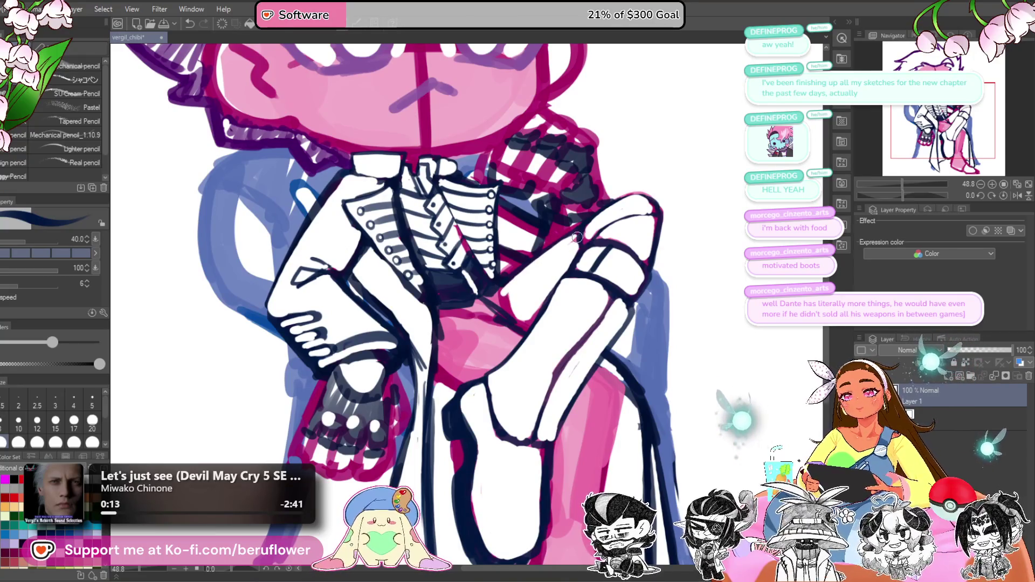
{"action": "mouse_move", "coordinate": [515, 283]}
{"action": "left_mouse_down"}
{"action": "mouse_move", "coordinate": [496, 302]}
{"action": "mouse_move", "coordinate": [510, 308]}
{"action": "left_mouse_up"}
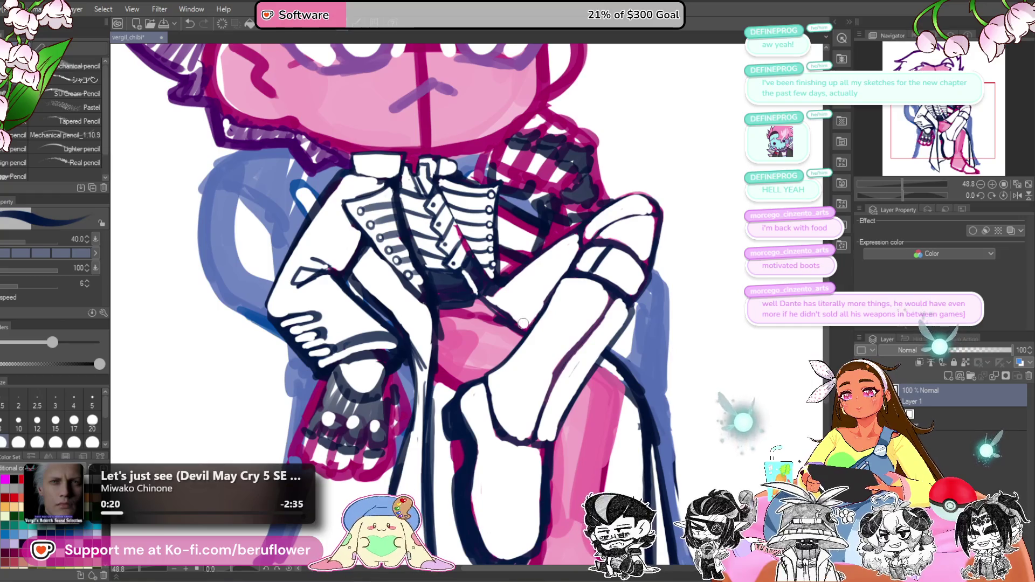
{"action": "left_click_drag", "start_coordinate": [519, 275], "coordinate": [528, 263]}
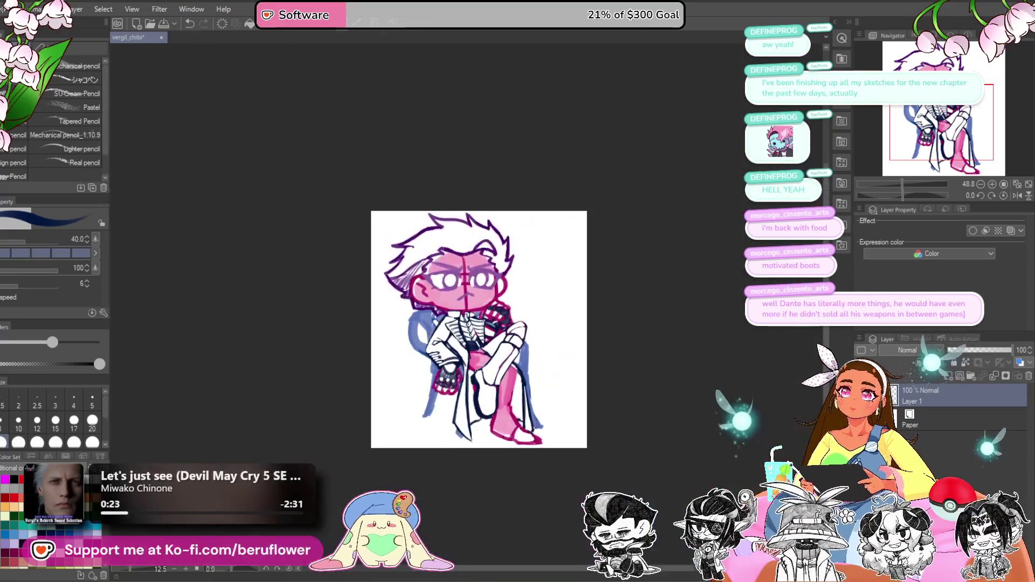
Step: Paint over the sketch near the knee and draw a dark navy line down the shin
{"action": "scroll", "coordinate": [477, 371], "scroll_direction": "up", "scroll_amount": 2}
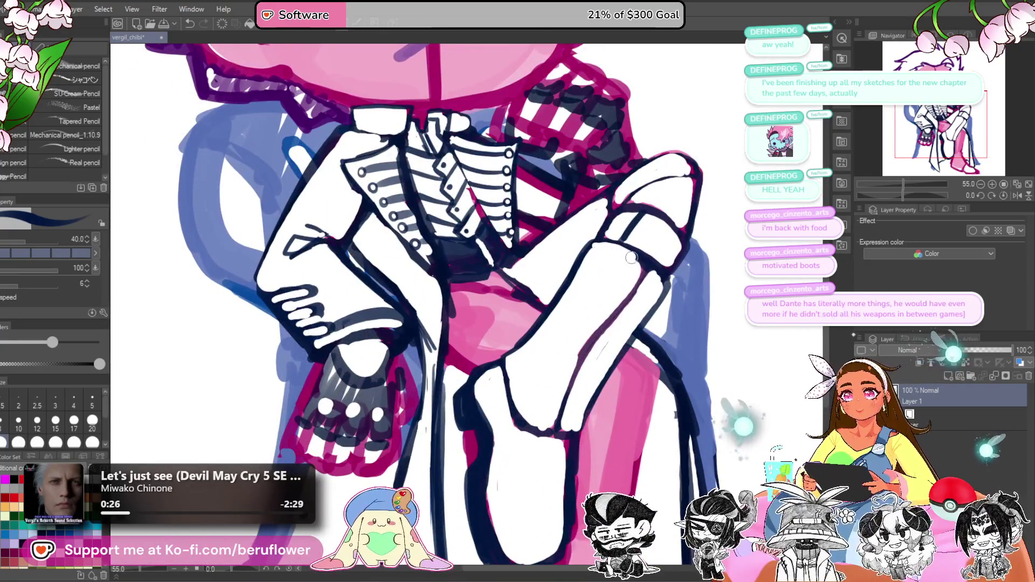
{"action": "scroll", "coordinate": [626, 280], "scroll_direction": "down", "scroll_amount": 5}
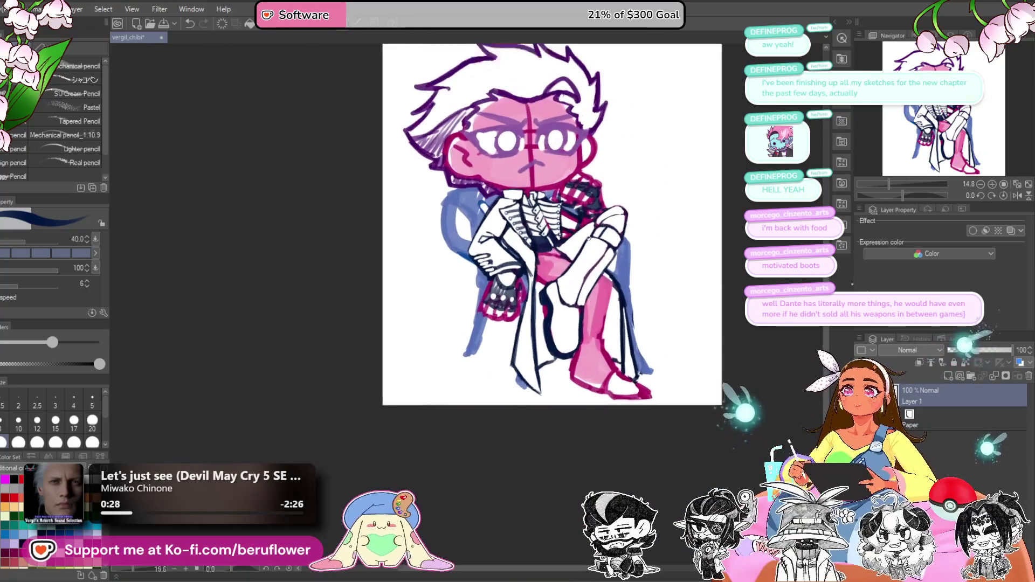
{"action": "scroll", "coordinate": [620, 376], "scroll_direction": "up", "scroll_amount": 3}
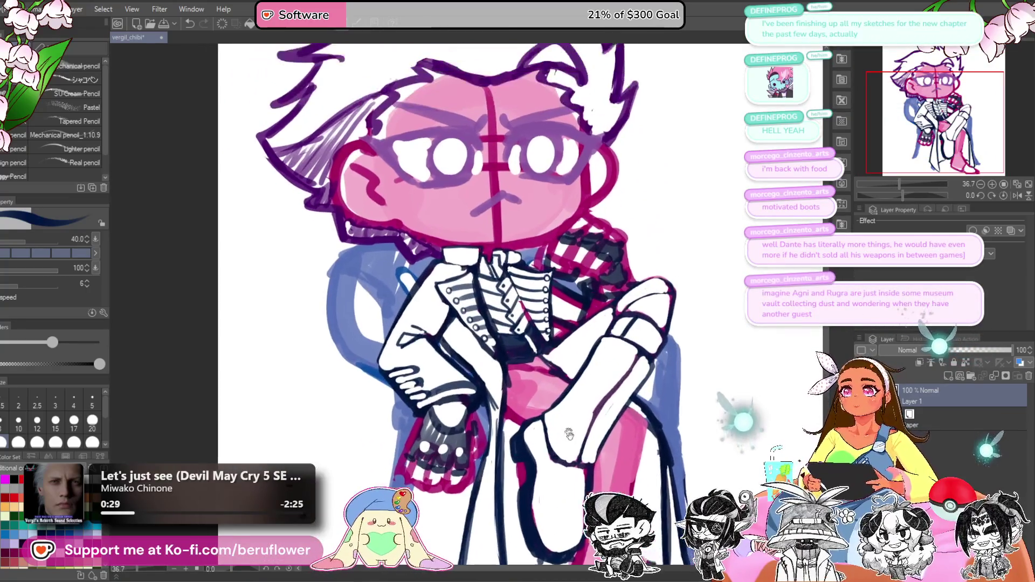
{"action": "left_click_drag", "start_coordinate": [597, 453], "coordinate": [572, 384]}
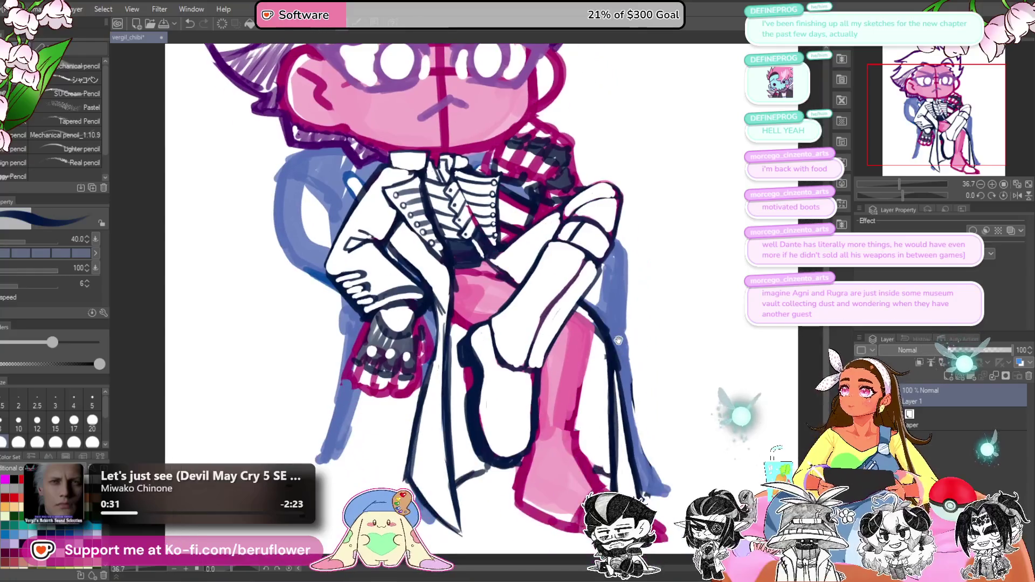
{"action": "left_click_drag", "start_coordinate": [612, 432], "coordinate": [573, 354]}
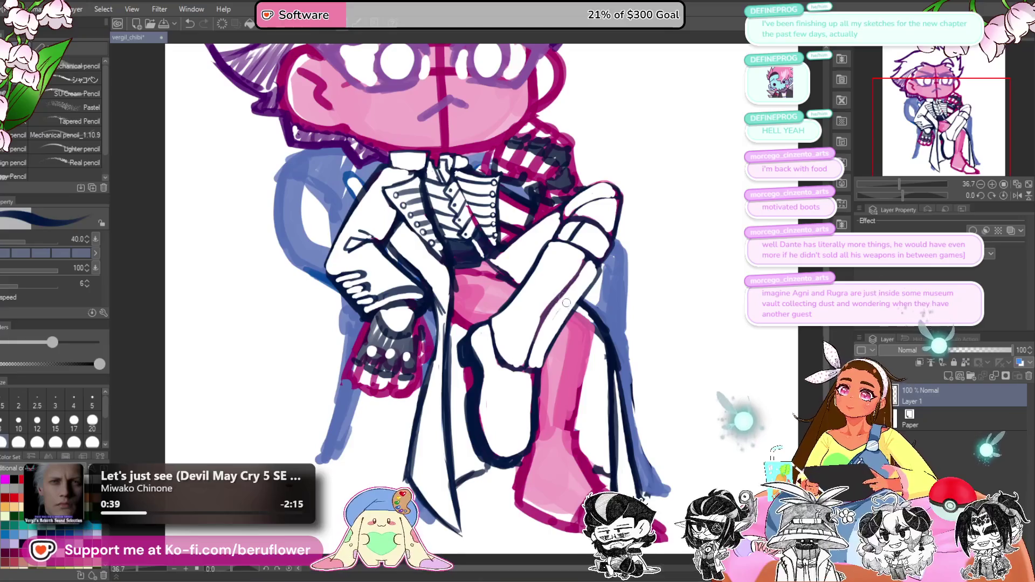
{"action": "scroll", "coordinate": [567, 303], "scroll_direction": "left", "scroll_amount": 2}
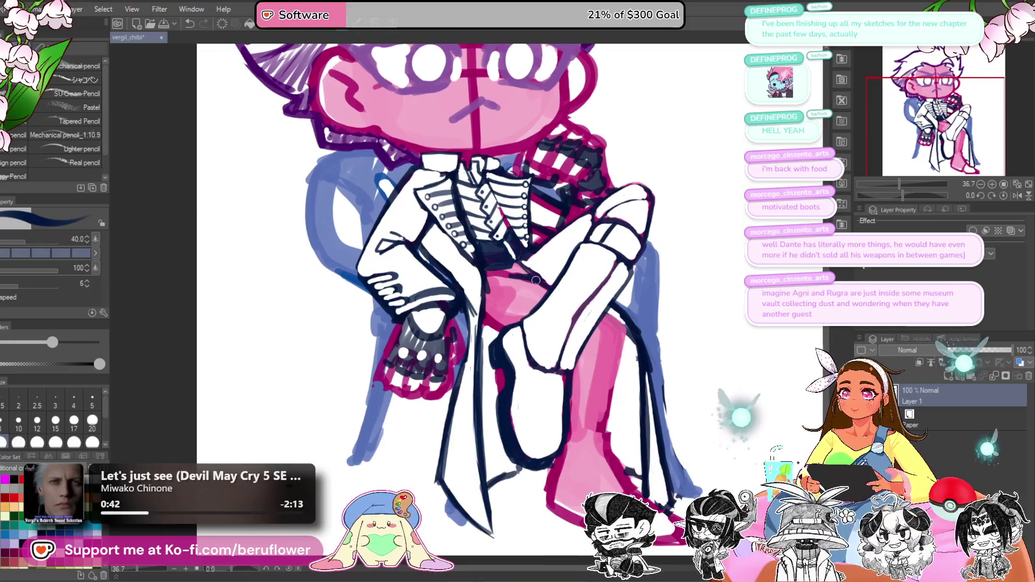
{"action": "scroll", "coordinate": [539, 280], "scroll_direction": "down", "scroll_amount": 3}
{"action": "scroll", "coordinate": [539, 279], "scroll_direction": "right", "scroll_amount": 2}
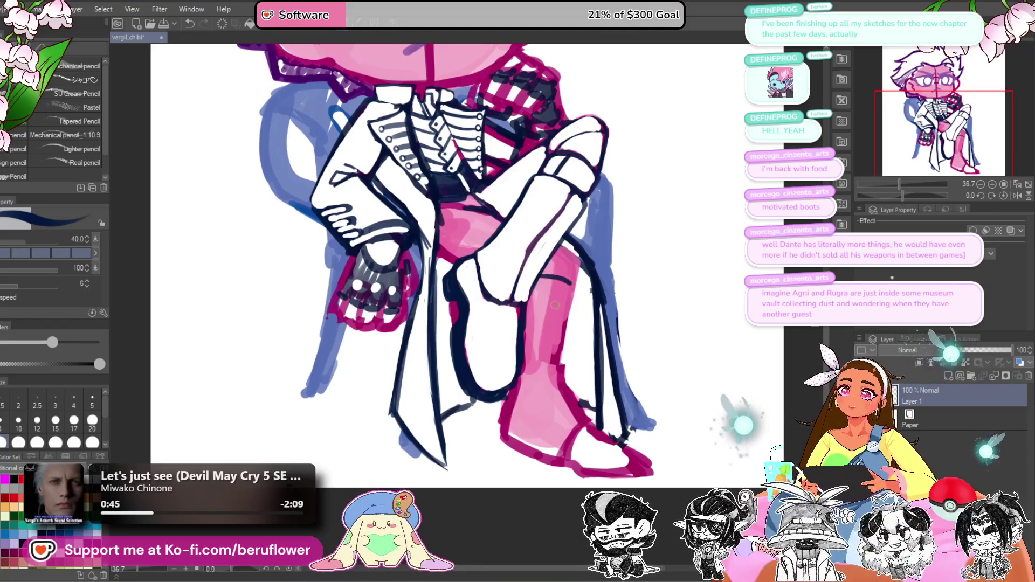
{"action": "left_click_drag", "start_coordinate": [566, 195], "coordinate": [515, 274]}
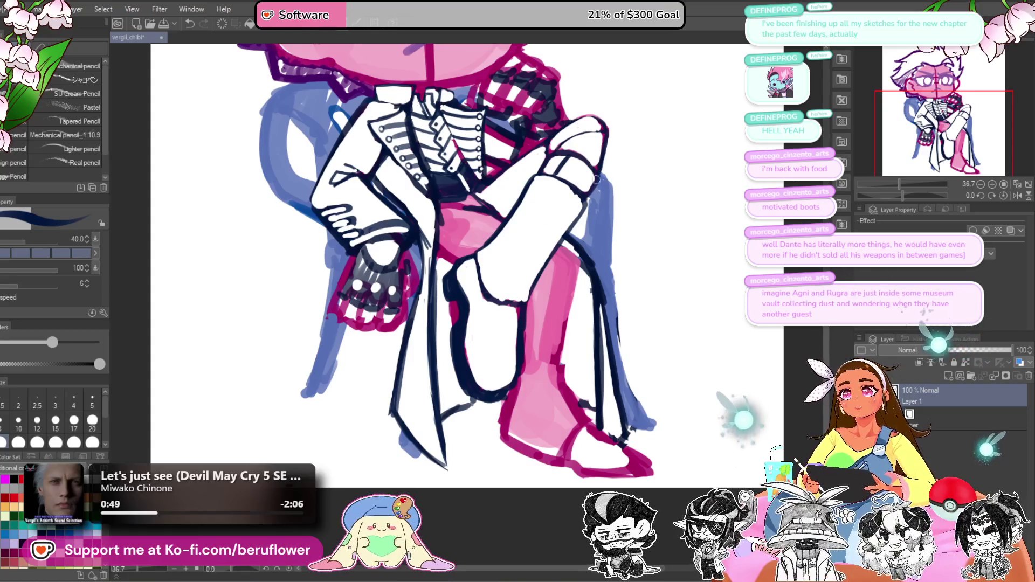
{"action": "left_click_drag", "start_coordinate": [575, 193], "coordinate": [507, 300]}
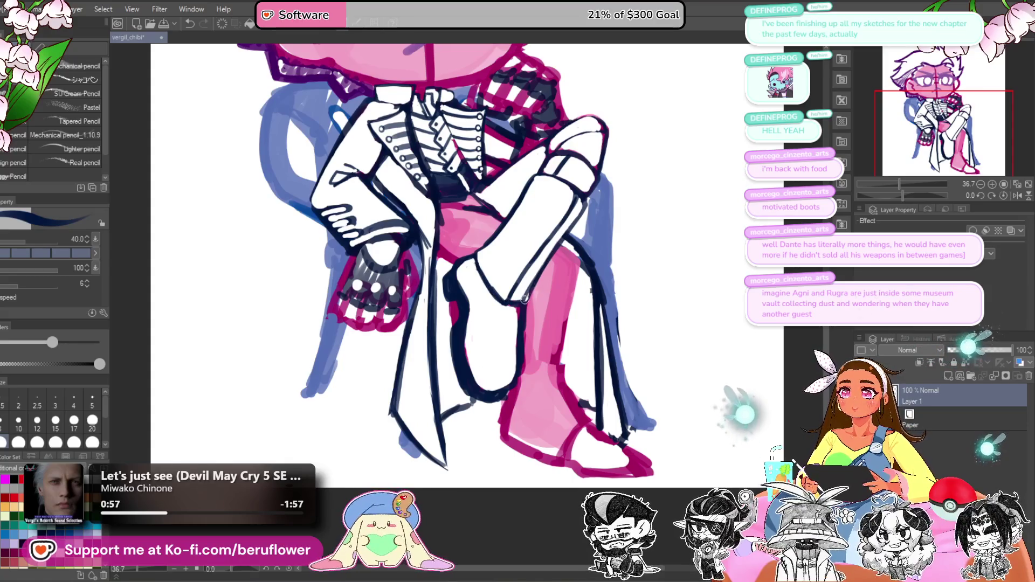
{"action": "mouse_move", "coordinate": [557, 243]}
{"action": "left_mouse_down"}
{"action": "mouse_move", "coordinate": [620, 330]}
{"action": "mouse_move", "coordinate": [615, 266]}
{"action": "left_mouse_up"}
{"action": "scroll", "coordinate": [609, 270], "scroll_direction": "down", "scroll_amount": 3}
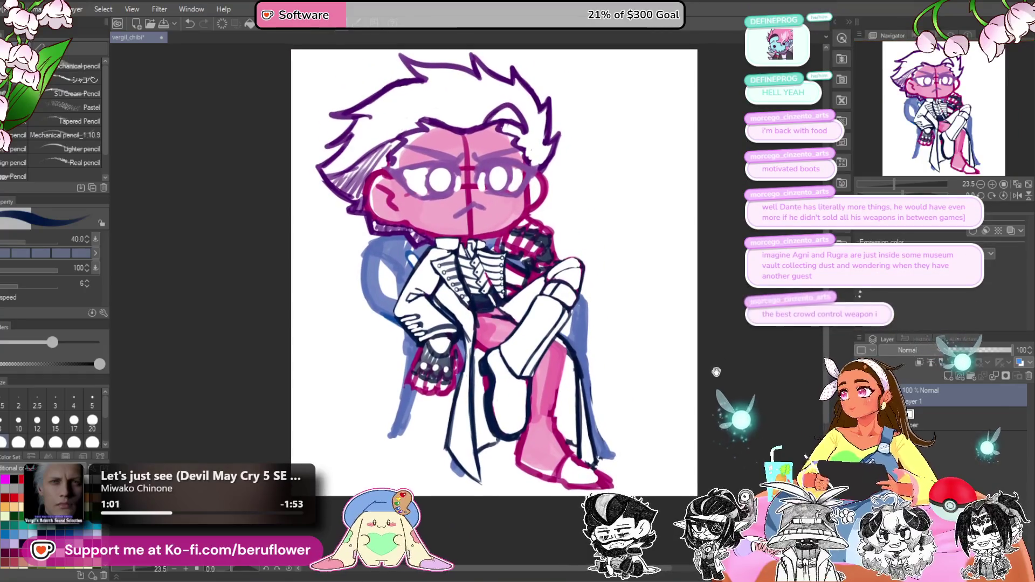
Step: Ink dark lines across the pink boot and down its inner edge
{"action": "scroll", "coordinate": [548, 322], "scroll_direction": "up", "scroll_amount": 3}
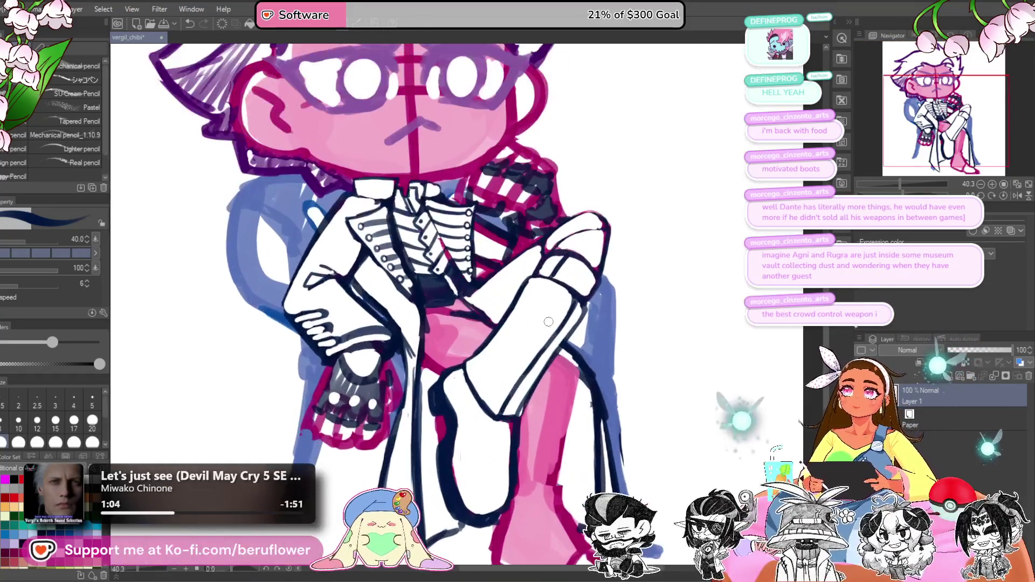
{"action": "scroll", "coordinate": [556, 321], "scroll_direction": "down", "scroll_amount": 1}
{"action": "scroll", "coordinate": [571, 318], "scroll_direction": "up", "scroll_amount": 3}
{"action": "scroll", "coordinate": [576, 317], "scroll_direction": "down", "scroll_amount": 1}
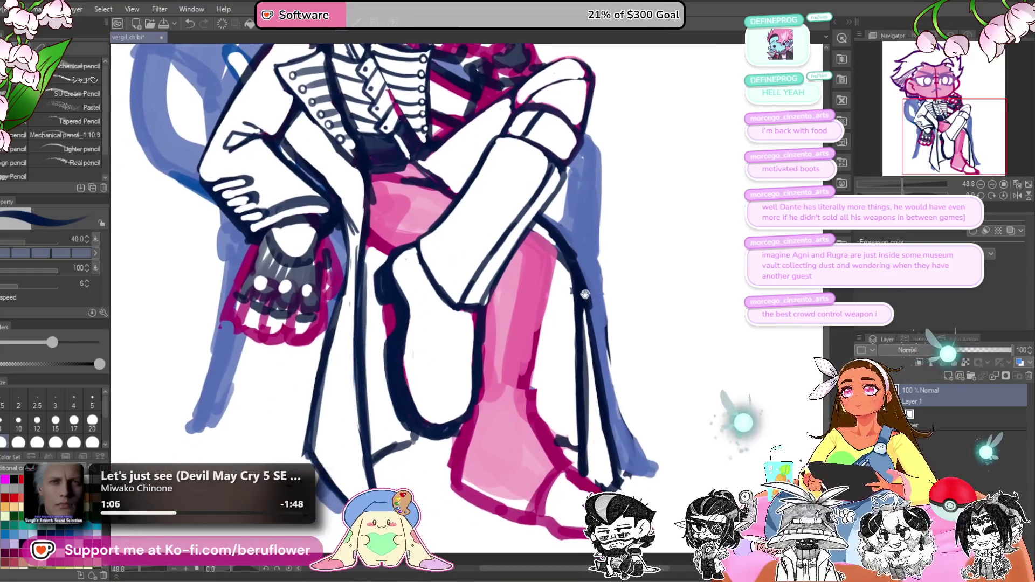
{"action": "mouse_move", "coordinate": [528, 279]}
{"action": "left_mouse_down"}
{"action": "mouse_move", "coordinate": [557, 282]}
{"action": "mouse_move", "coordinate": [542, 289]}
{"action": "mouse_move", "coordinate": [560, 295]}
{"action": "mouse_move", "coordinate": [539, 424]}
{"action": "left_mouse_up"}
{"action": "scroll", "coordinate": [533, 377], "scroll_direction": "down", "scroll_amount": 3}
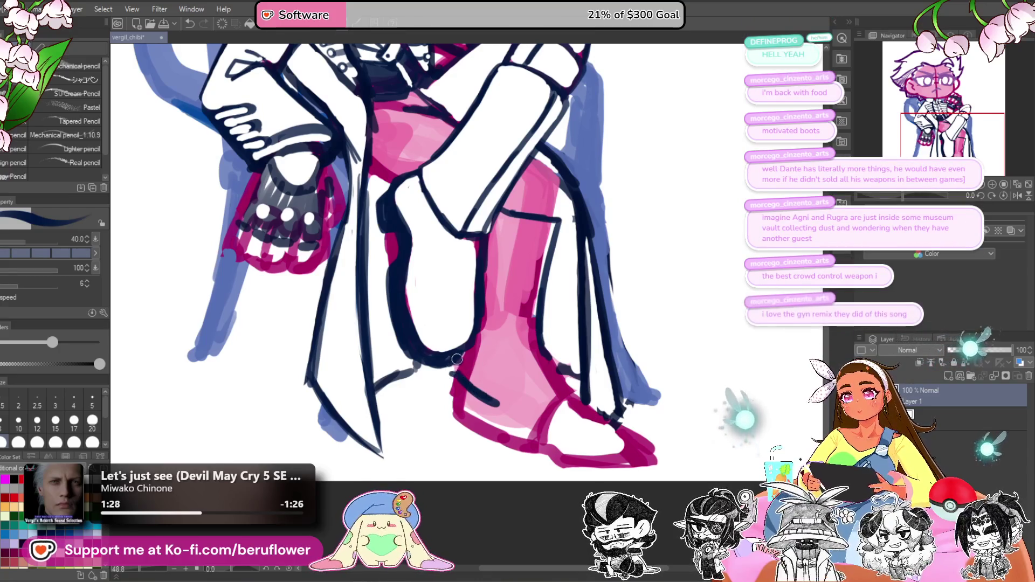
{"action": "mouse_move", "coordinate": [457, 359]}
{"action": "left_mouse_down"}
{"action": "mouse_move", "coordinate": [467, 339]}
{"action": "mouse_move", "coordinate": [472, 362]}
{"action": "left_mouse_up"}
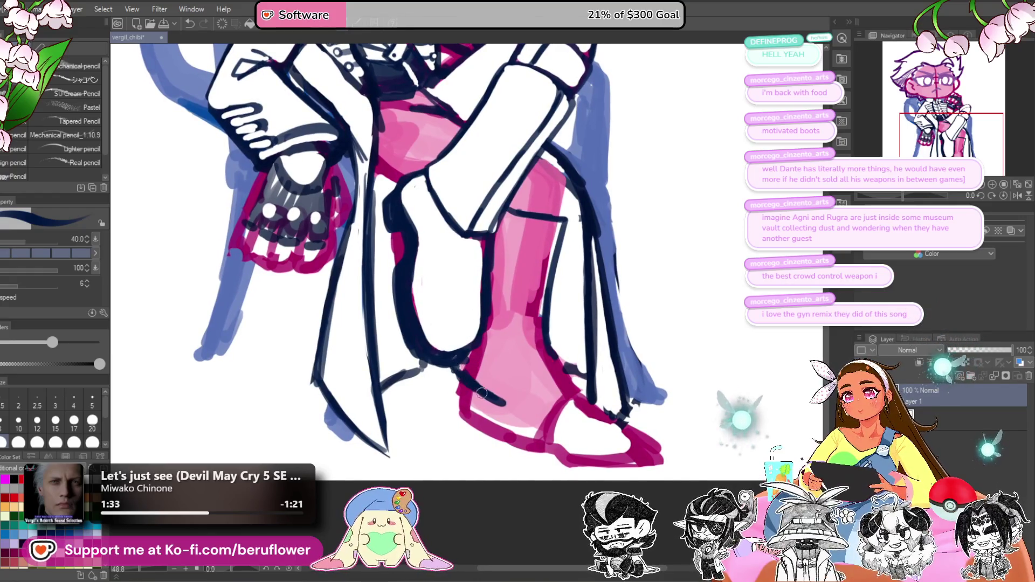
{"action": "left_click_drag", "start_coordinate": [570, 378], "coordinate": [566, 376]}
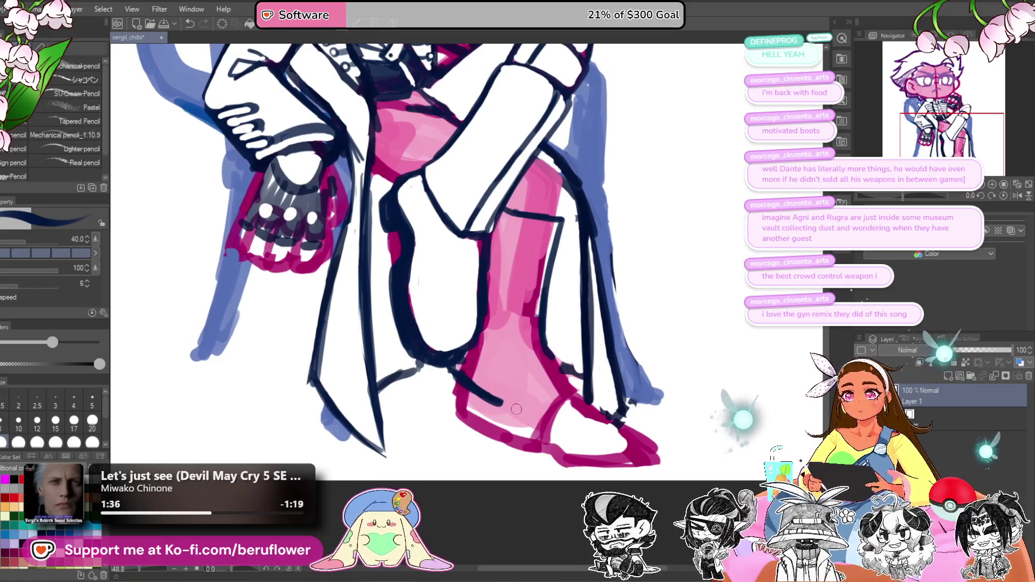
{"action": "mouse_move", "coordinate": [528, 404]}
{"action": "left_mouse_down"}
{"action": "mouse_move", "coordinate": [507, 407]}
{"action": "mouse_move", "coordinate": [550, 387]}
{"action": "left_mouse_up"}
{"action": "key", "text": "ctrl+z"}
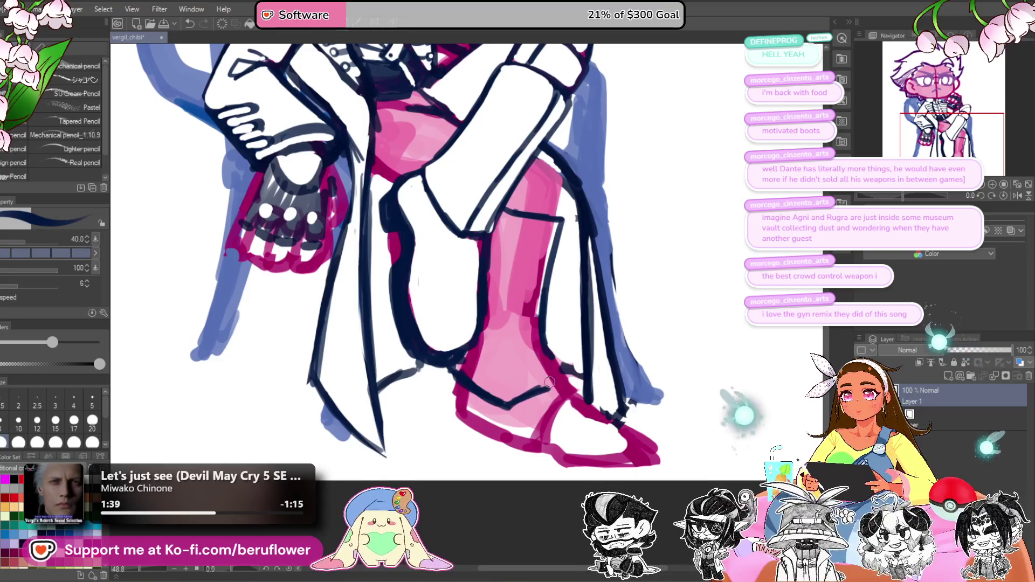
{"action": "left_click_drag", "start_coordinate": [578, 346], "coordinate": [578, 355]}
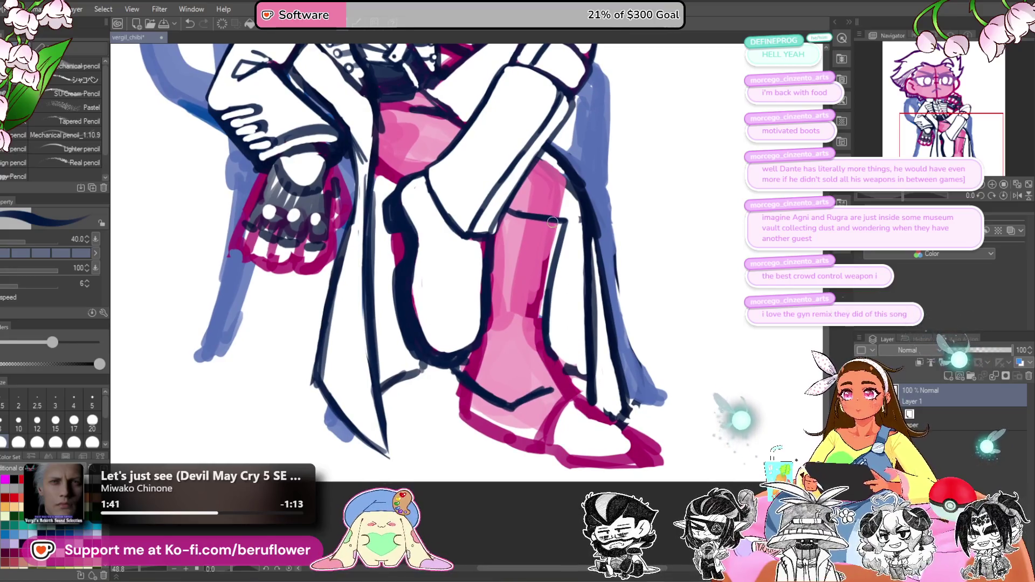
{"action": "left_click_drag", "start_coordinate": [538, 280], "coordinate": [539, 361]}
{"action": "mouse_move", "coordinate": [537, 313]}
{"action": "left_mouse_down"}
{"action": "mouse_move", "coordinate": [540, 365]}
{"action": "mouse_move", "coordinate": [553, 382]}
{"action": "left_mouse_up"}
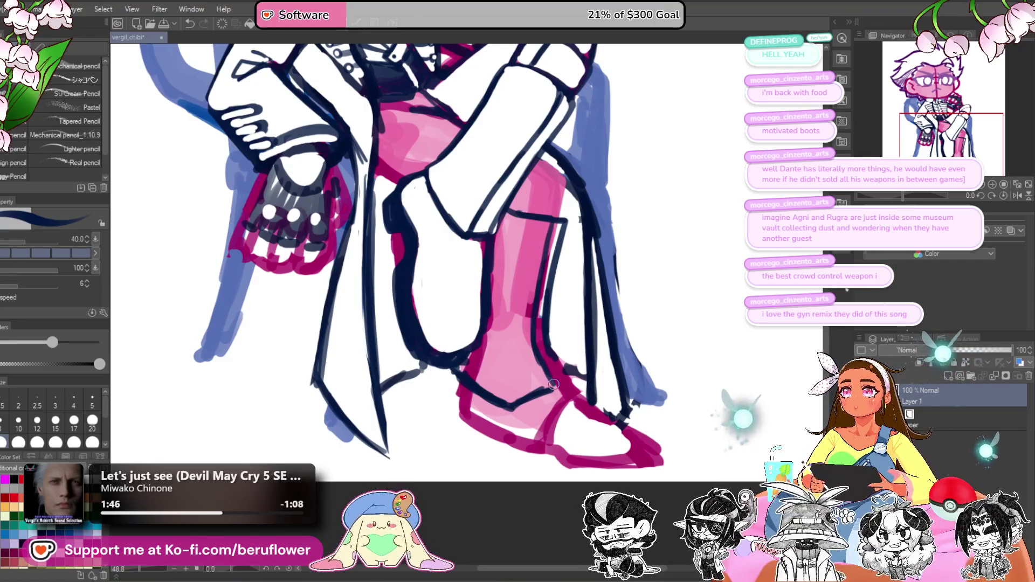
{"action": "left_click_drag", "start_coordinate": [551, 343], "coordinate": [577, 386]}
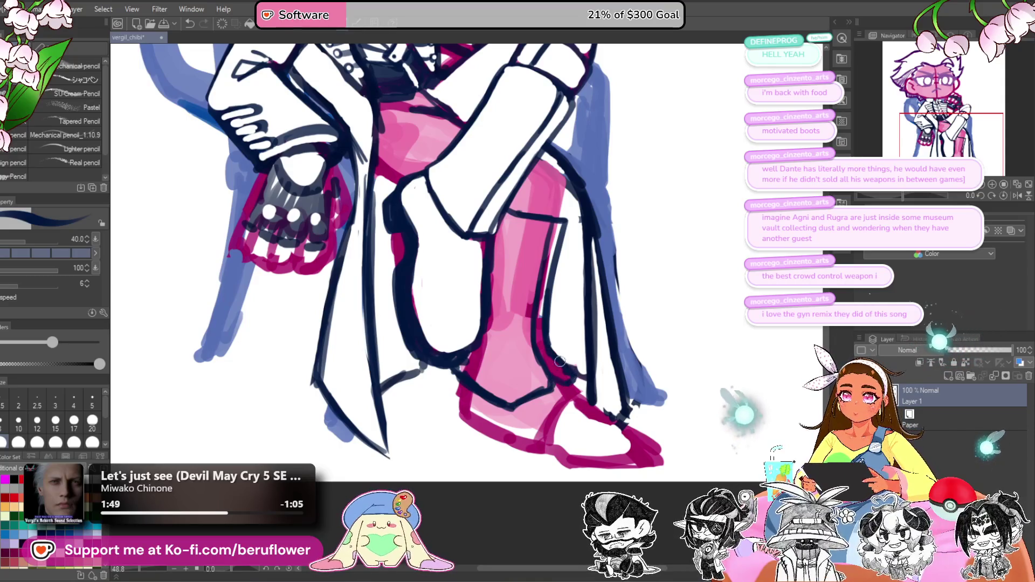
Step: Paint white over the pink along the boot's left edge, lower edge and shin
{"action": "scroll", "coordinate": [556, 312], "scroll_direction": "up", "scroll_amount": 2}
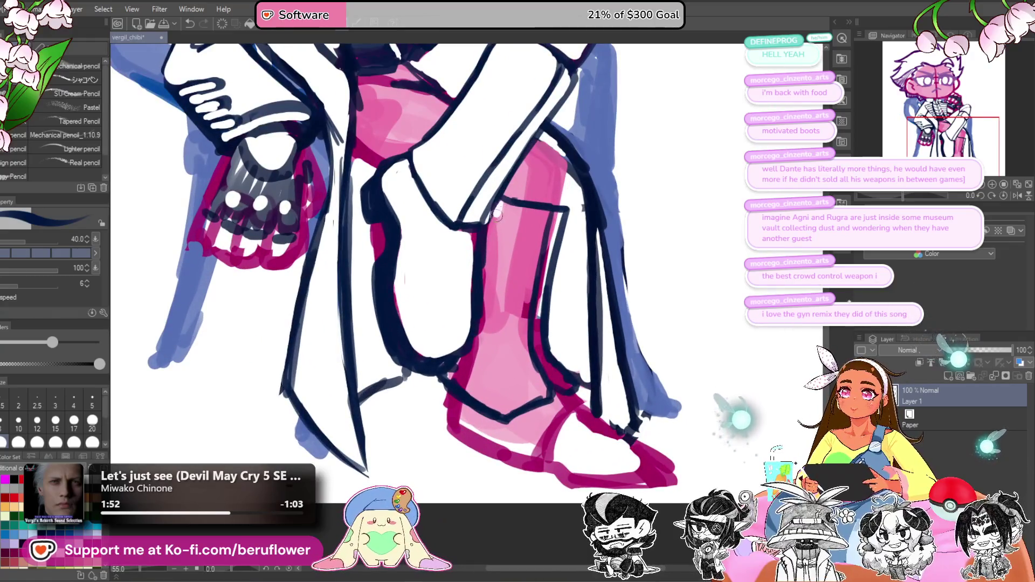
{"action": "mouse_move", "coordinate": [494, 217]}
{"action": "left_mouse_down"}
{"action": "mouse_move", "coordinate": [488, 346]}
{"action": "mouse_move", "coordinate": [487, 328]}
{"action": "mouse_move", "coordinate": [465, 367]}
{"action": "mouse_move", "coordinate": [468, 387]}
{"action": "mouse_move", "coordinate": [479, 329]}
{"action": "mouse_move", "coordinate": [463, 380]}
{"action": "mouse_move", "coordinate": [456, 371]}
{"action": "left_mouse_up"}
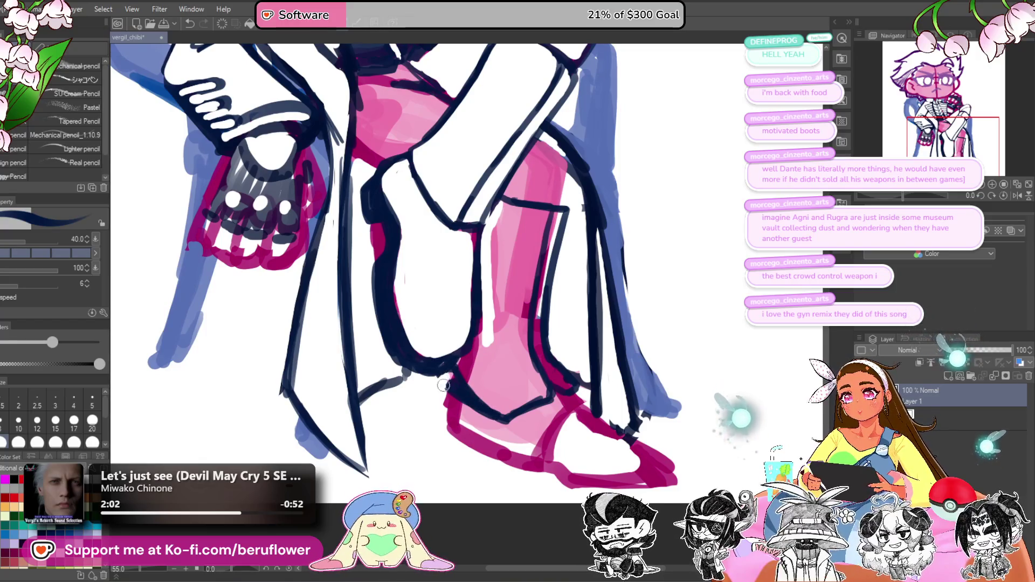
{"action": "mouse_move", "coordinate": [454, 385]}
{"action": "left_mouse_down"}
{"action": "mouse_move", "coordinate": [467, 421]}
{"action": "mouse_move", "coordinate": [530, 431]}
{"action": "left_mouse_up"}
{"action": "left_click_drag", "start_coordinate": [566, 396], "coordinate": [571, 401]}
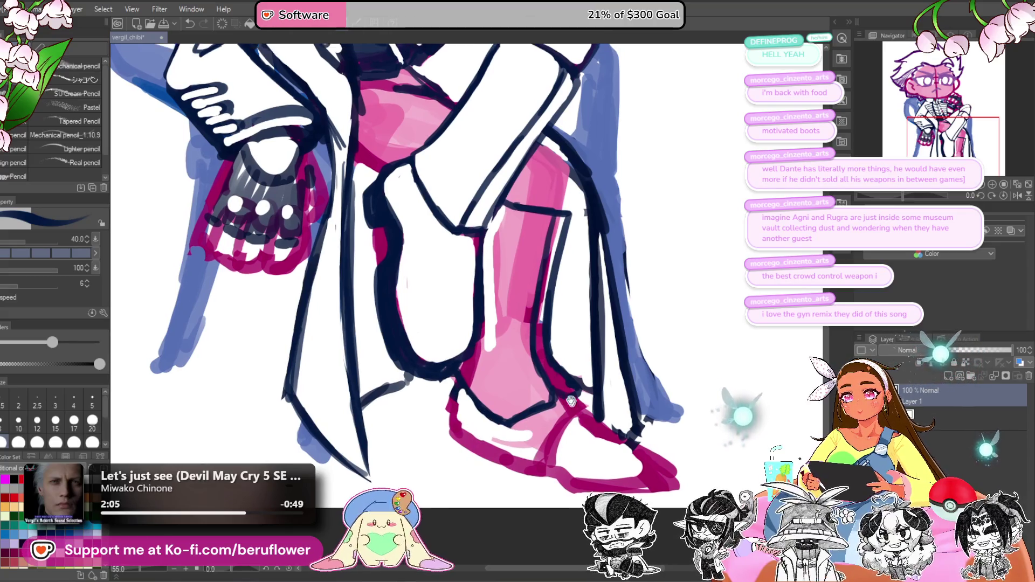
{"action": "mouse_move", "coordinate": [544, 220]}
{"action": "left_mouse_down"}
{"action": "mouse_move", "coordinate": [512, 340]}
{"action": "mouse_move", "coordinate": [501, 232]}
{"action": "left_mouse_up"}
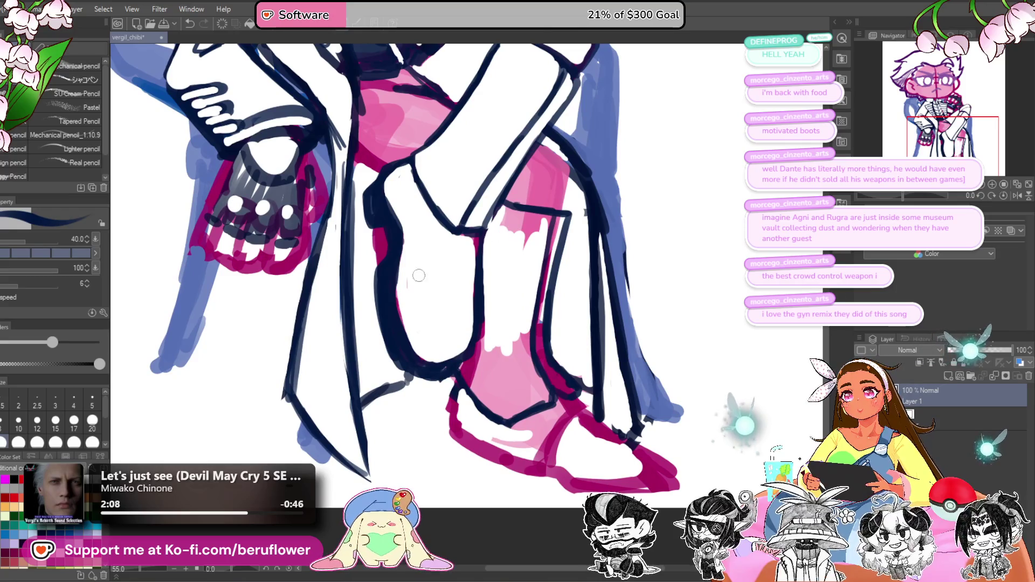
{"action": "mouse_move", "coordinate": [528, 195]}
{"action": "left_mouse_down"}
{"action": "mouse_move", "coordinate": [504, 234]}
{"action": "mouse_move", "coordinate": [518, 216]}
{"action": "mouse_move", "coordinate": [547, 218]}
{"action": "mouse_move", "coordinate": [519, 223]}
{"action": "mouse_move", "coordinate": [547, 282]}
{"action": "left_mouse_up"}
Step: Thin the boot's dark outlines, lighten the sock outline and cover the pink streak inside it
{"action": "mouse_move", "coordinate": [563, 216]}
{"action": "left_mouse_down"}
{"action": "mouse_move", "coordinate": [539, 346]}
{"action": "mouse_move", "coordinate": [570, 392]}
{"action": "left_mouse_up"}
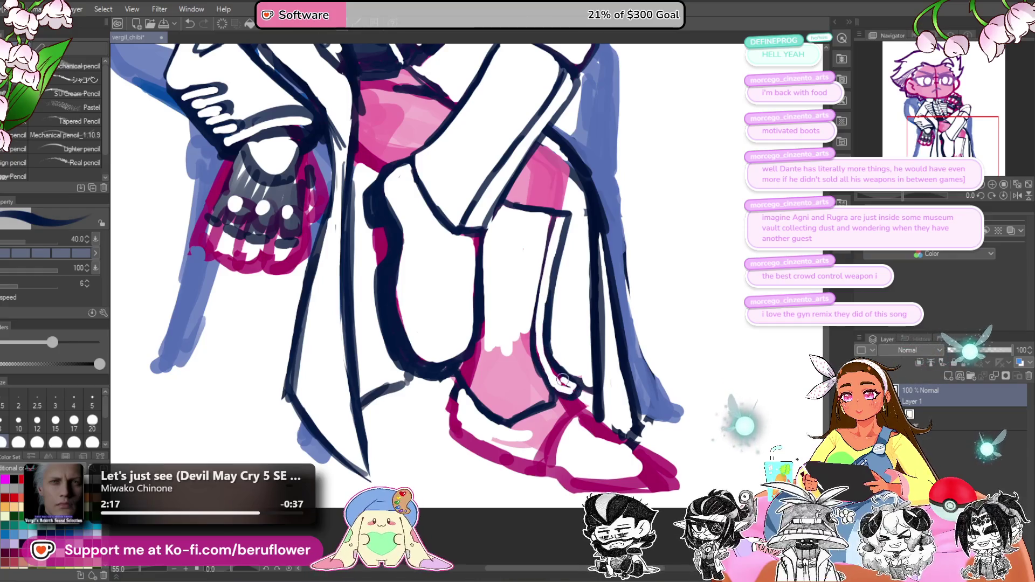
{"action": "mouse_move", "coordinate": [531, 323]}
{"action": "left_mouse_down"}
{"action": "mouse_move", "coordinate": [536, 375]}
{"action": "mouse_move", "coordinate": [554, 399]}
{"action": "left_mouse_up"}
{"action": "scroll", "coordinate": [555, 352], "scroll_direction": "down", "scroll_amount": 2}
{"action": "left_click_drag", "start_coordinate": [558, 350], "coordinate": [510, 375]}
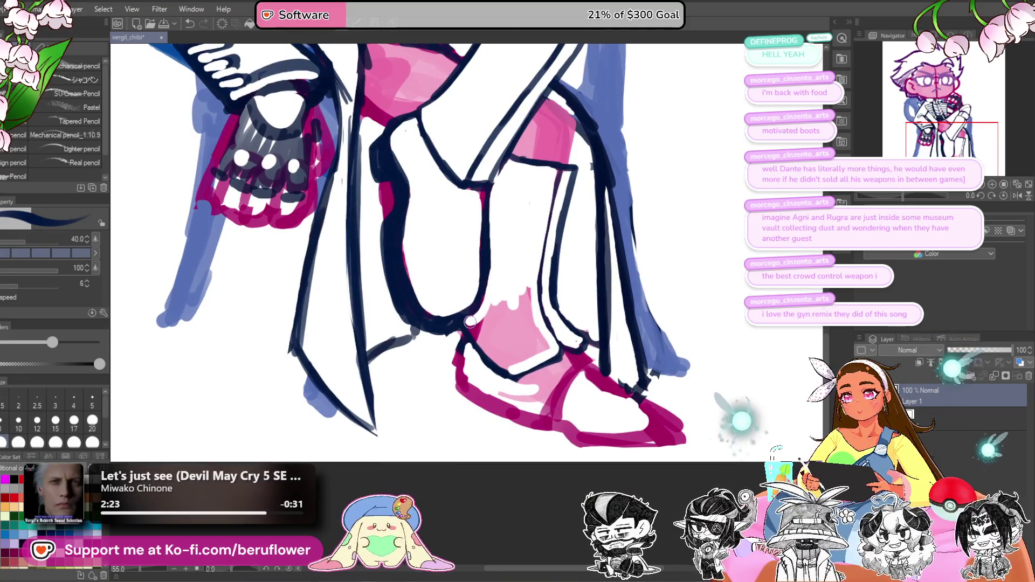
{"action": "left_click_drag", "start_coordinate": [470, 322], "coordinate": [497, 363]}
{"action": "key", "text": "ctrl+z"}
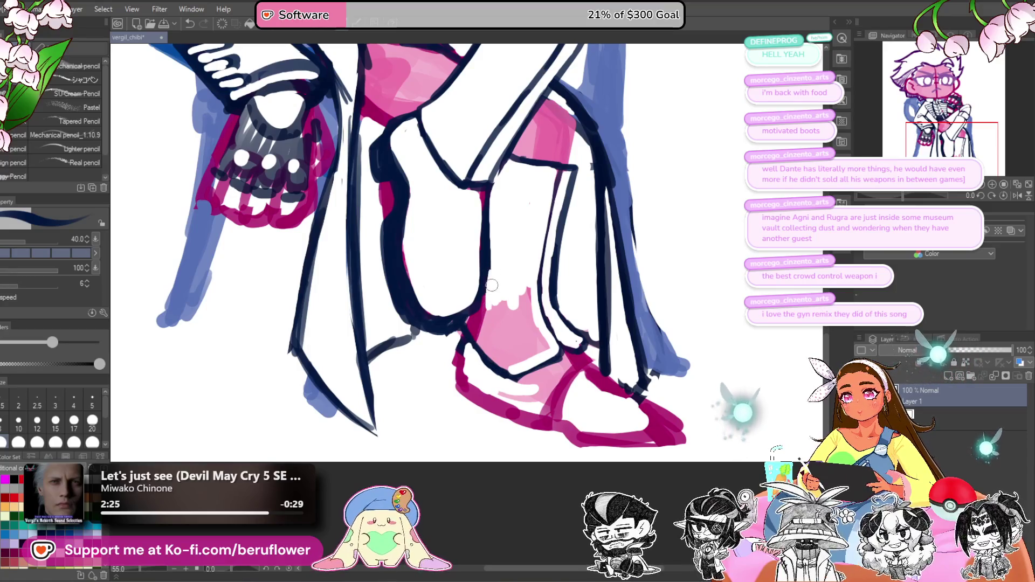
{"action": "mouse_move", "coordinate": [474, 319]}
{"action": "left_mouse_down"}
{"action": "mouse_move", "coordinate": [474, 348]}
{"action": "mouse_move", "coordinate": [502, 366]}
{"action": "mouse_move", "coordinate": [482, 338]}
{"action": "mouse_move", "coordinate": [488, 298]}
{"action": "mouse_move", "coordinate": [527, 280]}
{"action": "left_mouse_up"}
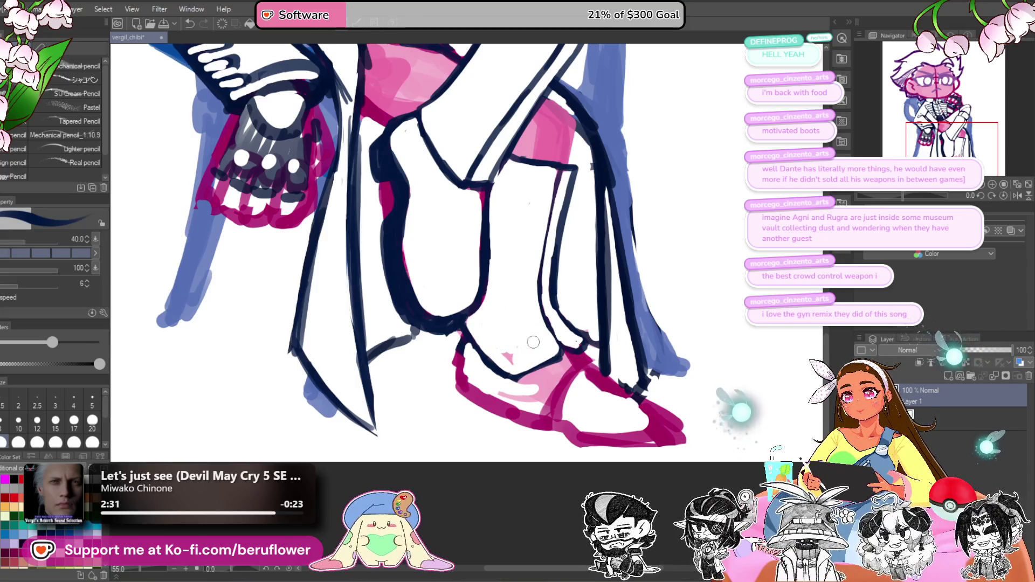
{"action": "left_click_drag", "start_coordinate": [510, 360], "coordinate": [514, 345]}
Step: Paint white over the pink patch on the lap below the crossed knee
{"action": "scroll", "coordinate": [509, 326], "scroll_direction": "down", "scroll_amount": 3}
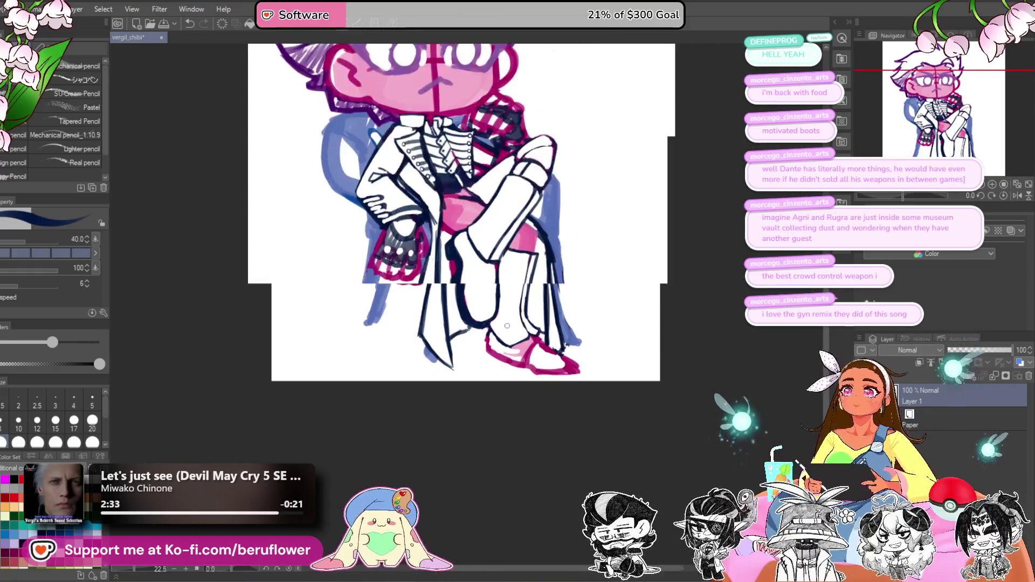
{"action": "scroll", "coordinate": [507, 326], "scroll_direction": "up", "scroll_amount": 2}
{"action": "mouse_move", "coordinate": [607, 215]}
{"action": "left_mouse_down"}
{"action": "mouse_move", "coordinate": [573, 374]}
{"action": "mouse_move", "coordinate": [582, 347]}
{"action": "mouse_move", "coordinate": [585, 429]}
{"action": "mouse_move", "coordinate": [568, 382]}
{"action": "left_mouse_up"}
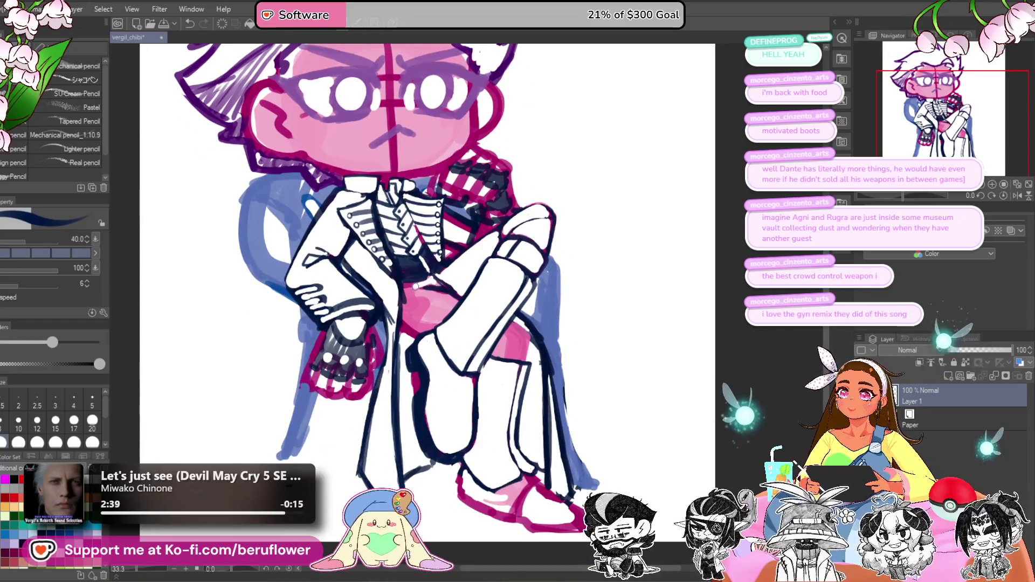
{"action": "left_click_drag", "start_coordinate": [434, 313], "coordinate": [443, 307]}
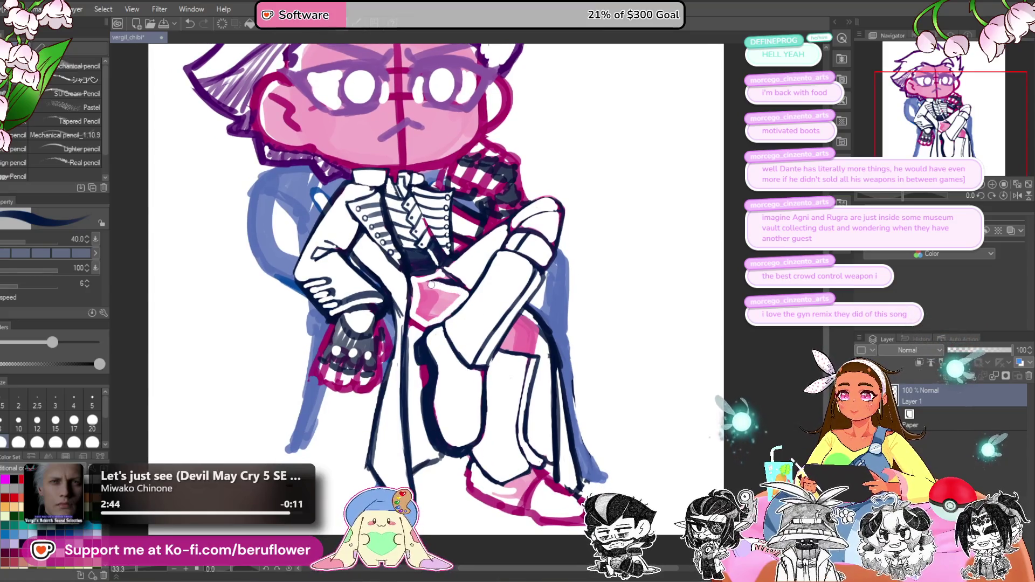
{"action": "mouse_move", "coordinate": [427, 286]}
{"action": "left_mouse_down"}
{"action": "mouse_move", "coordinate": [442, 310]}
{"action": "mouse_move", "coordinate": [453, 296]}
{"action": "left_mouse_up"}
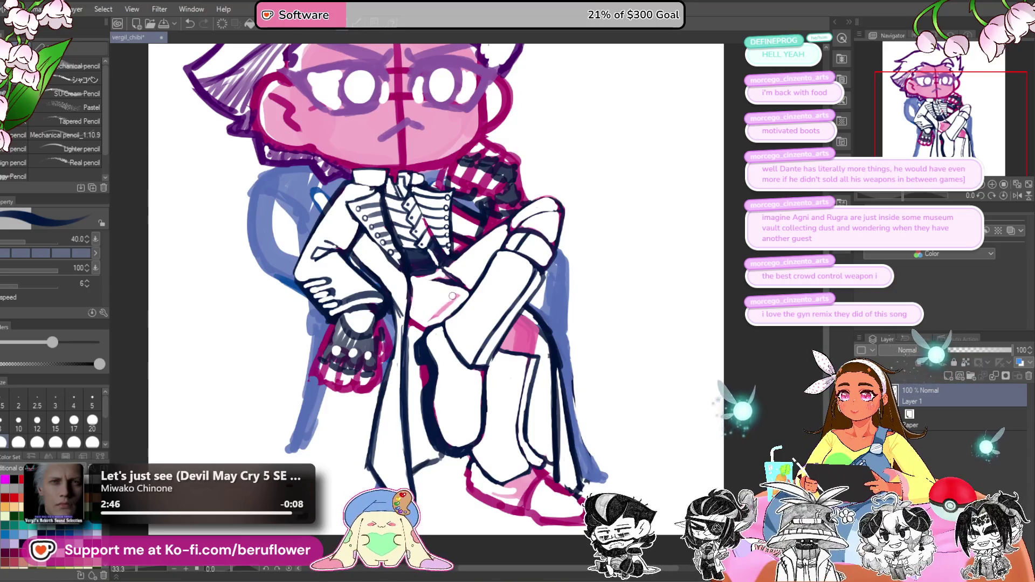
{"action": "scroll", "coordinate": [585, 366], "scroll_direction": "down", "scroll_amount": 5}
{"action": "scroll", "coordinate": [585, 366], "scroll_direction": "up", "scroll_amount": 3}
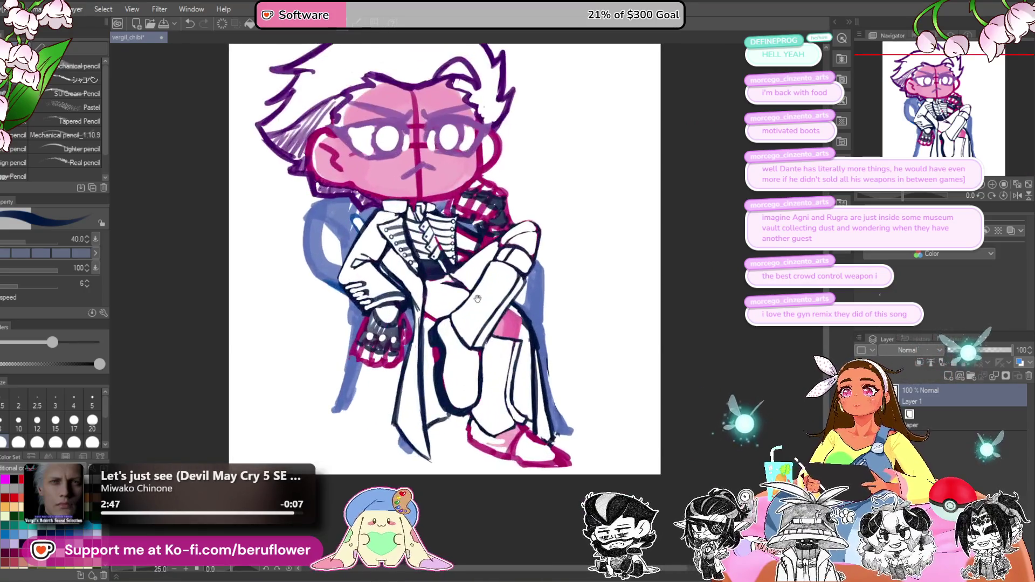
Step: Add a short dark navy line beside the crossed thigh
{"action": "left_click_drag", "start_coordinate": [585, 366], "coordinate": [565, 273]}
{"action": "scroll", "coordinate": [565, 274], "scroll_direction": "up", "scroll_amount": 1}
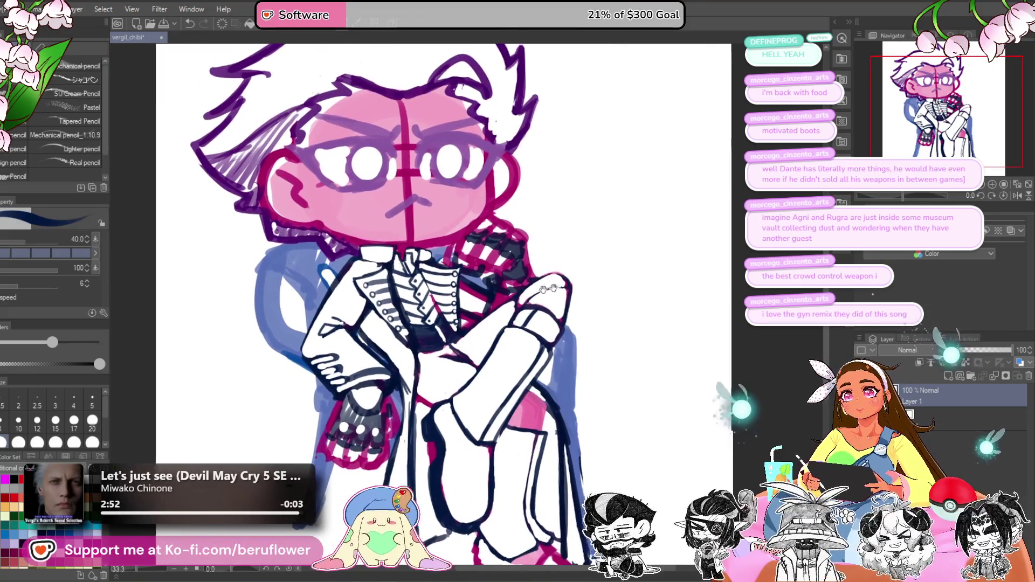
{"action": "scroll", "coordinate": [519, 276], "scroll_direction": "down", "scroll_amount": 1}
{"action": "scroll", "coordinate": [519, 275], "scroll_direction": "up", "scroll_amount": 1}
{"action": "scroll", "coordinate": [519, 276], "scroll_direction": "up", "scroll_amount": 1}
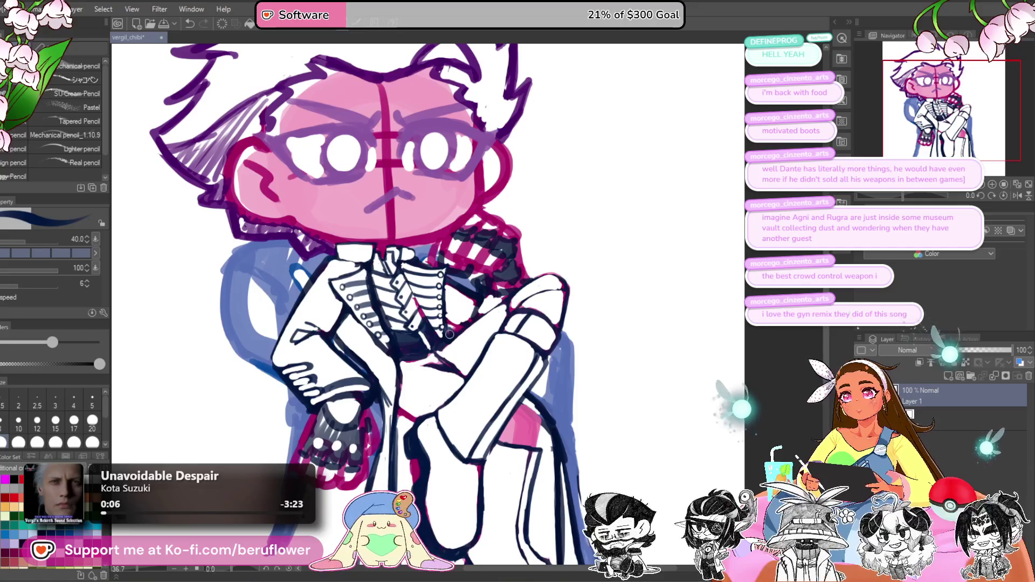
{"action": "left_click_drag", "start_coordinate": [531, 263], "coordinate": [539, 282]}
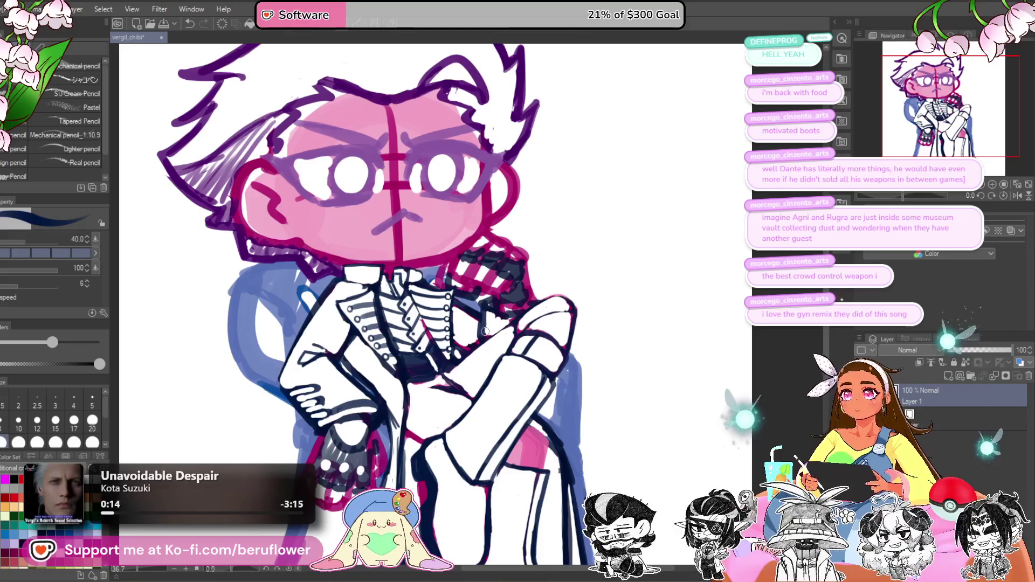
{"action": "scroll", "coordinate": [484, 307], "scroll_direction": "down", "scroll_amount": 4}
{"action": "scroll", "coordinate": [511, 319], "scroll_direction": "up", "scroll_amount": 3}
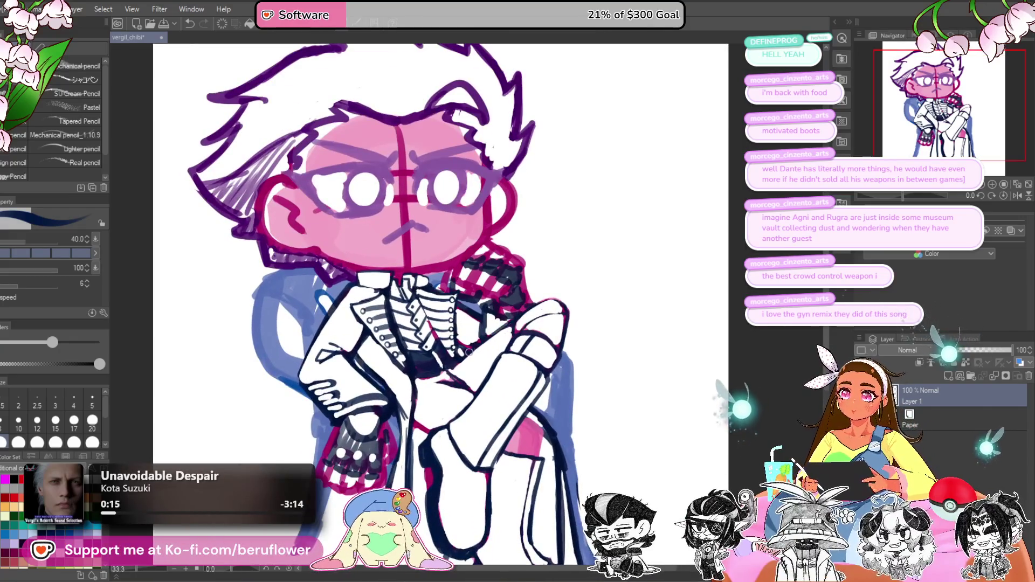
{"action": "left_click_drag", "start_coordinate": [469, 352], "coordinate": [456, 256]}
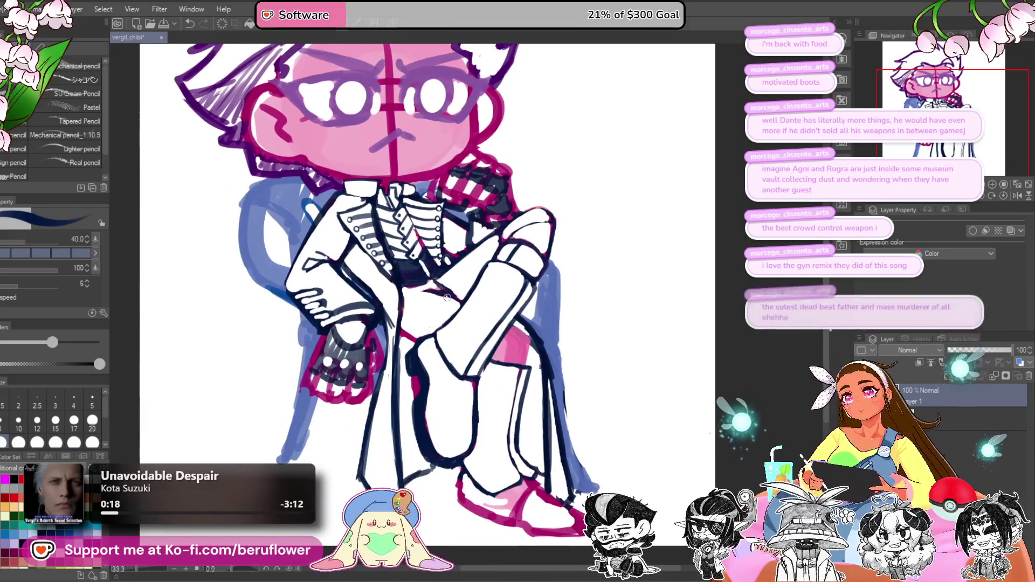
{"action": "left_click_drag", "start_coordinate": [452, 299], "coordinate": [431, 292]}
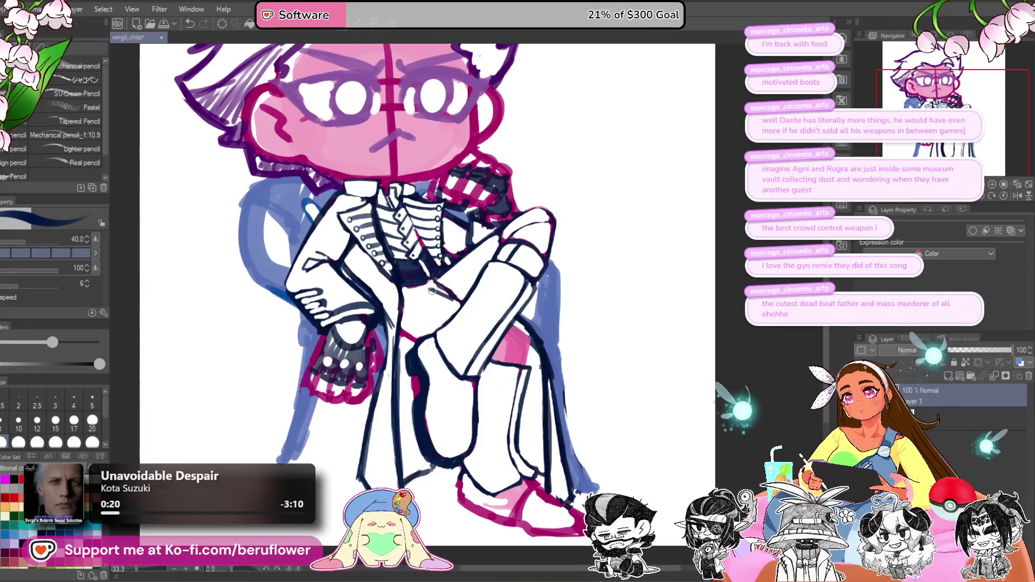
Step: Ink a short navy outline along the chair edge
{"action": "left_click_drag", "start_coordinate": [587, 312], "coordinate": [557, 282]}
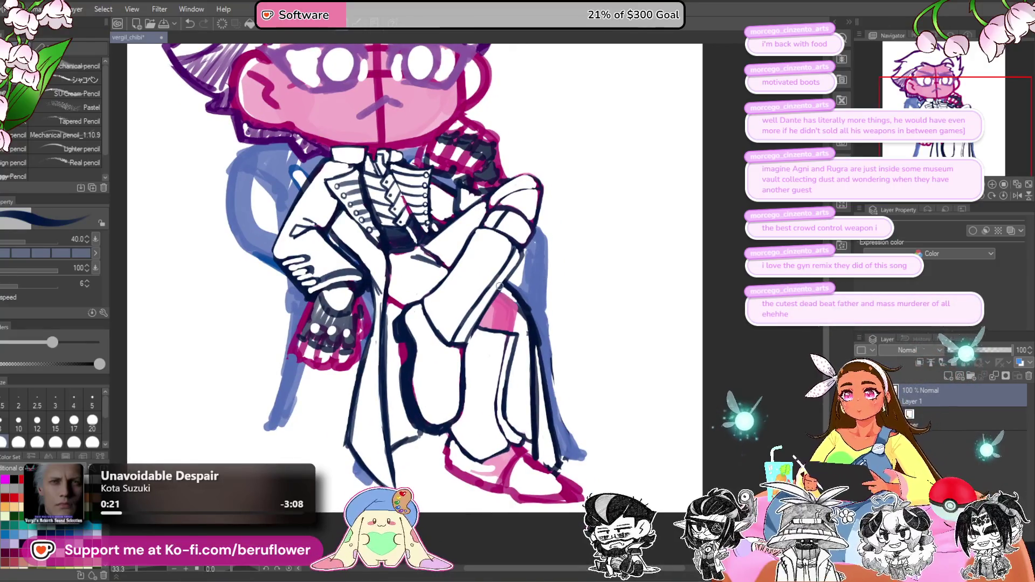
{"action": "mouse_move", "coordinate": [523, 330]}
{"action": "left_mouse_down"}
{"action": "mouse_move", "coordinate": [520, 311]}
{"action": "mouse_move", "coordinate": [488, 323]}
{"action": "mouse_move", "coordinate": [513, 318]}
{"action": "left_mouse_up"}
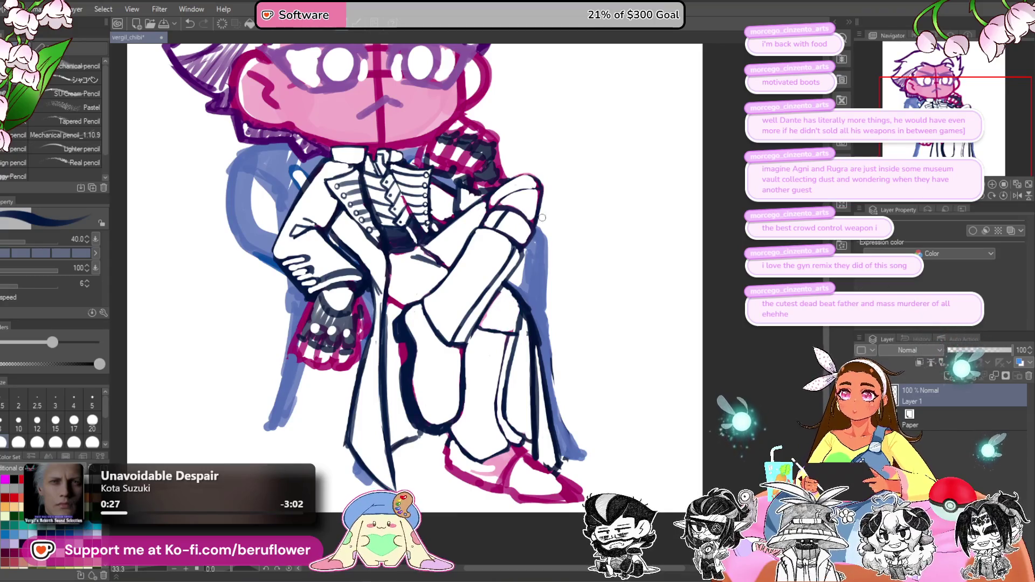
{"action": "left_click_drag", "start_coordinate": [528, 282], "coordinate": [537, 404]}
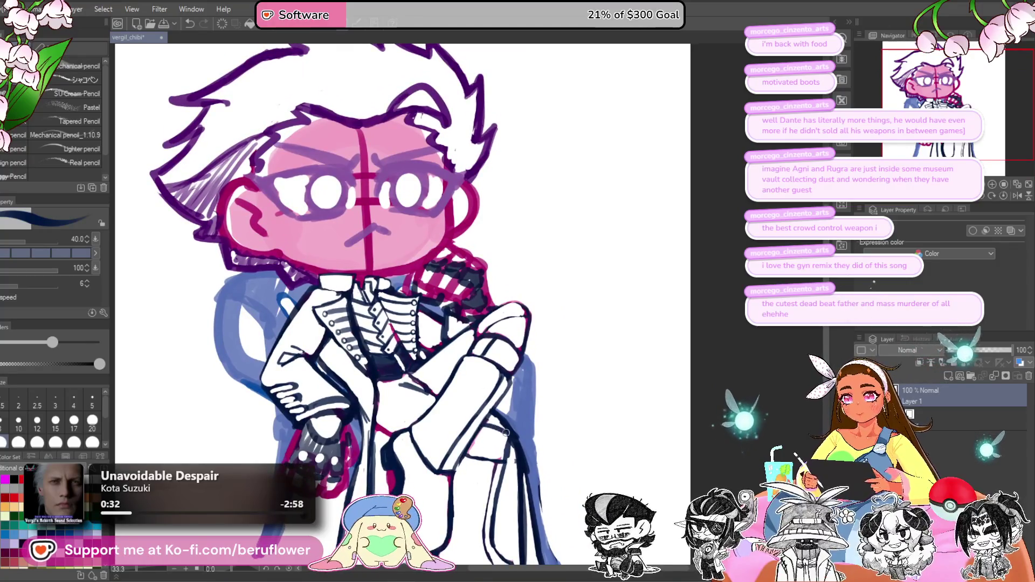
{"action": "scroll", "coordinate": [494, 413], "scroll_direction": "down", "scroll_amount": 2}
{"action": "scroll", "coordinate": [522, 331], "scroll_direction": "down", "scroll_amount": 1}
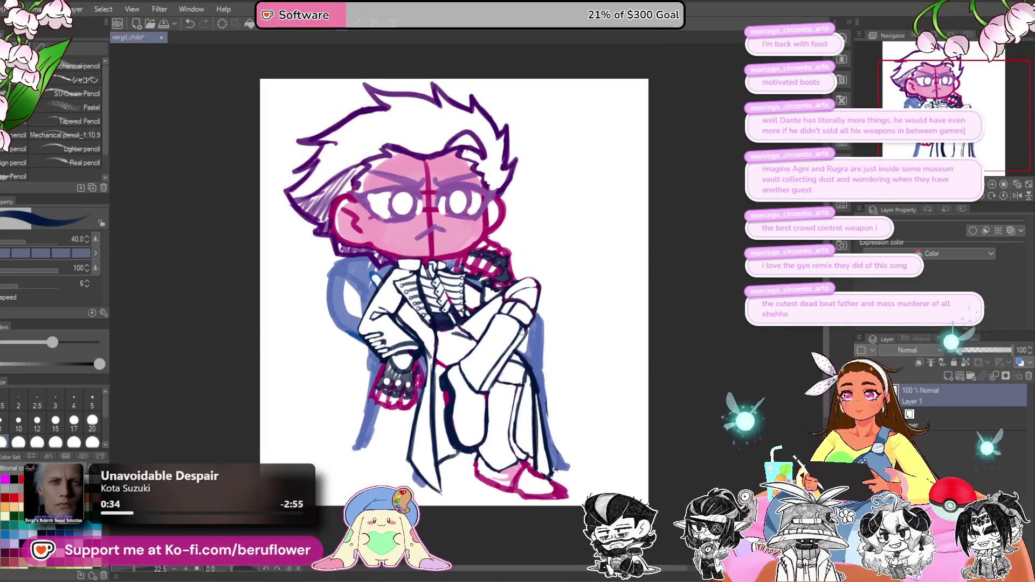
{"action": "scroll", "coordinate": [522, 332], "scroll_direction": "up", "scroll_amount": 3}
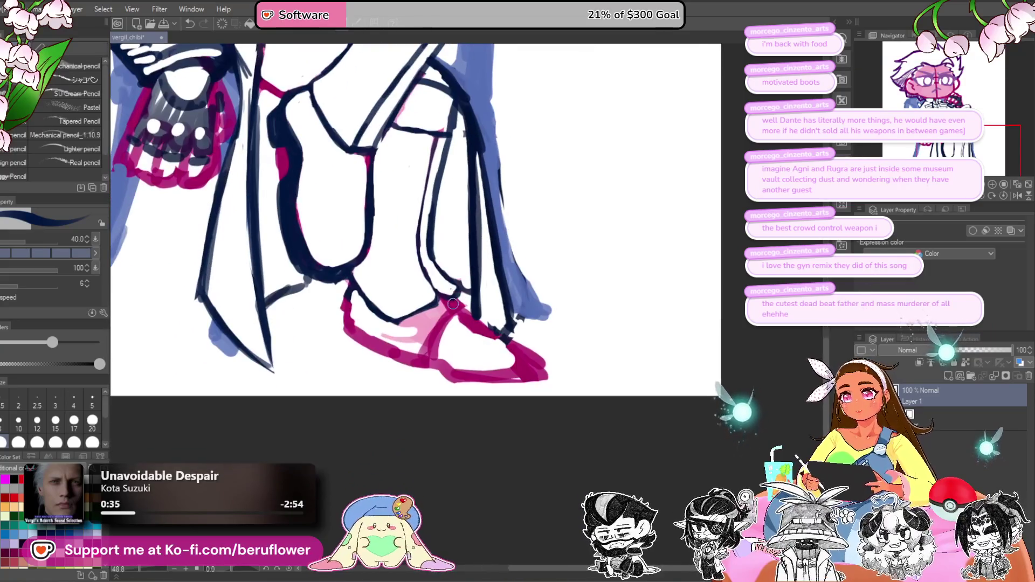
Step: Outline the shoe's top edge and redraw a thick line on its bottom-left
{"action": "left_click_drag", "start_coordinate": [457, 308], "coordinate": [542, 371]}
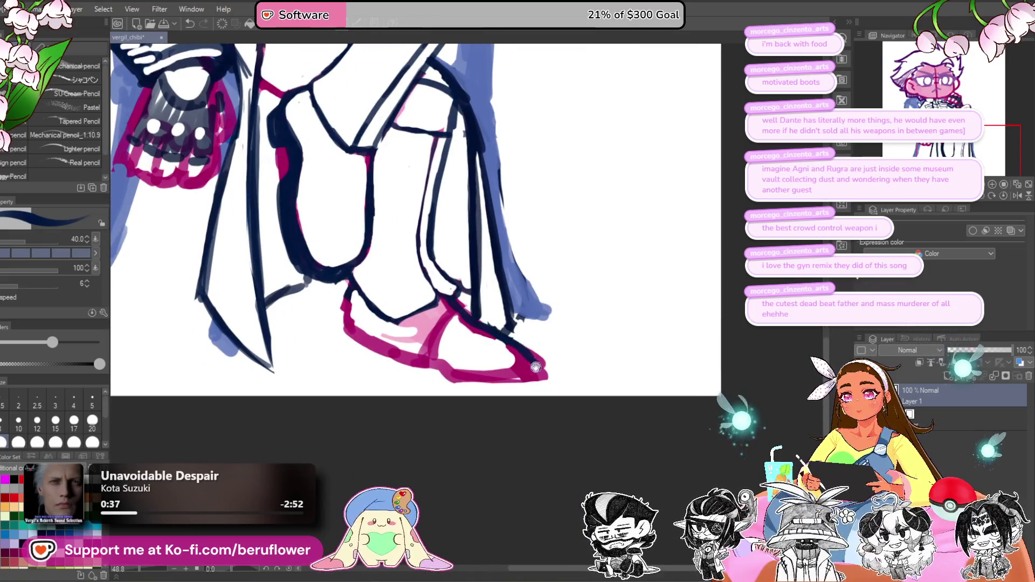
{"action": "left_click_drag", "start_coordinate": [408, 296], "coordinate": [448, 354]}
{"action": "key", "text": "ctrl+z"}
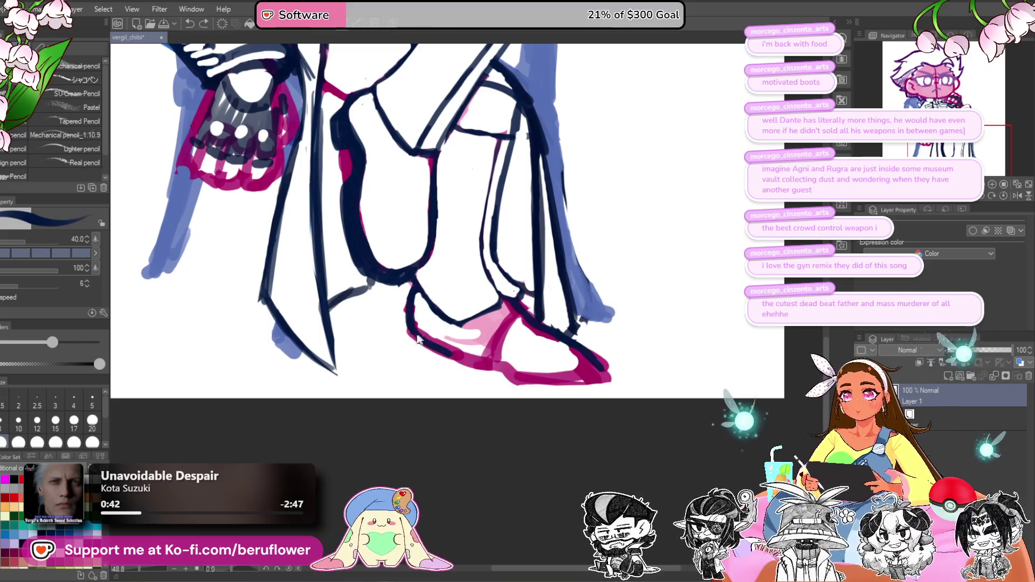
{"action": "left_click_drag", "start_coordinate": [413, 349], "coordinate": [469, 370]}
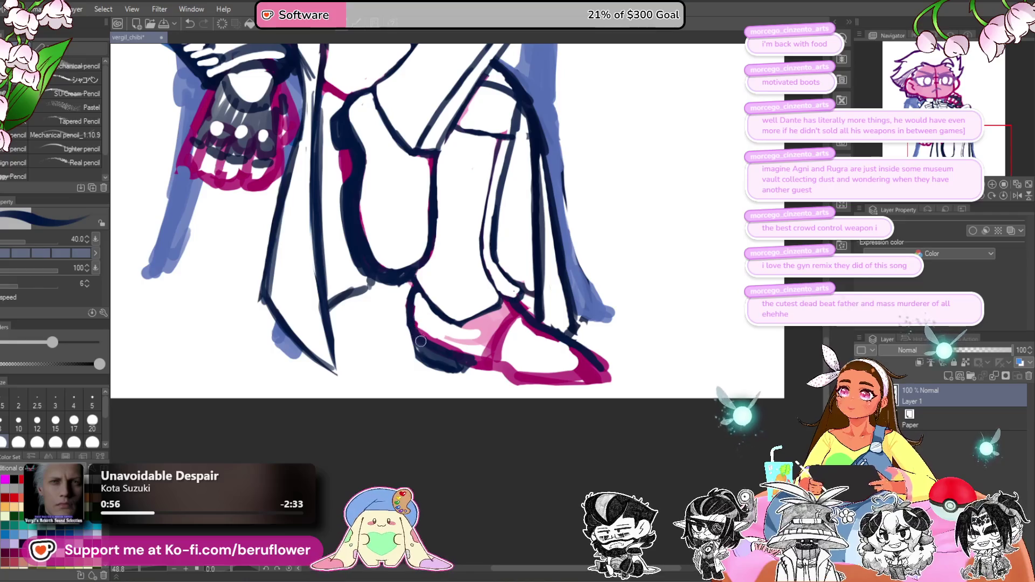
Step: Extend the thick navy outline along the sole and around the toe
{"action": "left_click_drag", "start_coordinate": [551, 359], "coordinate": [467, 367]}
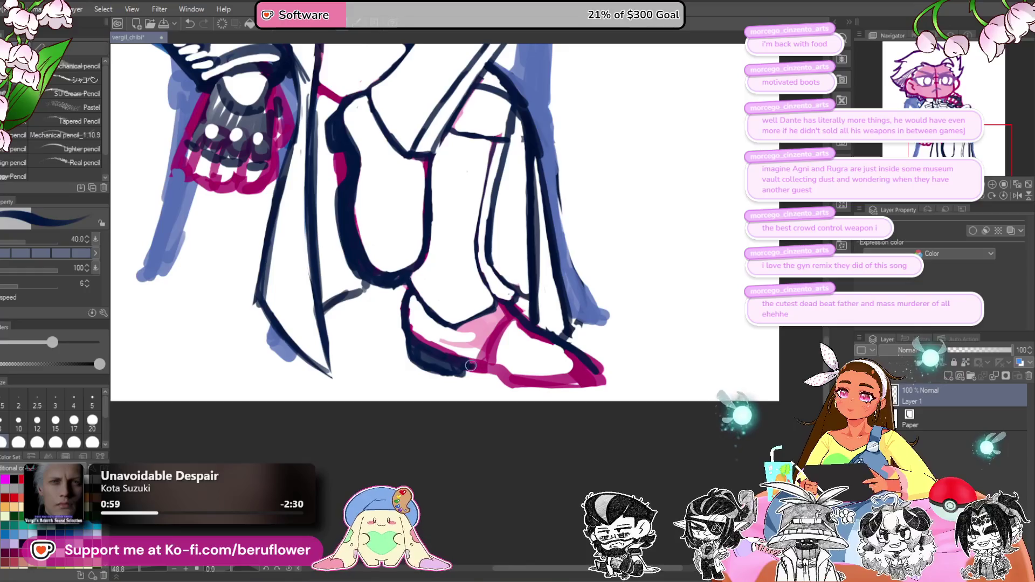
{"action": "mouse_move", "coordinate": [448, 374]}
{"action": "left_mouse_down"}
{"action": "mouse_move", "coordinate": [469, 366]}
{"action": "mouse_move", "coordinate": [459, 368]}
{"action": "left_mouse_up"}
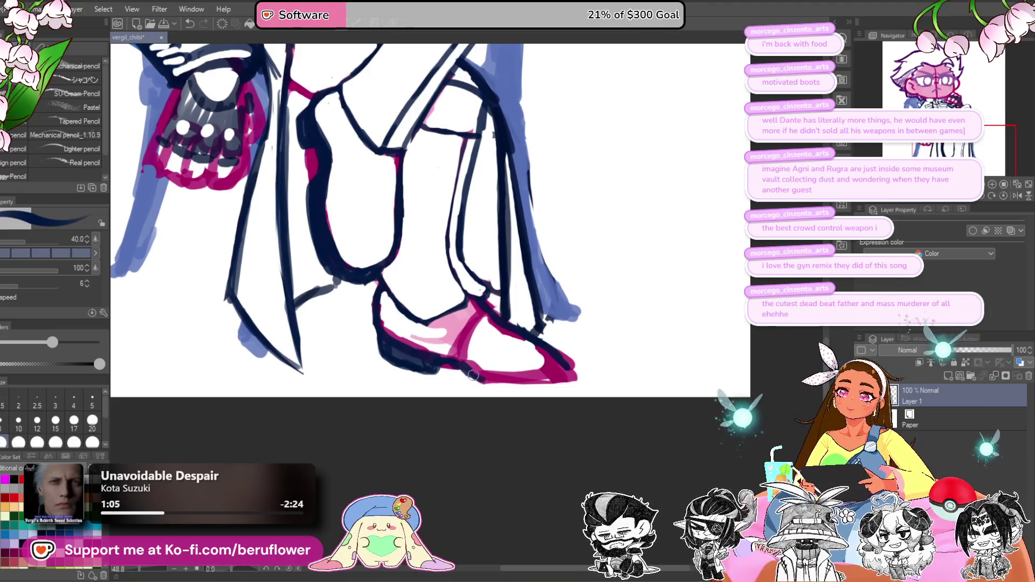
{"action": "mouse_move", "coordinate": [526, 381]}
{"action": "left_mouse_down"}
{"action": "mouse_move", "coordinate": [567, 368]}
{"action": "mouse_move", "coordinate": [537, 384]}
{"action": "left_mouse_up"}
{"action": "left_click_drag", "start_coordinate": [456, 363], "coordinate": [428, 368]}
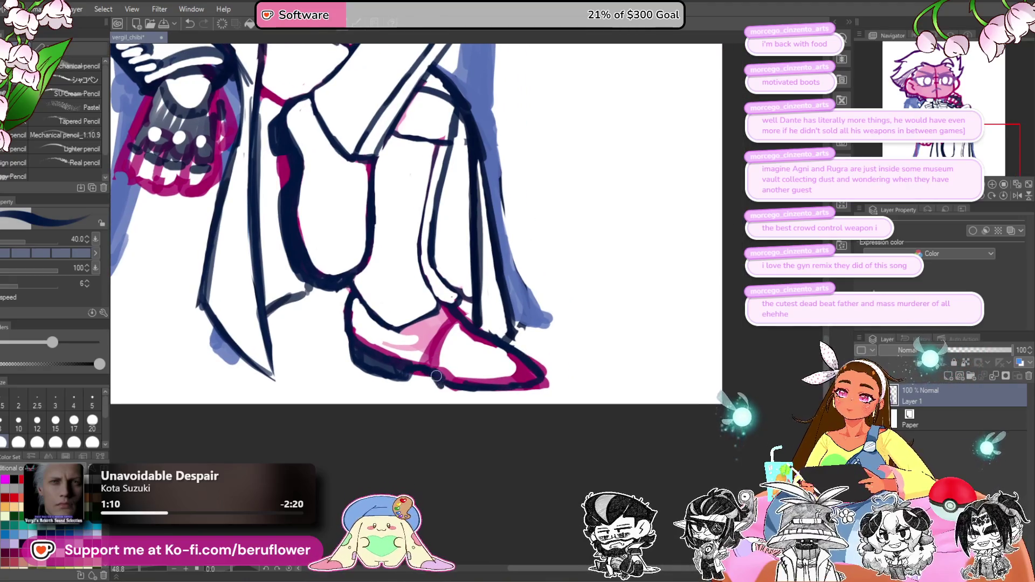
{"action": "mouse_move", "coordinate": [517, 396]}
{"action": "left_mouse_down"}
{"action": "mouse_move", "coordinate": [542, 383]}
{"action": "mouse_move", "coordinate": [521, 392]}
{"action": "mouse_move", "coordinate": [526, 399]}
{"action": "left_mouse_up"}
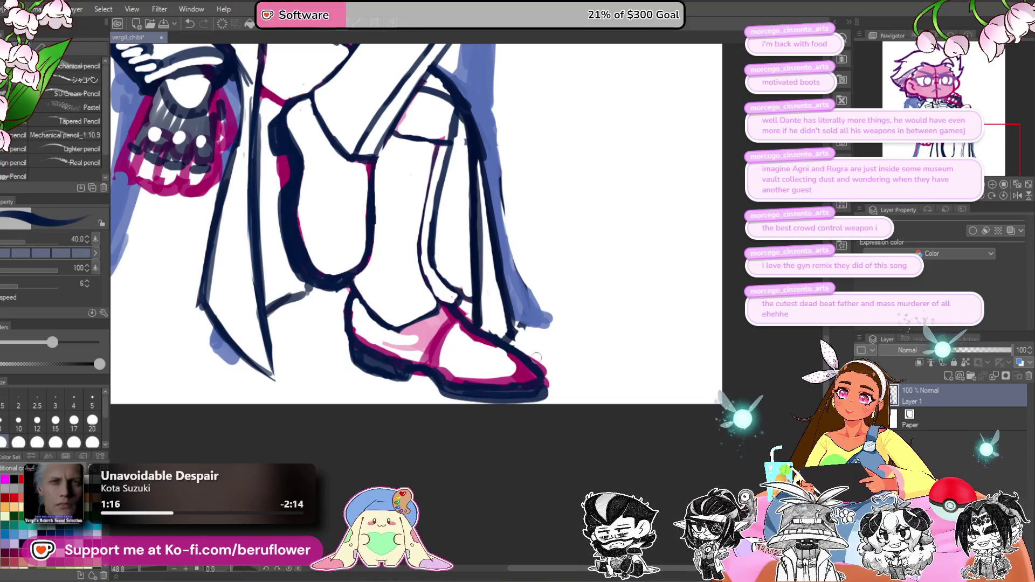
{"action": "scroll", "coordinate": [536, 357], "scroll_direction": "down", "scroll_amount": 5}
{"action": "left_click_drag", "start_coordinate": [662, 416], "coordinate": [636, 444]}
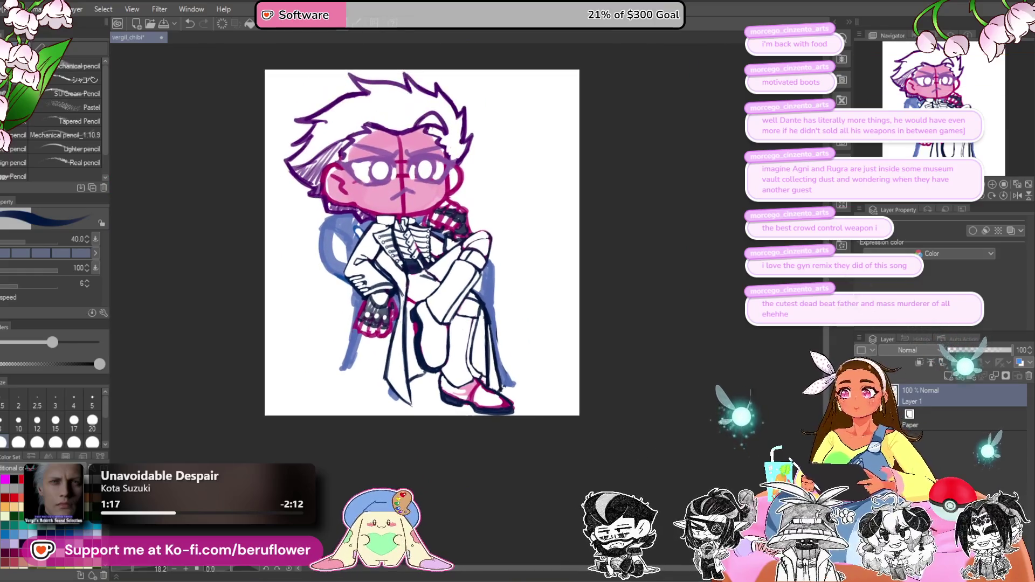
Step: Scale the chibi drawing's layer down slightly with Ctrl+T and confirm the transform
{"action": "key", "text": "ctrl+t"}
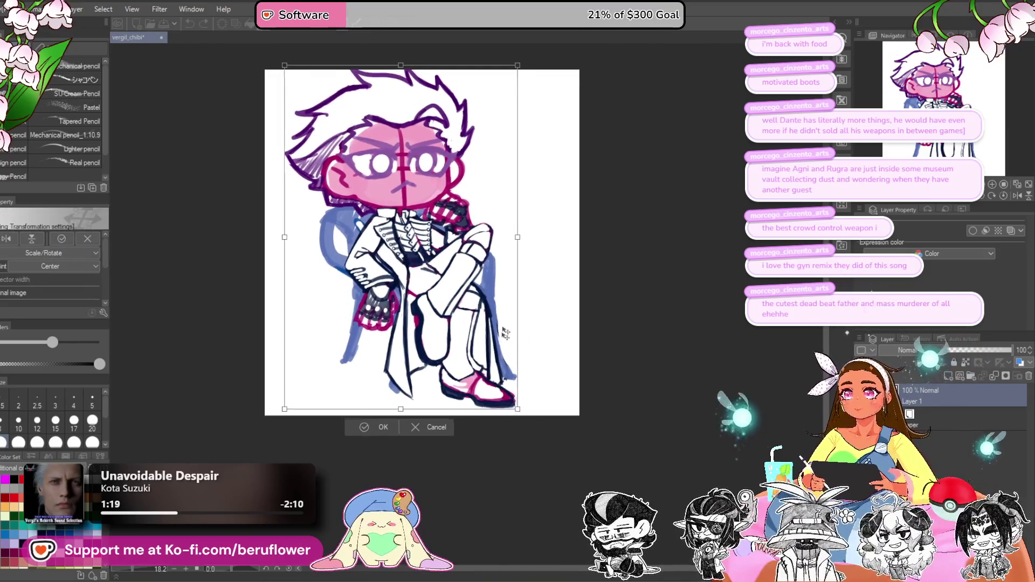
{"action": "left_click_drag", "start_coordinate": [517, 414], "coordinate": [512, 404]}
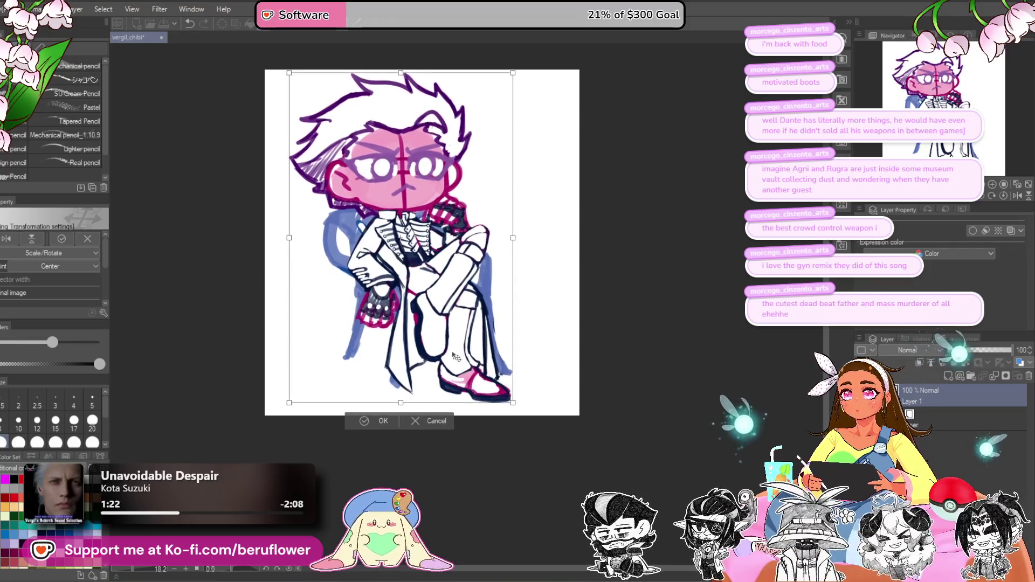
{"action": "key", "text": "Return"}
{"action": "scroll", "coordinate": [507, 408], "scroll_direction": "up", "scroll_amount": 5}
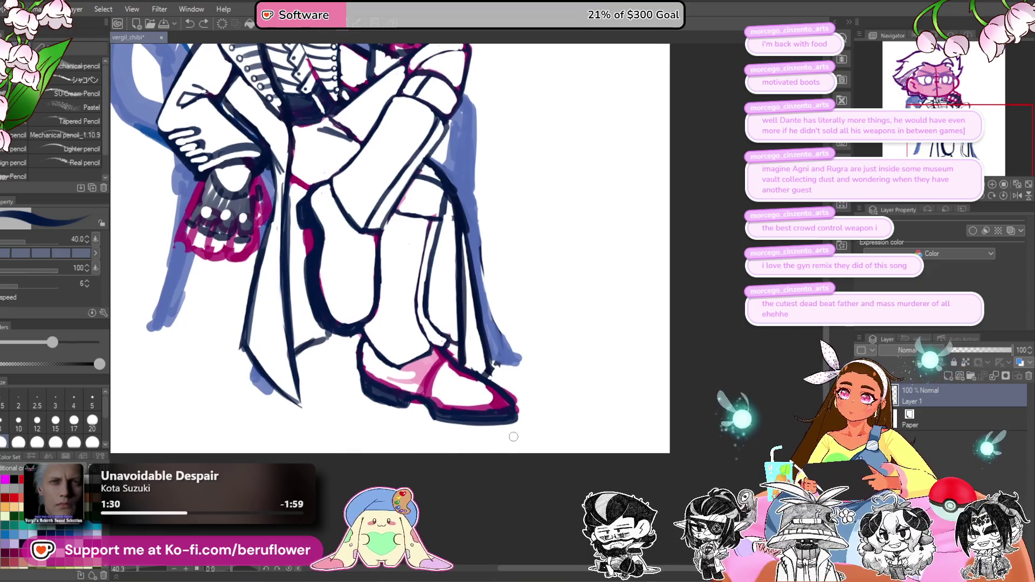
Step: Cover the shoe's pink with white and redraw its upper toe outline
{"action": "scroll", "coordinate": [512, 435], "scroll_direction": "down", "scroll_amount": 4}
{"action": "scroll", "coordinate": [513, 436], "scroll_direction": "up", "scroll_amount": 3}
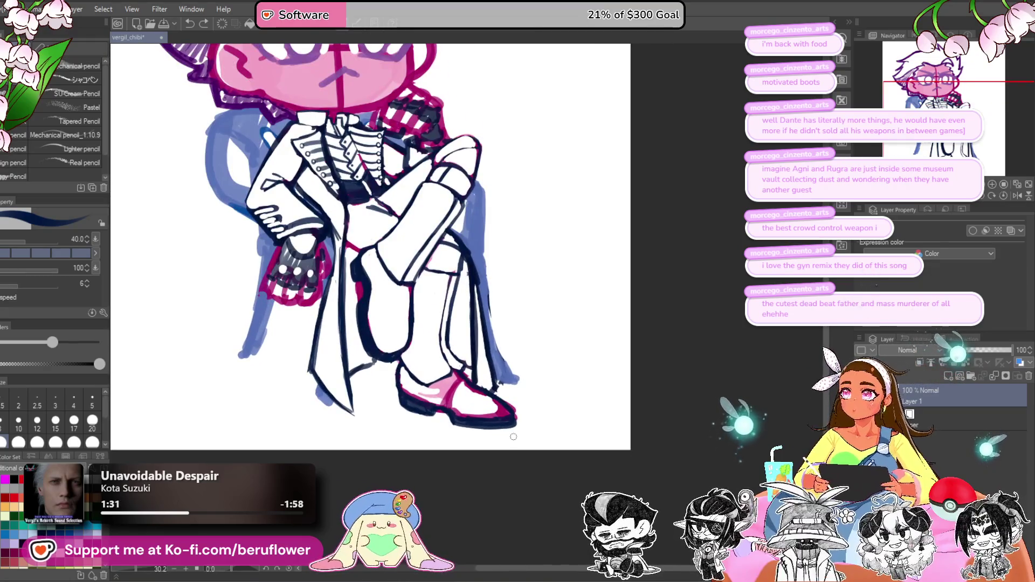
{"action": "mouse_move", "coordinate": [513, 436]}
{"action": "left_mouse_down"}
{"action": "mouse_move", "coordinate": [591, 296]}
{"action": "mouse_move", "coordinate": [536, 257]}
{"action": "mouse_move", "coordinate": [449, 337]}
{"action": "left_mouse_up"}
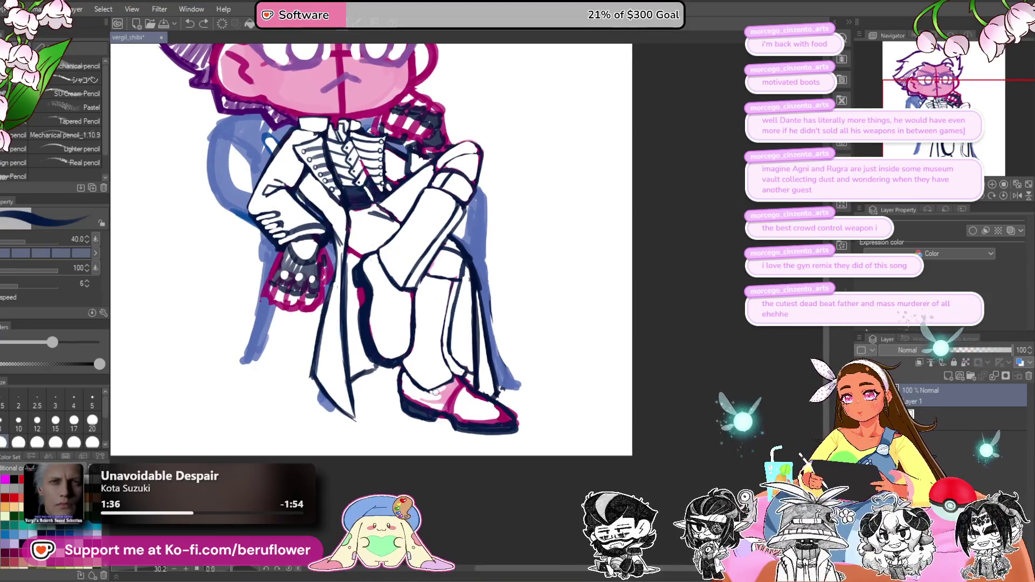
{"action": "left_click_drag", "start_coordinate": [452, 399], "coordinate": [436, 403]}
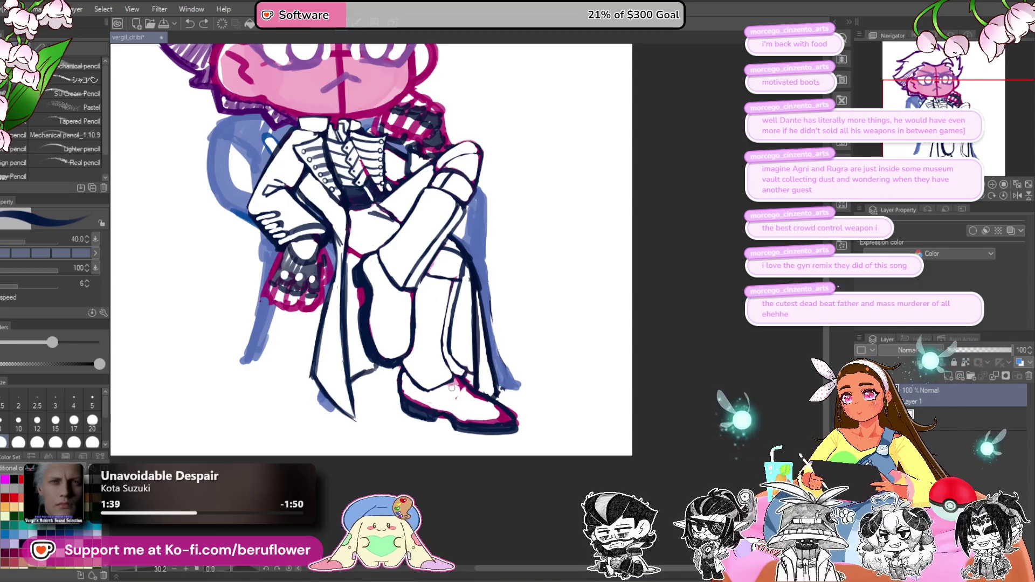
{"action": "scroll", "coordinate": [456, 383], "scroll_direction": "up", "scroll_amount": 5}
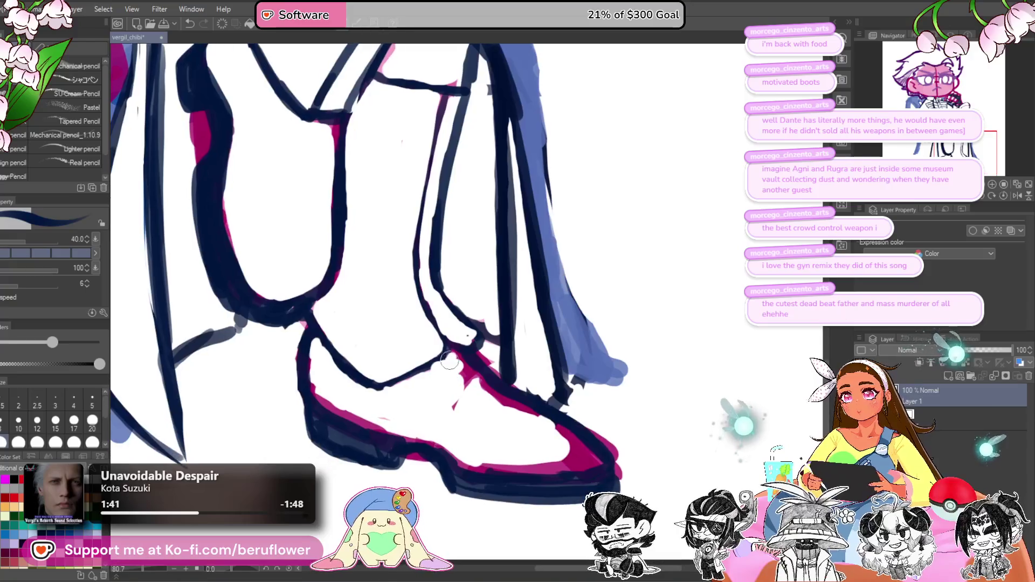
{"action": "left_click_drag", "start_coordinate": [458, 406], "coordinate": [444, 386]}
{"action": "mouse_move", "coordinate": [450, 347]}
{"action": "left_mouse_down"}
{"action": "mouse_move", "coordinate": [579, 434]}
{"action": "mouse_move", "coordinate": [449, 435]}
{"action": "left_mouse_up"}
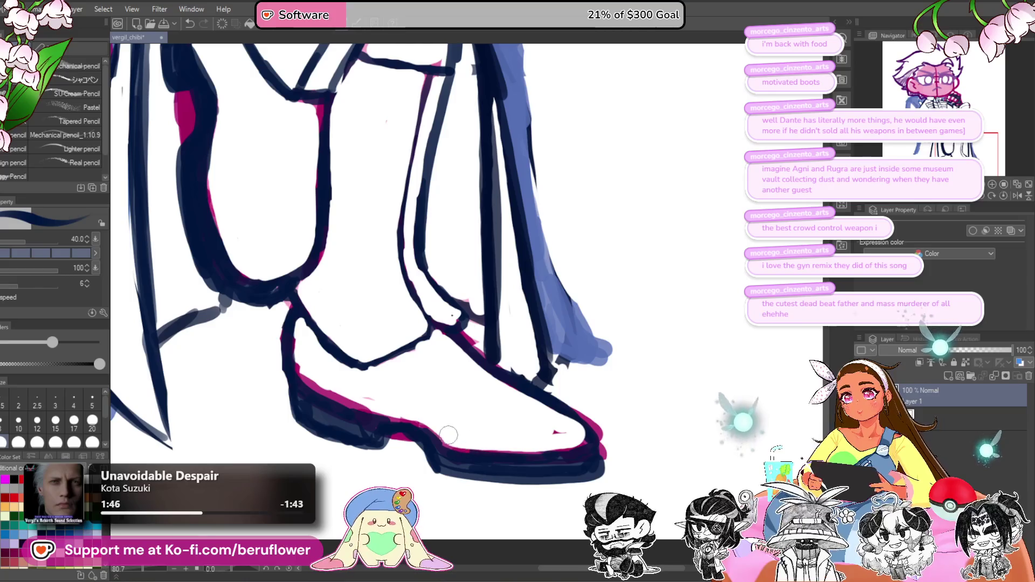
{"action": "mouse_move", "coordinate": [299, 369]}
{"action": "left_mouse_down"}
{"action": "mouse_move", "coordinate": [334, 397]}
{"action": "mouse_move", "coordinate": [458, 443]}
{"action": "left_mouse_up"}
{"action": "mouse_move", "coordinate": [525, 412]}
{"action": "left_mouse_down"}
{"action": "mouse_move", "coordinate": [475, 363]}
{"action": "mouse_move", "coordinate": [556, 407]}
{"action": "left_mouse_up"}
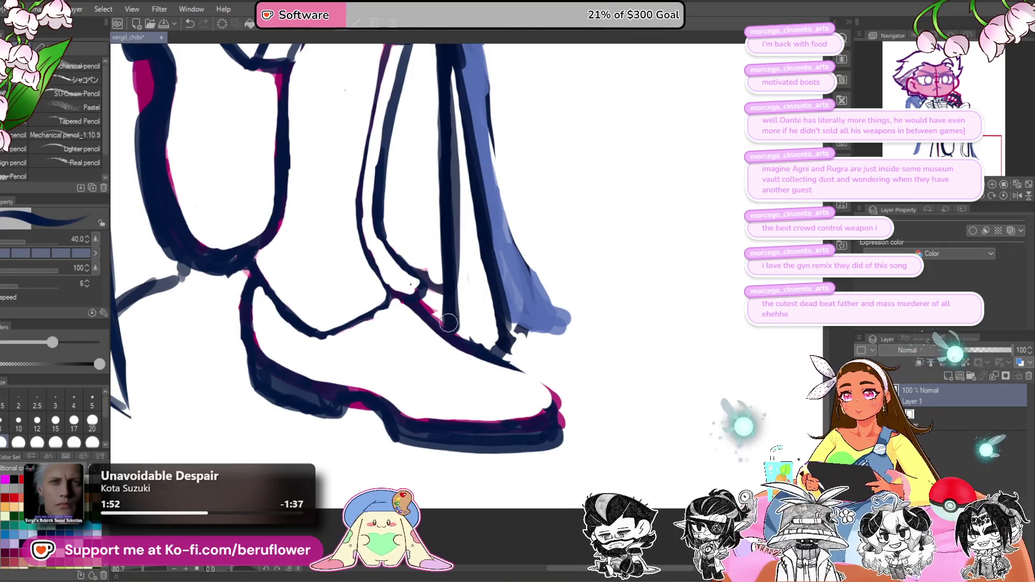
{"action": "left_click_drag", "start_coordinate": [484, 357], "coordinate": [536, 380]}
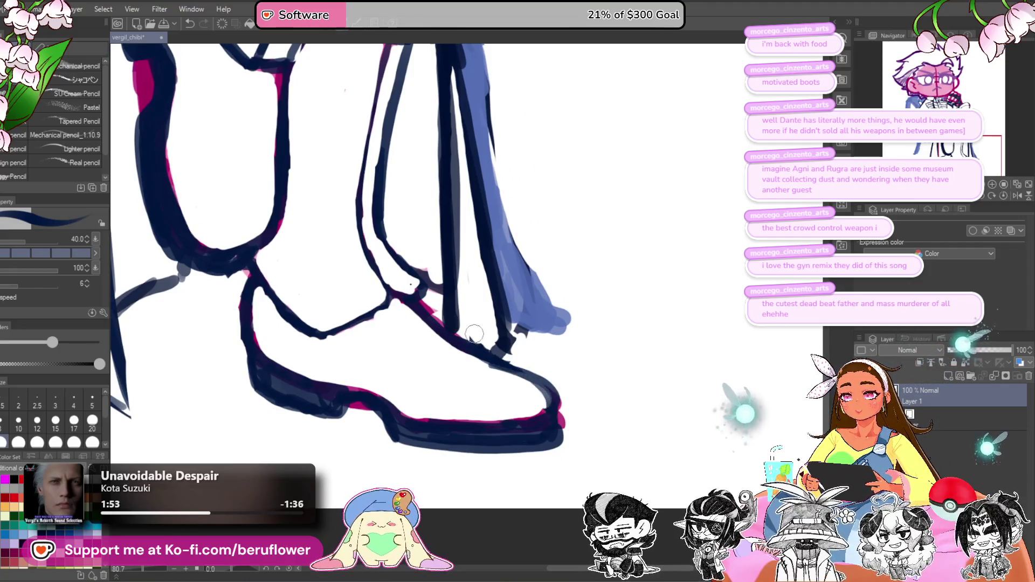
Step: Fit the whole figure in view and save the vergil_chibi file
{"action": "key", "text": "ctrl+0"}
{"action": "scroll", "coordinate": [612, 384], "scroll_direction": "up", "scroll_amount": 3}
{"action": "left_click_drag", "start_coordinate": [612, 384], "coordinate": [612, 431]}
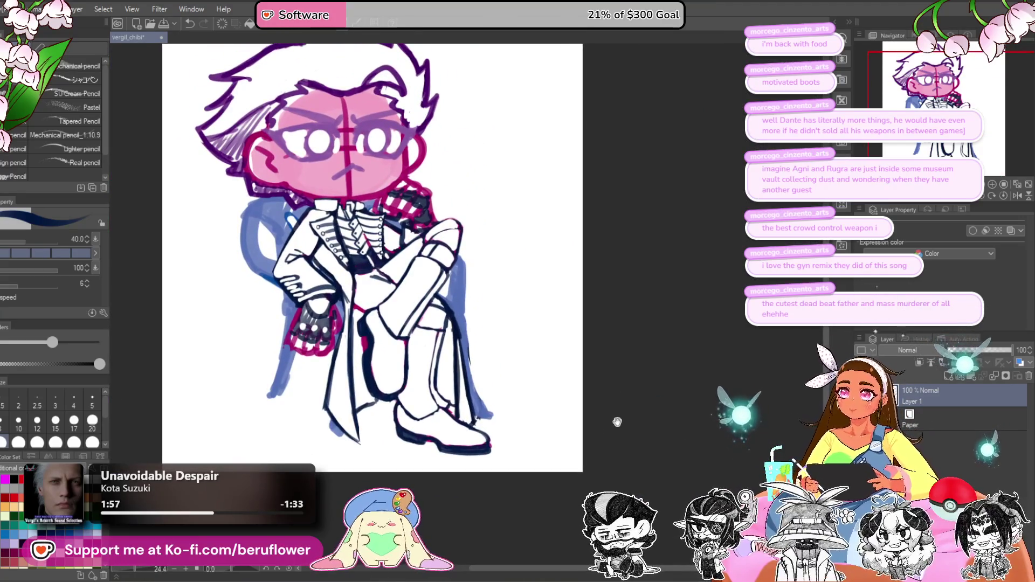
{"action": "left_click_drag", "start_coordinate": [615, 421], "coordinate": [667, 435]}
{"action": "left_click_drag", "start_coordinate": [692, 393], "coordinate": [650, 397]}
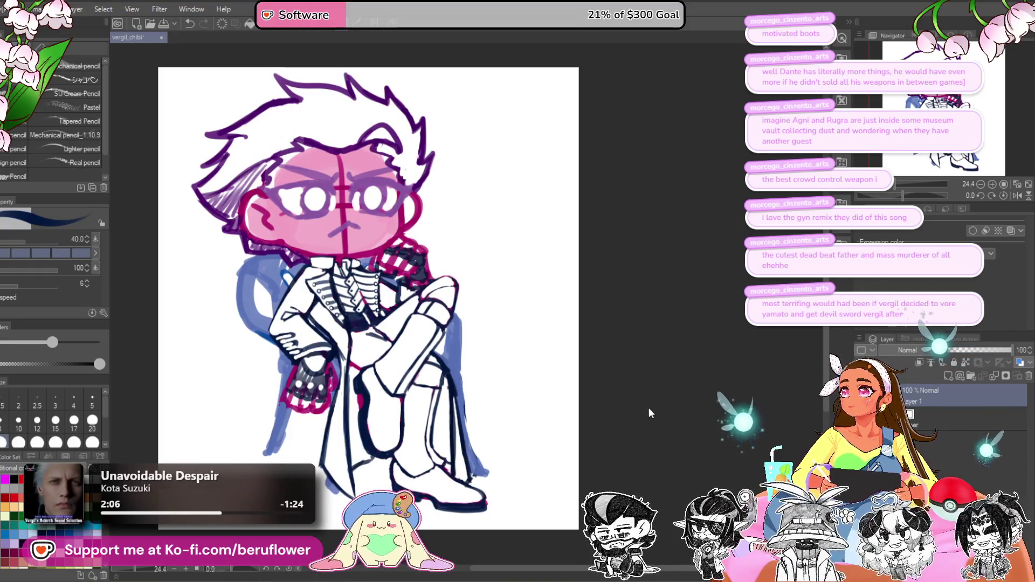
{"action": "key", "text": "ctrl+s"}
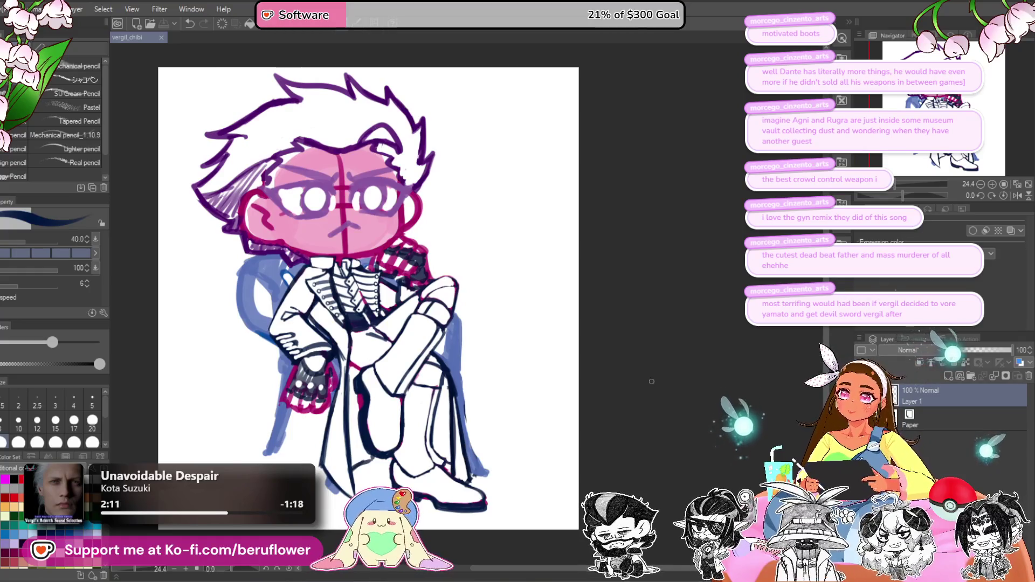
{"action": "scroll", "coordinate": [375, 262], "scroll_direction": "up", "scroll_amount": 3}
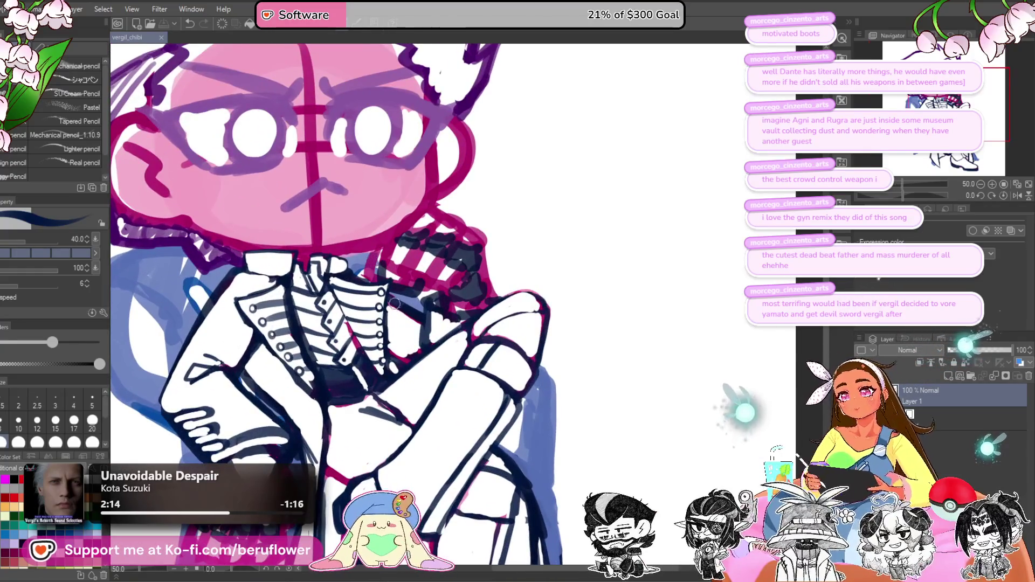
{"action": "mouse_move", "coordinate": [405, 313]}
{"action": "left_mouse_down"}
{"action": "mouse_move", "coordinate": [431, 340]}
{"action": "mouse_move", "coordinate": [413, 356]}
{"action": "left_mouse_up"}
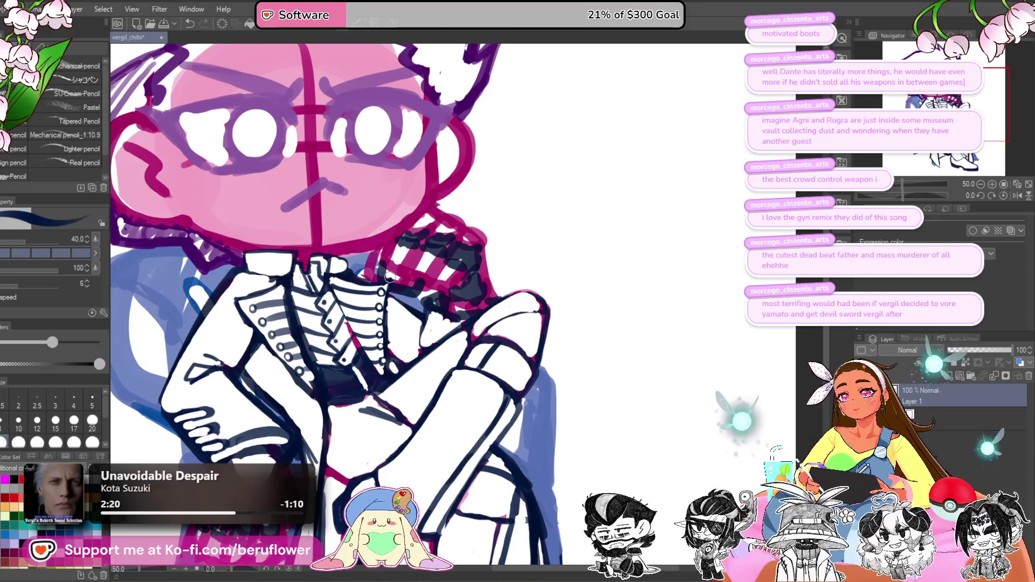
{"action": "left_click_drag", "start_coordinate": [389, 276], "coordinate": [400, 260]}
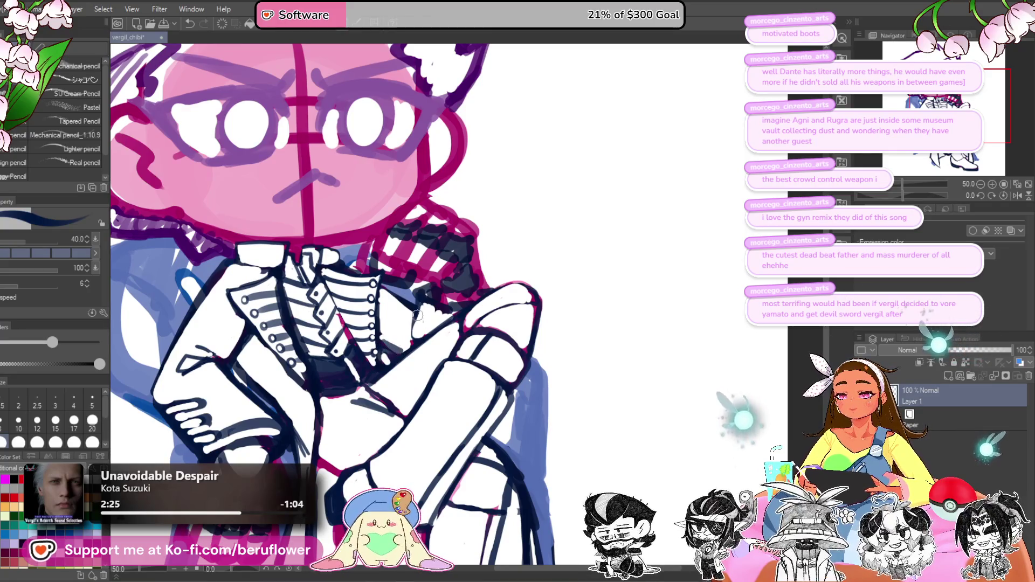
{"action": "left_click_drag", "start_coordinate": [421, 304], "coordinate": [410, 344]}
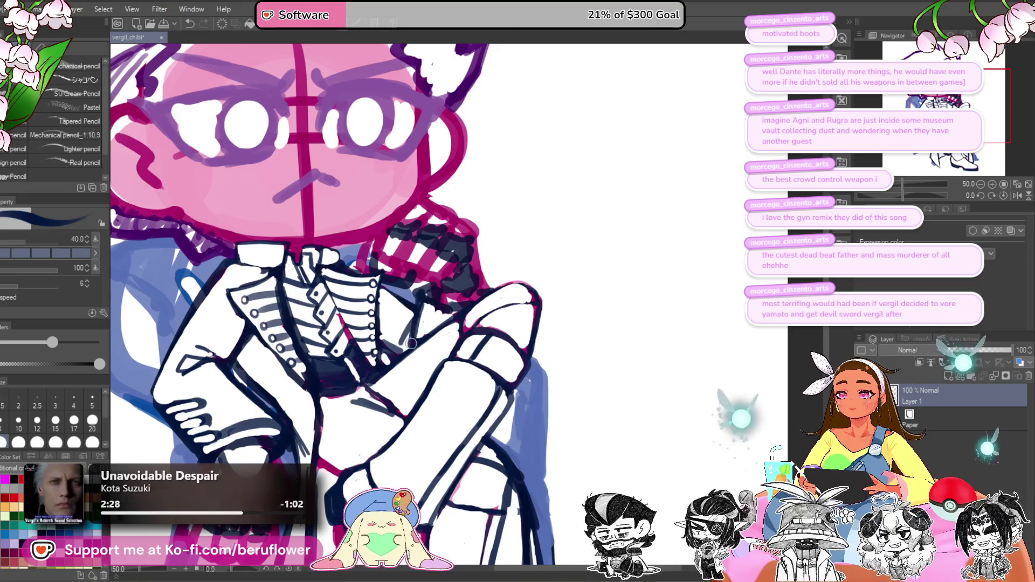
{"action": "left_click_drag", "start_coordinate": [424, 306], "coordinate": [403, 330]}
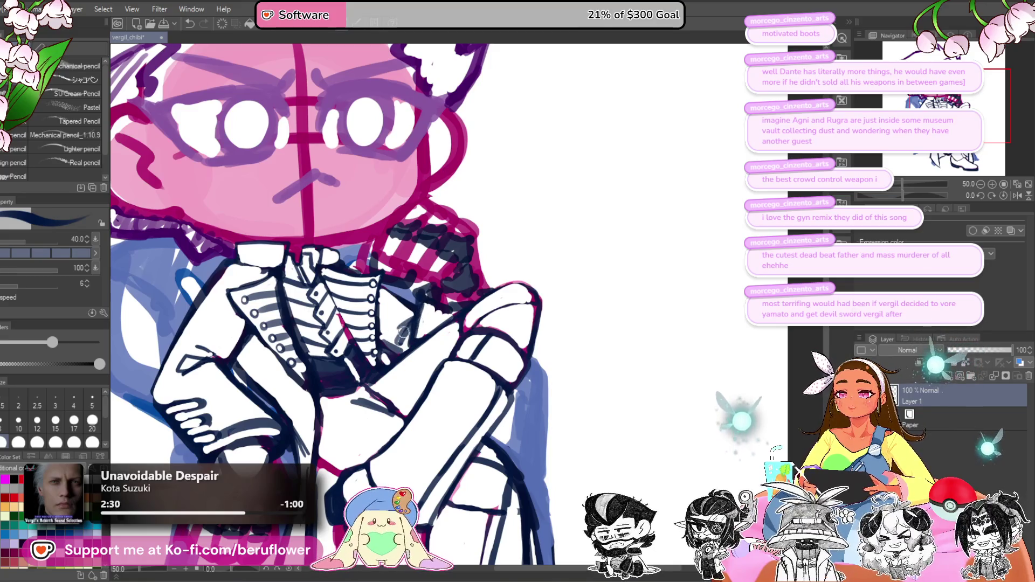
{"action": "key", "text": "ctrl+z"}
{"action": "key", "text": "ctrl+z"}
{"action": "scroll", "coordinate": [481, 310], "scroll_direction": "down", "scroll_amount": 2}
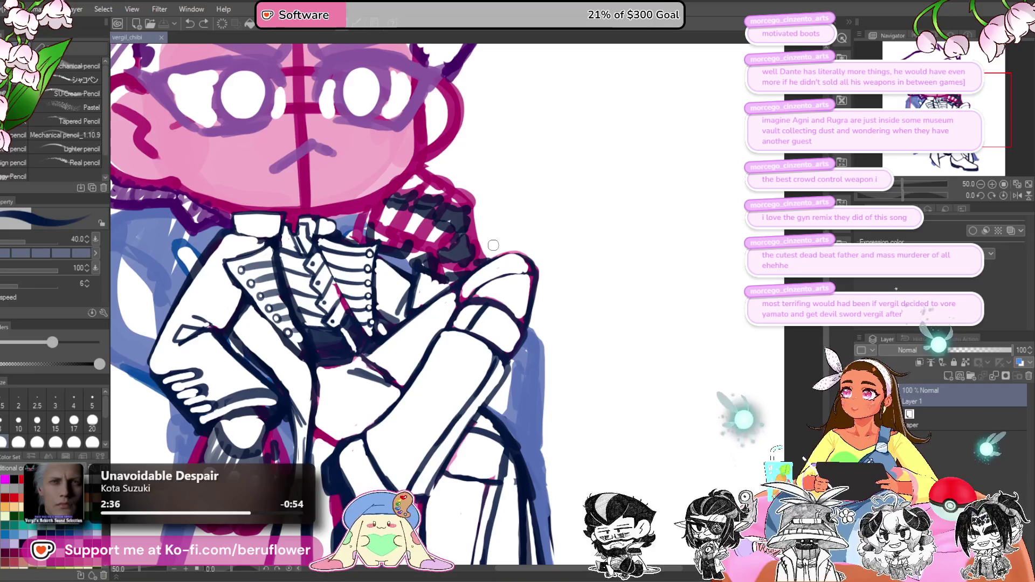
{"action": "scroll", "coordinate": [494, 246], "scroll_direction": "down", "scroll_amount": 2}
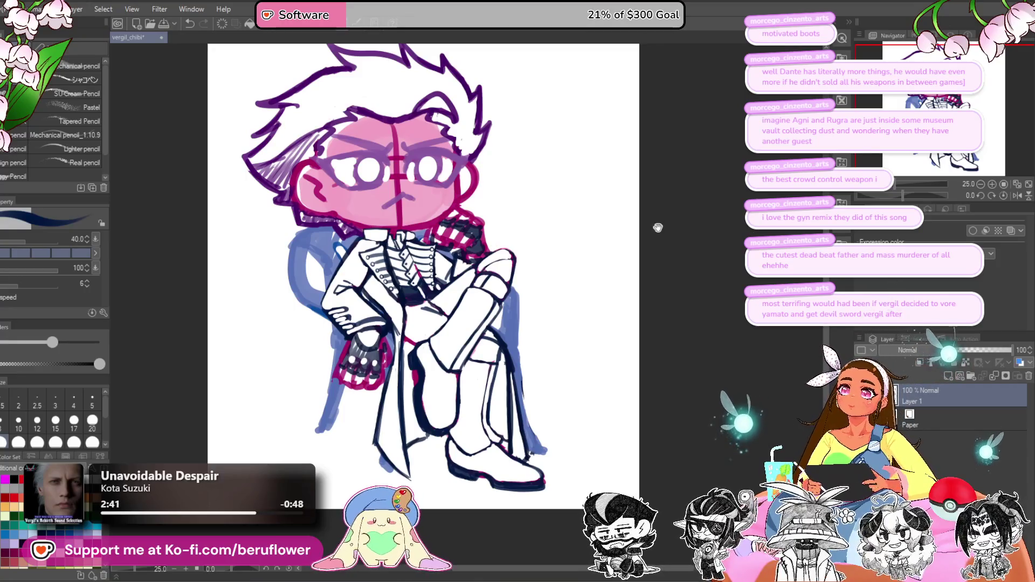
Step: Liquify the right hair strand tips up and outward with a size-1200 brush, checking in mirrored view
{"action": "left_click_drag", "start_coordinate": [658, 228], "coordinate": [682, 324]}
{"action": "key", "text": "j"}
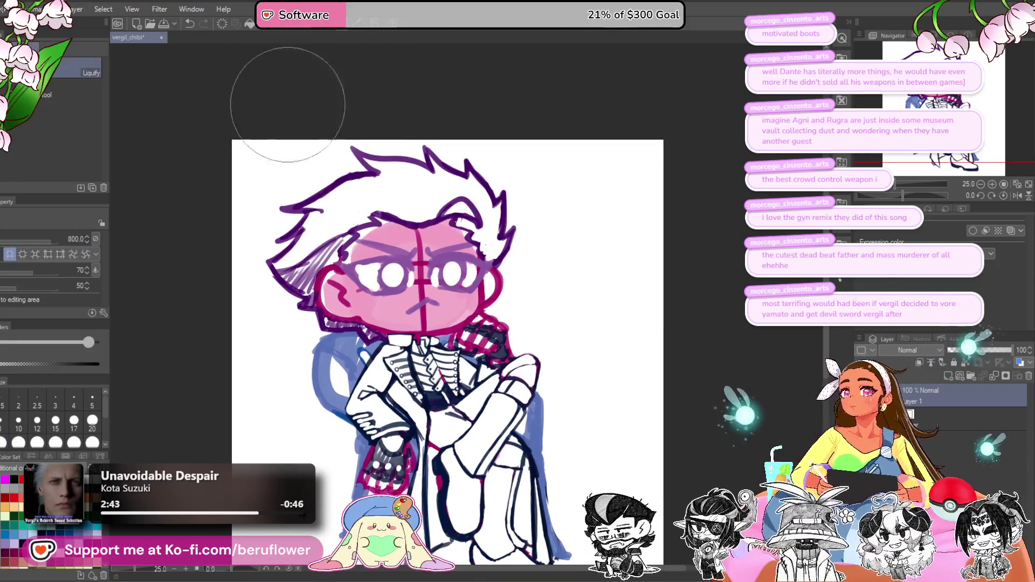
{"action": "left_click_drag", "start_coordinate": [287, 104], "coordinate": [309, 125]}
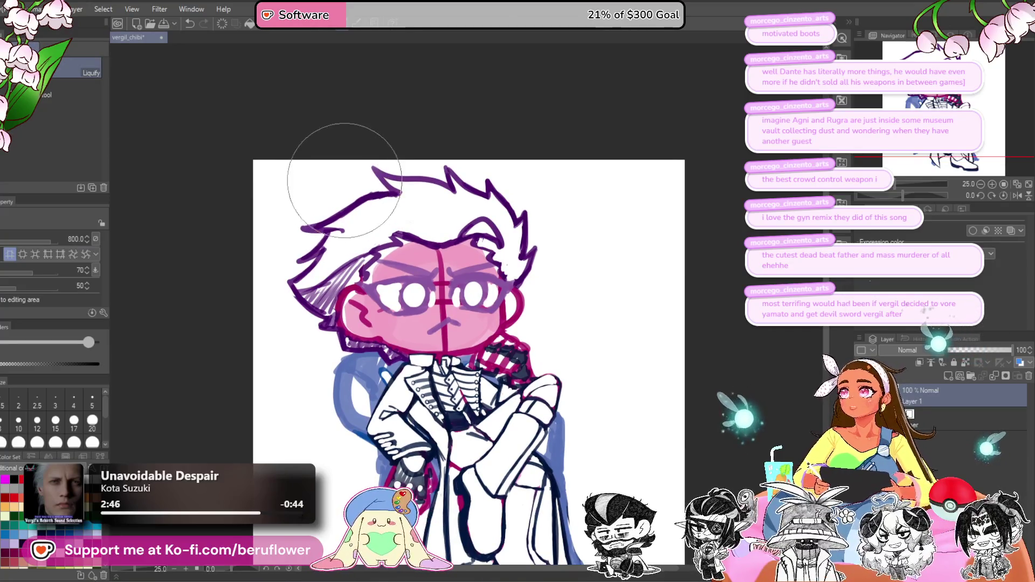
{"action": "mouse_move", "coordinate": [346, 181]}
{"action": "left_mouse_down"}
{"action": "mouse_move", "coordinate": [336, 191]}
{"action": "mouse_move", "coordinate": [289, 150]}
{"action": "mouse_move", "coordinate": [311, 180]}
{"action": "left_mouse_up"}
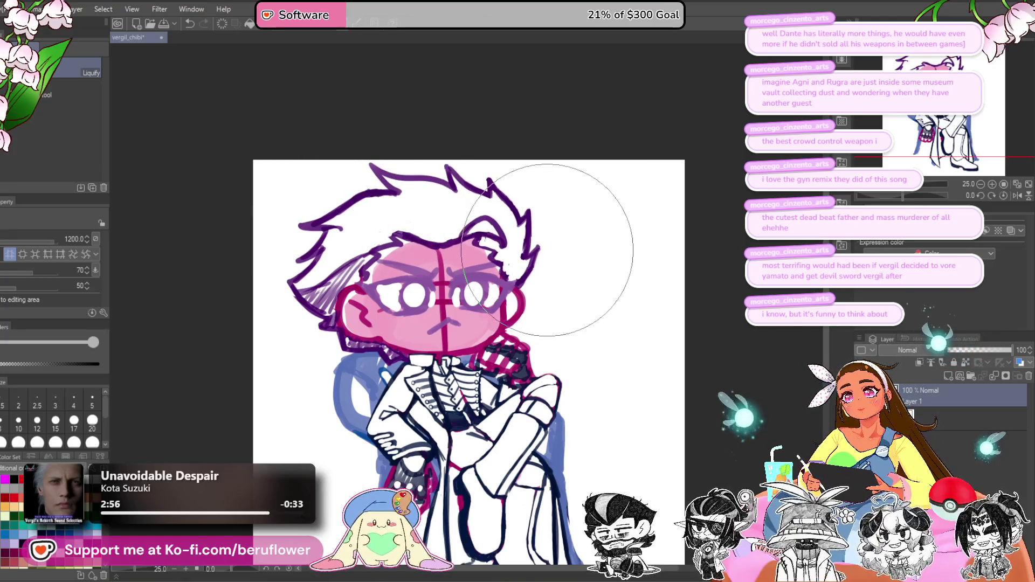
{"action": "key", "text": "bracketleft"}
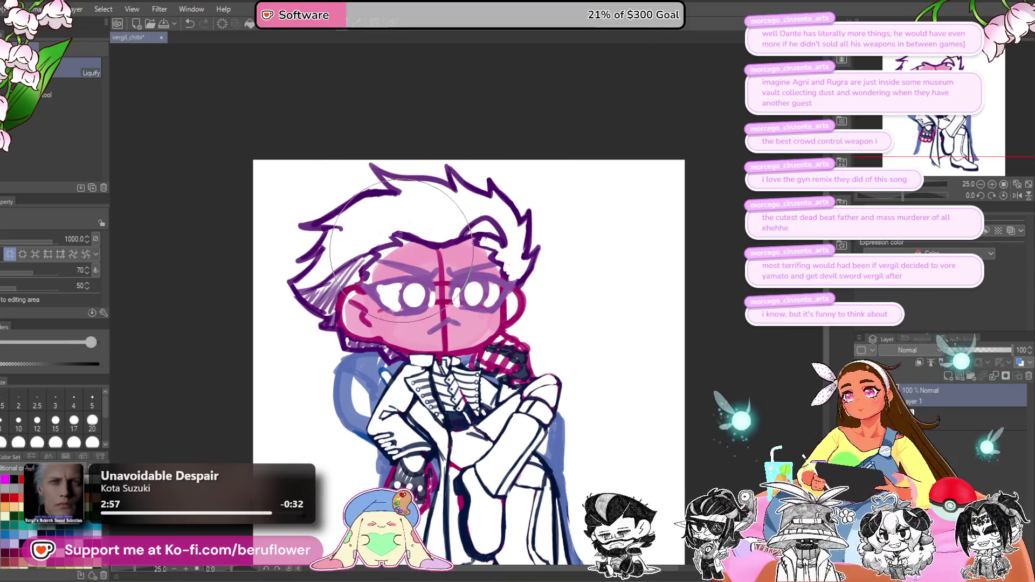
{"action": "key", "text": "bracketleft"}
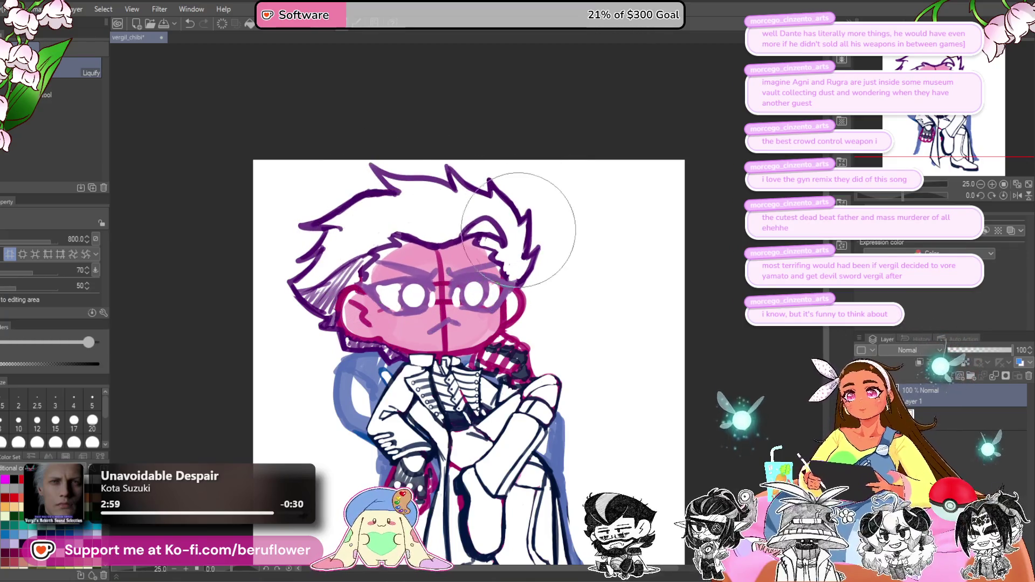
{"action": "mouse_move", "coordinate": [519, 230]}
{"action": "left_mouse_down"}
{"action": "mouse_move", "coordinate": [503, 149]}
{"action": "mouse_move", "coordinate": [462, 144]}
{"action": "left_mouse_up"}
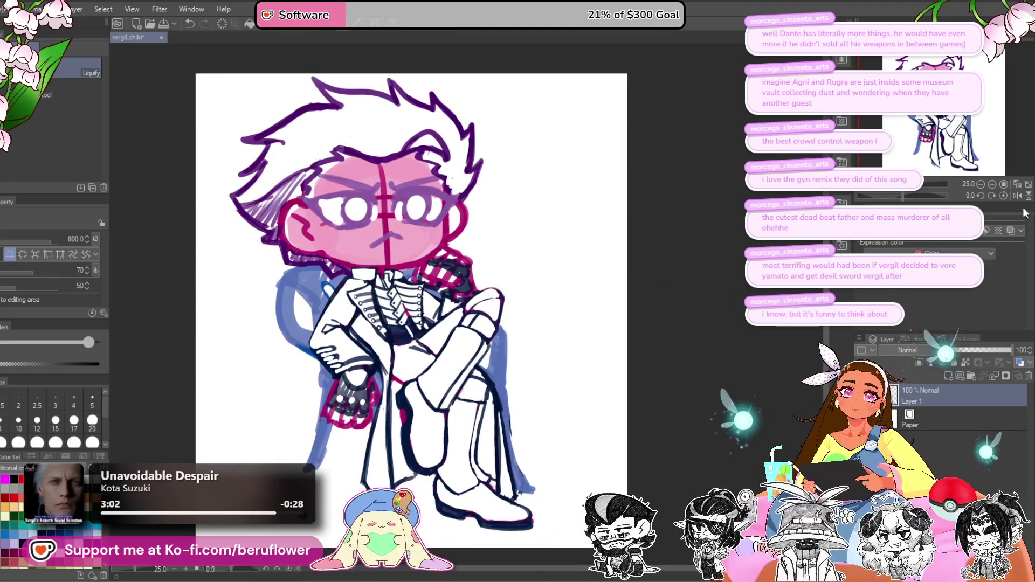
{"action": "left_click", "coordinate": [1017, 195]}
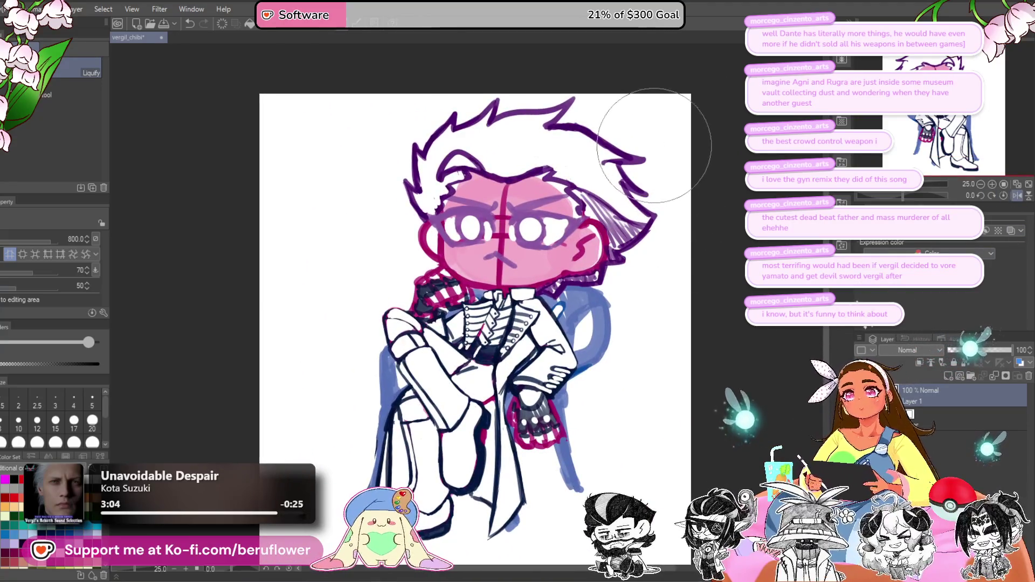
{"action": "mouse_move", "coordinate": [654, 146]}
{"action": "left_mouse_down"}
{"action": "mouse_move", "coordinate": [592, 141]}
{"action": "mouse_move", "coordinate": [555, 116]}
{"action": "mouse_move", "coordinate": [606, 173]}
{"action": "mouse_move", "coordinate": [548, 129]}
{"action": "left_mouse_up"}
{"action": "key", "text": "bracketright"}
{"action": "key", "text": "bracketright"}
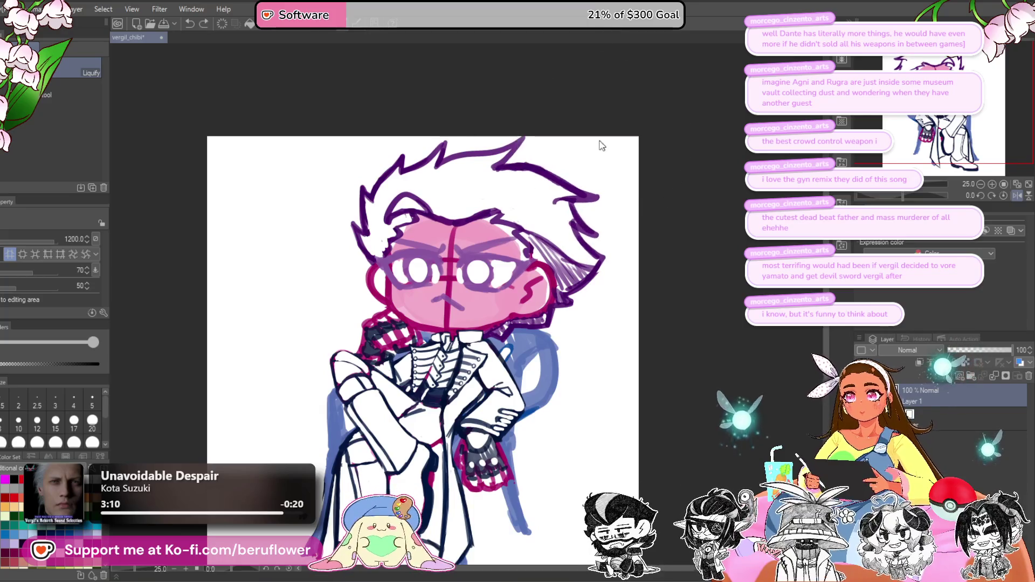
{"action": "left_click_drag", "start_coordinate": [619, 180], "coordinate": [606, 173]}
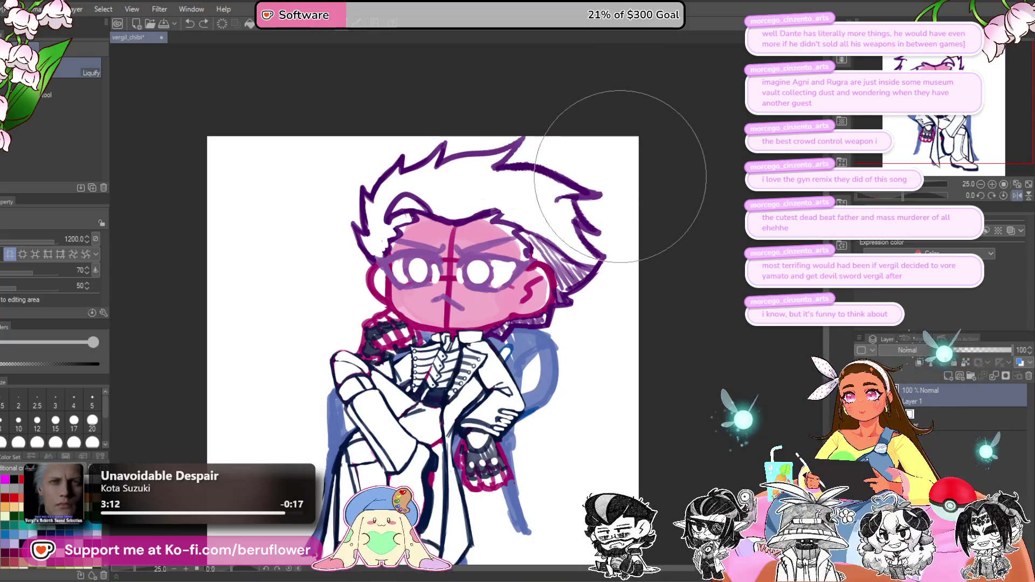
Step: Flip the view back and lower Layer 1's opacity to 39%
{"action": "left_click_drag", "start_coordinate": [621, 265], "coordinate": [608, 215]}
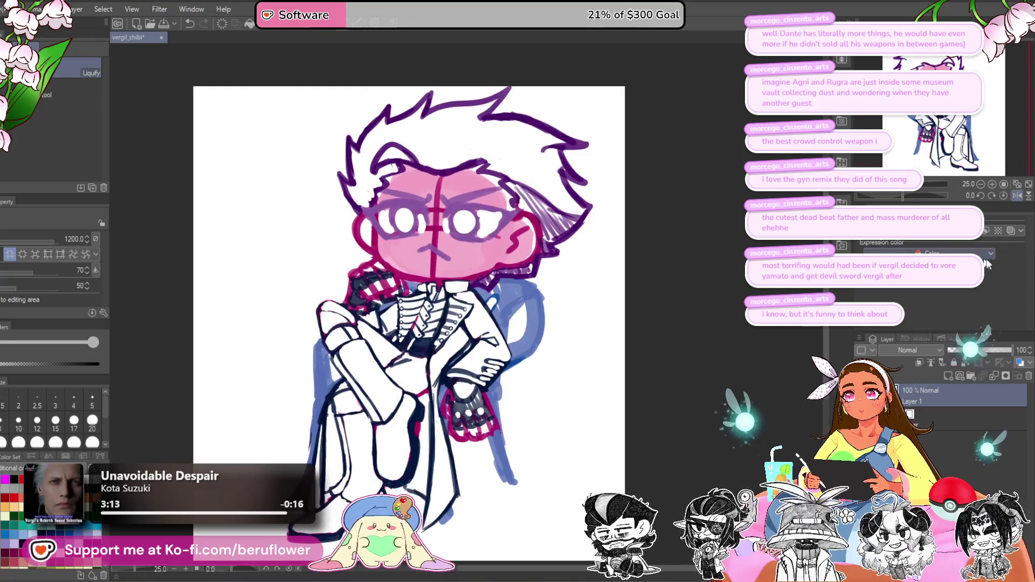
{"action": "left_click", "coordinate": [1018, 196]}
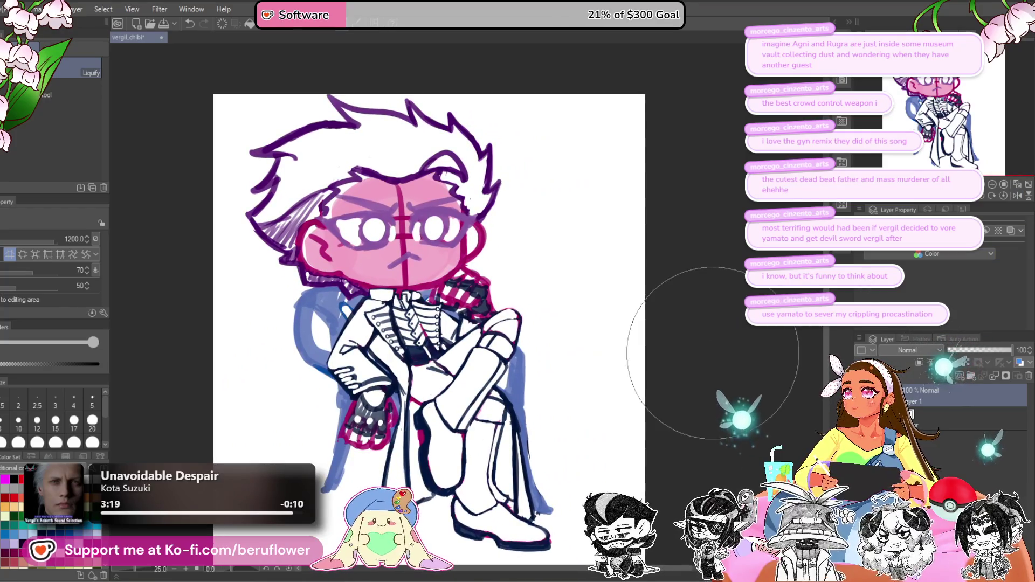
{"action": "left_click_drag", "start_coordinate": [696, 352], "coordinate": [660, 292]}
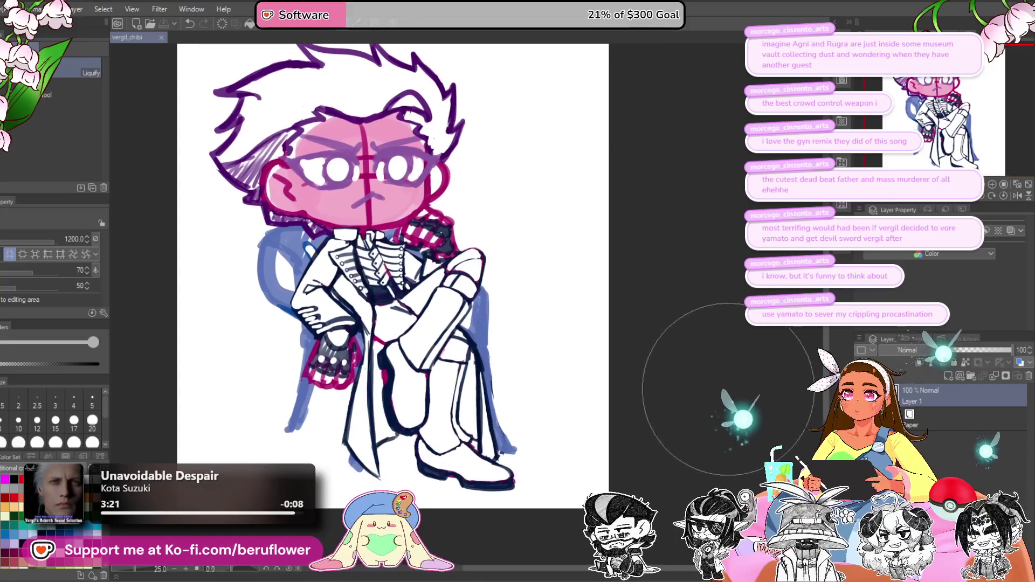
{"action": "left_click_drag", "start_coordinate": [1008, 350], "coordinate": [975, 351]}
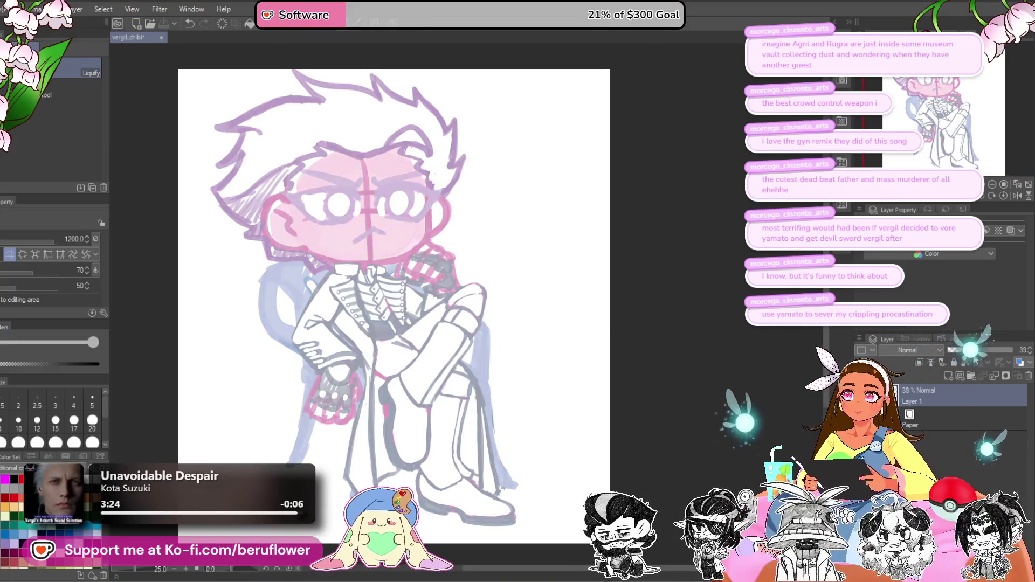
Step: Add a new Layer 2 and select the シャコペン pencil at size 50
{"action": "left_click", "coordinate": [948, 376]}
{"action": "key", "text": "p"}
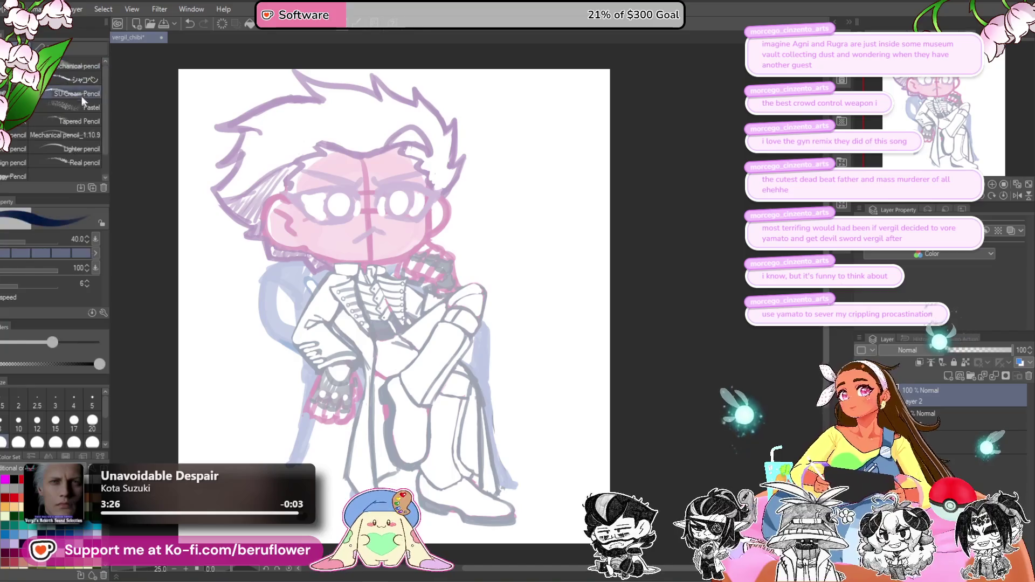
{"action": "left_click", "coordinate": [81, 80]}
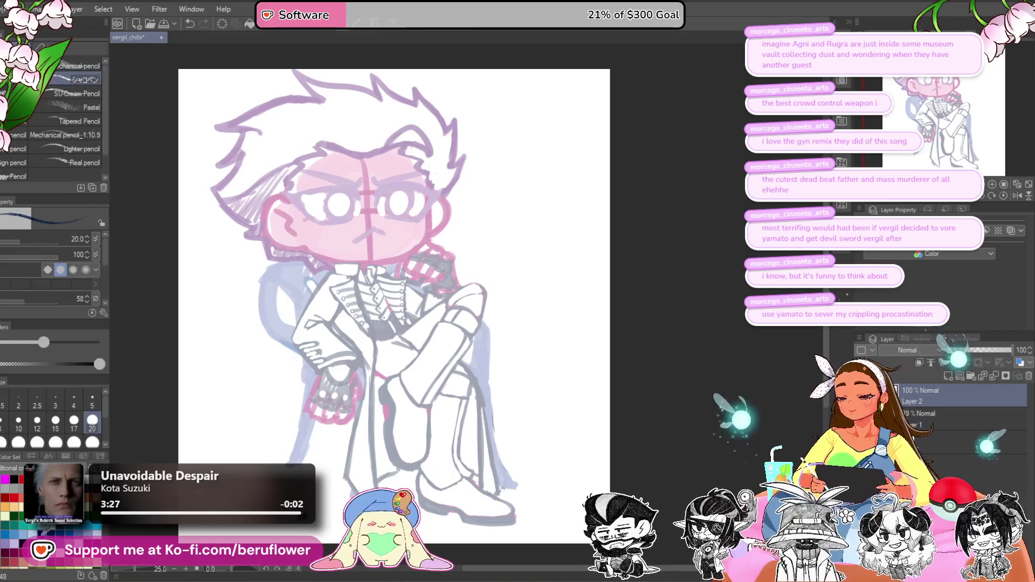
{"action": "scroll", "coordinate": [343, 232], "scroll_direction": "up", "scroll_amount": 3}
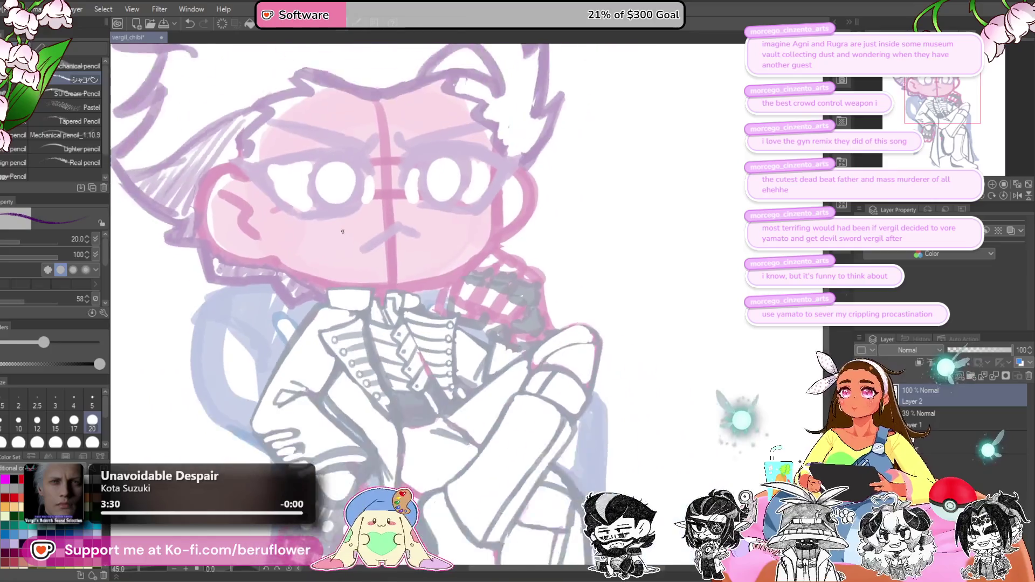
{"action": "scroll", "coordinate": [343, 232], "scroll_direction": "down", "scroll_amount": 2}
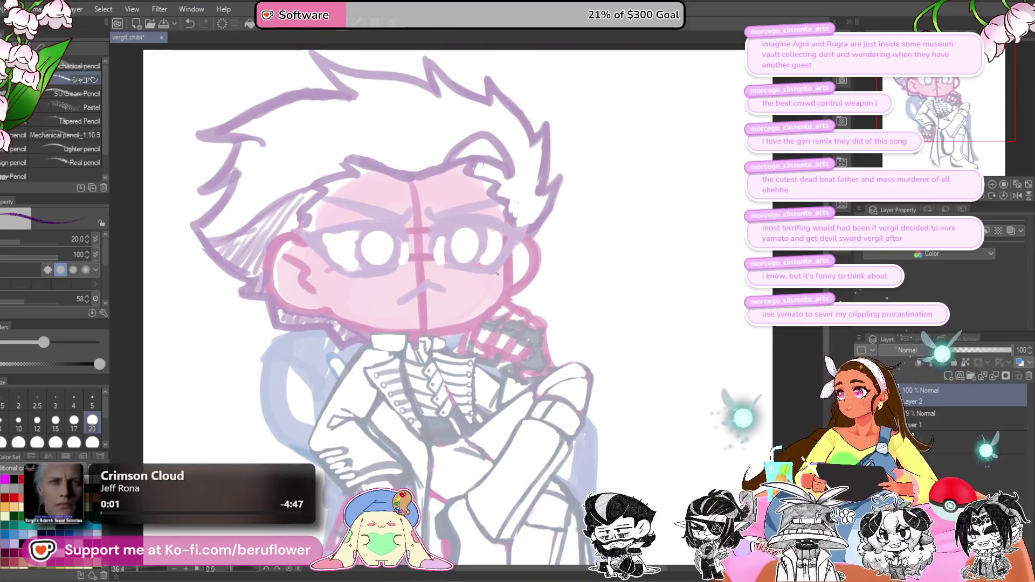
{"action": "key", "text": "bracketright"}
{"action": "key", "text": "bracketright"}
{"action": "key", "text": "bracketright"}
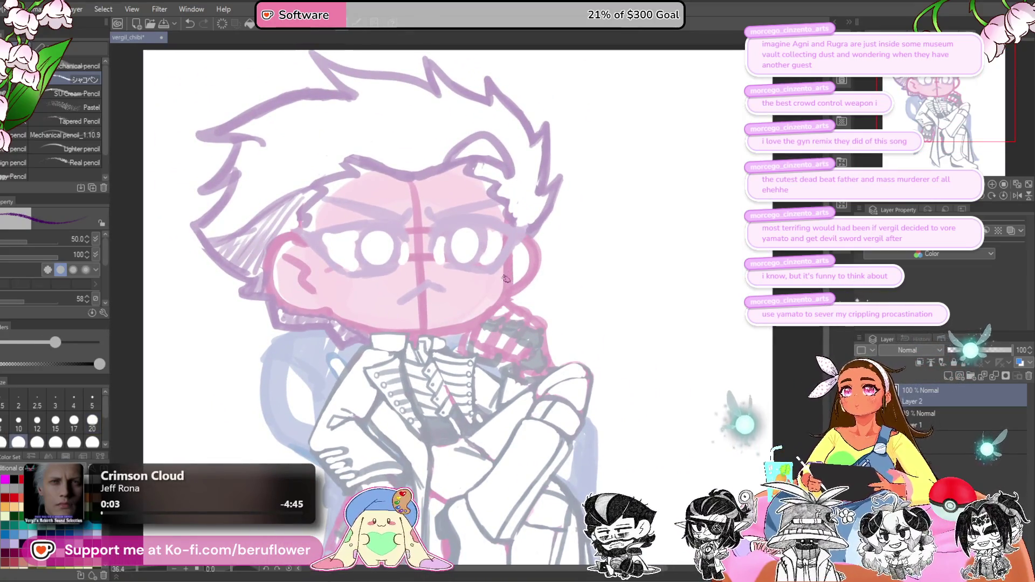
{"action": "scroll", "coordinate": [512, 274], "scroll_direction": "up", "scroll_amount": 5}
{"action": "scroll", "coordinate": [563, 238], "scroll_direction": "down", "scroll_amount": 2}
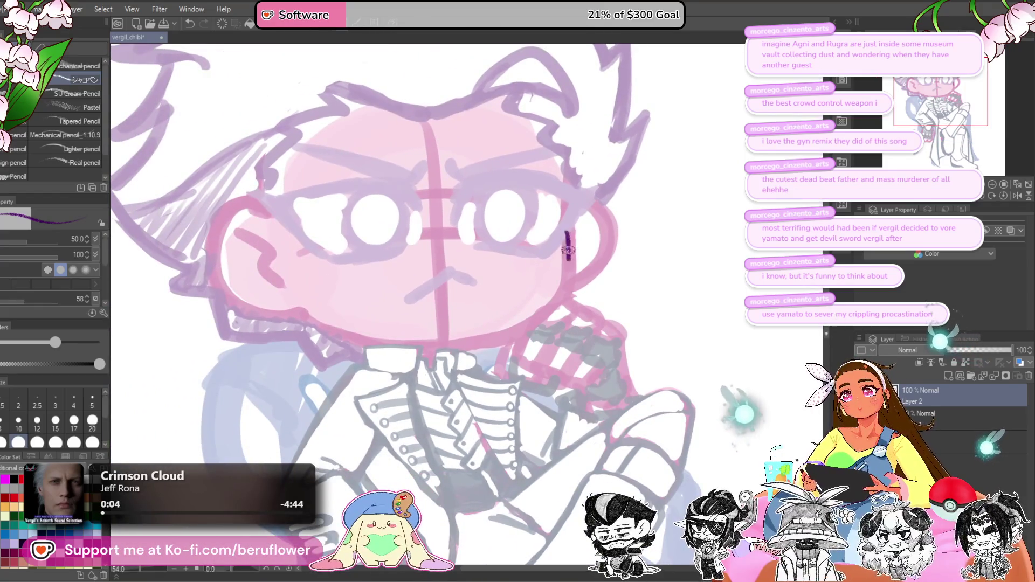
Step: Ink the chibi's jaw outline in navy
{"action": "left_click_drag", "start_coordinate": [565, 285], "coordinate": [551, 306]}
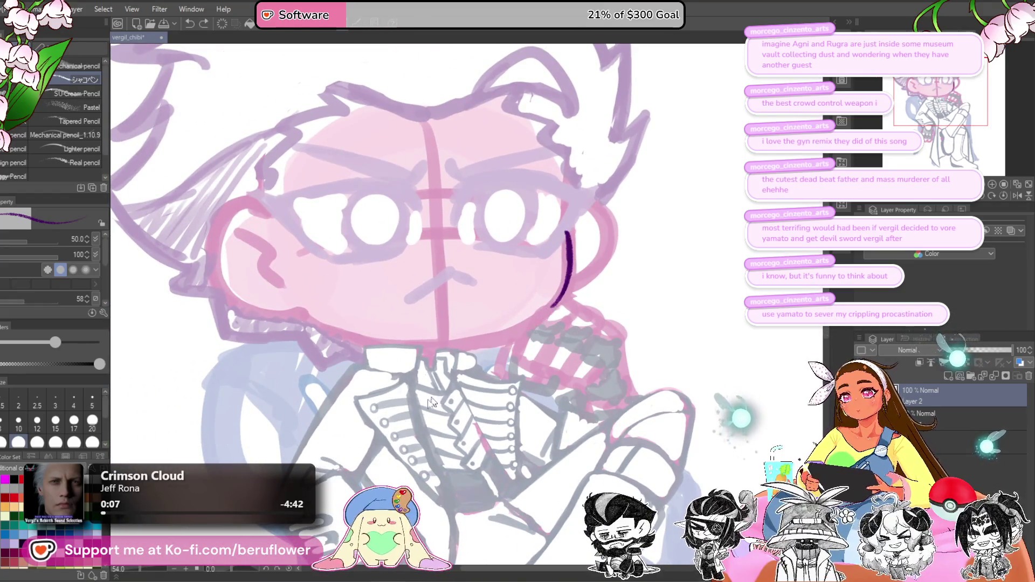
{"action": "key", "text": "ctrl+z"}
{"action": "key", "text": "ctrl+z"}
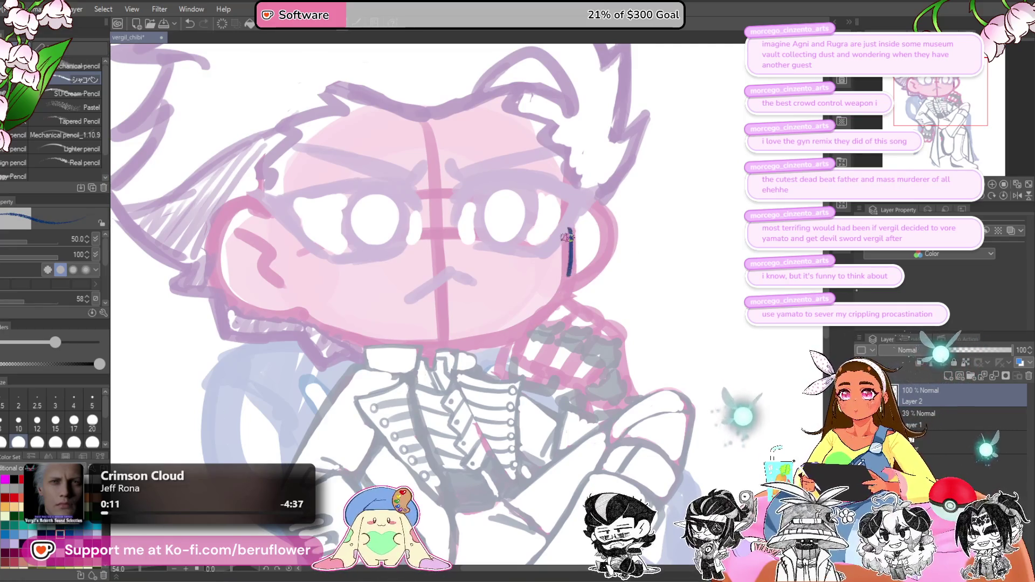
{"action": "left_click_drag", "start_coordinate": [534, 319], "coordinate": [522, 261]}
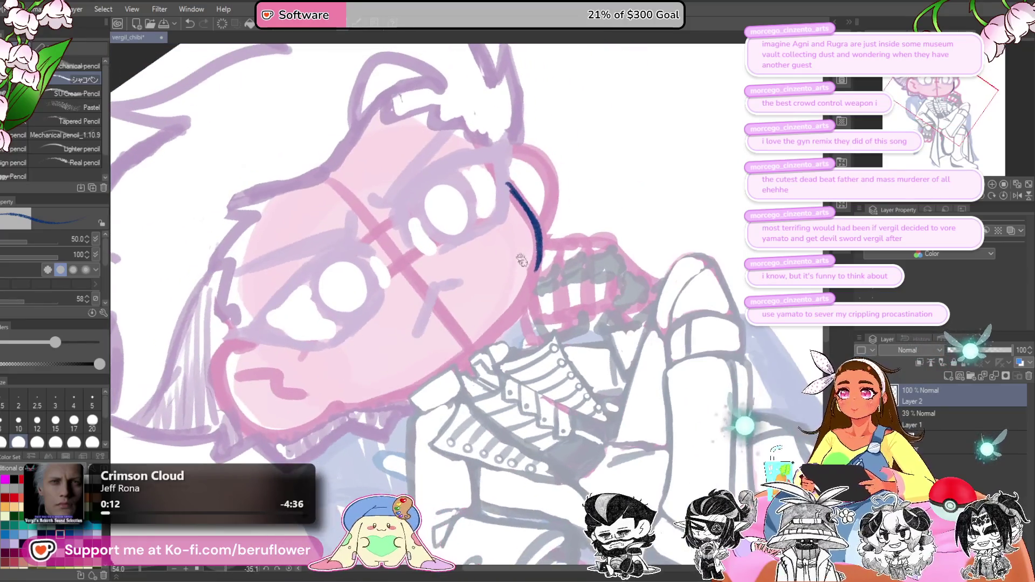
{"action": "left_click_drag", "start_coordinate": [514, 295], "coordinate": [577, 232]}
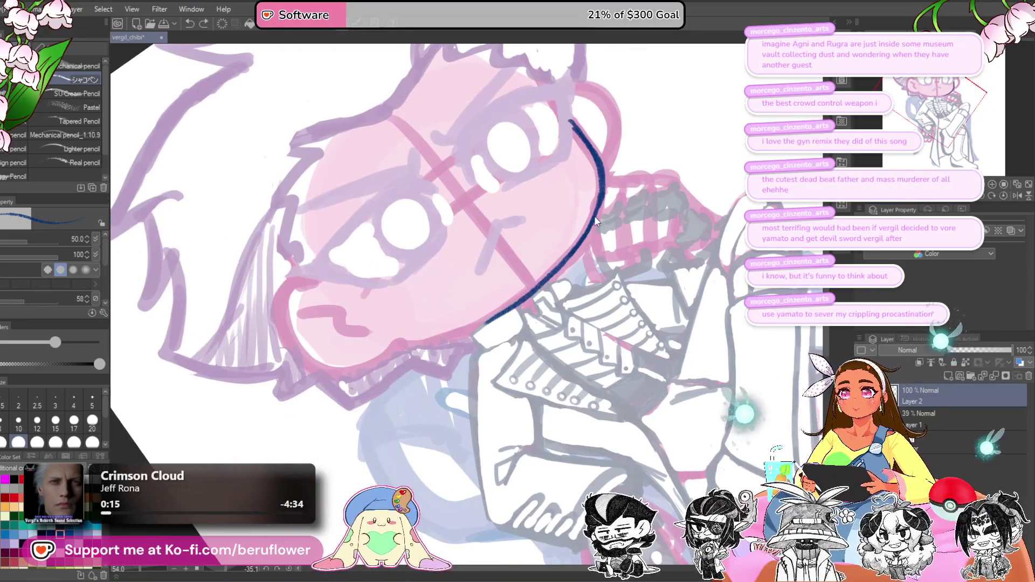
{"action": "left_click_drag", "start_coordinate": [508, 300], "coordinate": [424, 343]}
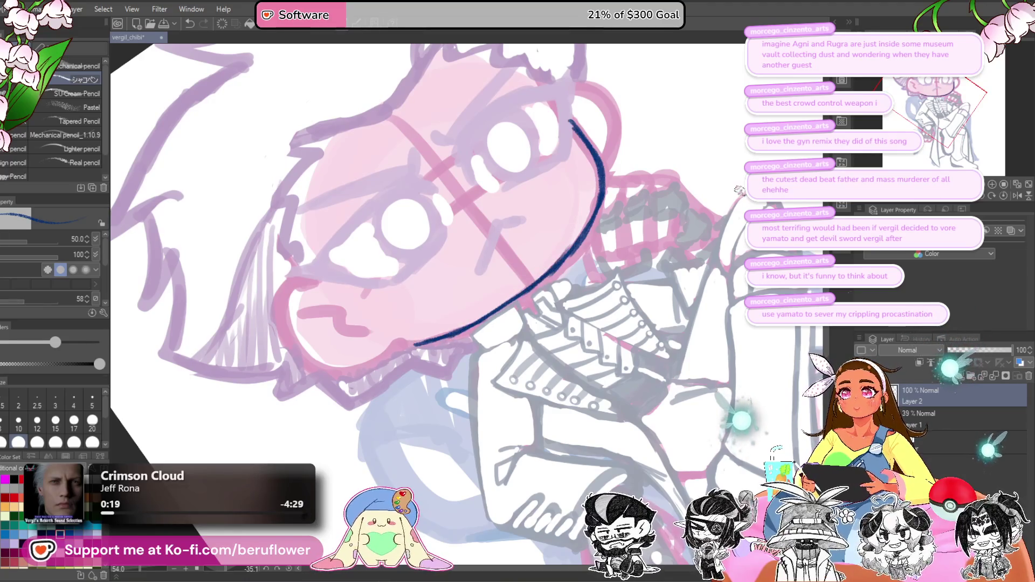
{"action": "left_click", "coordinate": [1004, 197]}
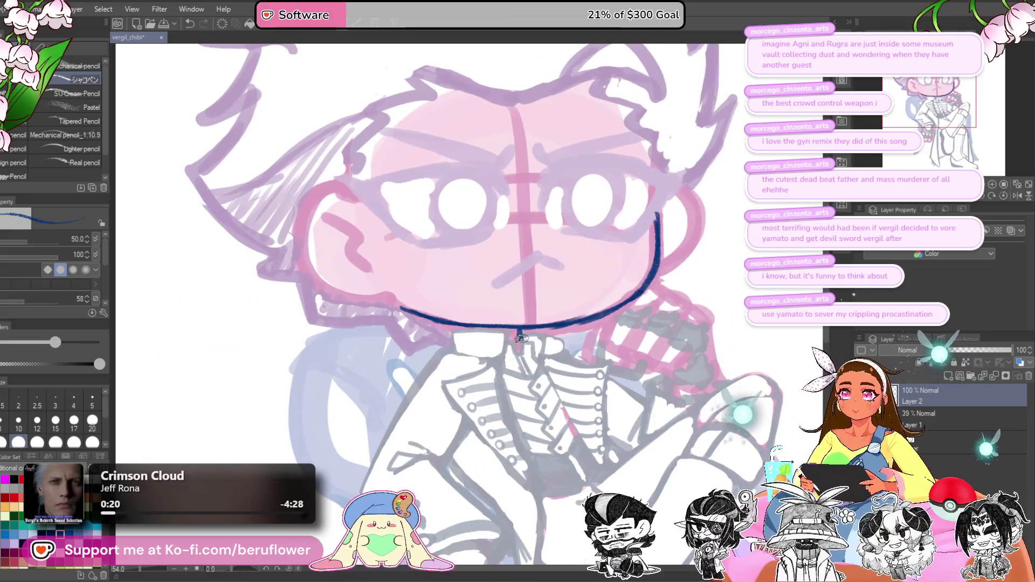
Step: Ink the collar's top edge, the lapel and the coat's centre front line
{"action": "left_click_drag", "start_coordinate": [516, 331], "coordinate": [558, 287]}
{"action": "mouse_move", "coordinate": [462, 313]}
{"action": "left_mouse_down"}
{"action": "mouse_move", "coordinate": [525, 311]}
{"action": "mouse_move", "coordinate": [516, 292]}
{"action": "left_mouse_up"}
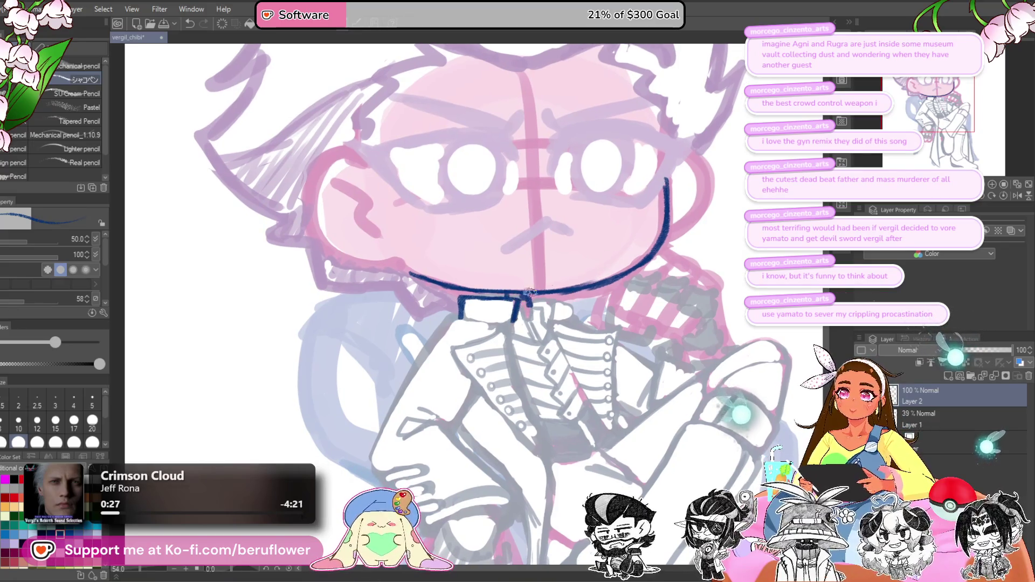
{"action": "scroll", "coordinate": [568, 277], "scroll_direction": "down", "scroll_amount": 5}
{"action": "scroll", "coordinate": [511, 302], "scroll_direction": "up", "scroll_amount": 5}
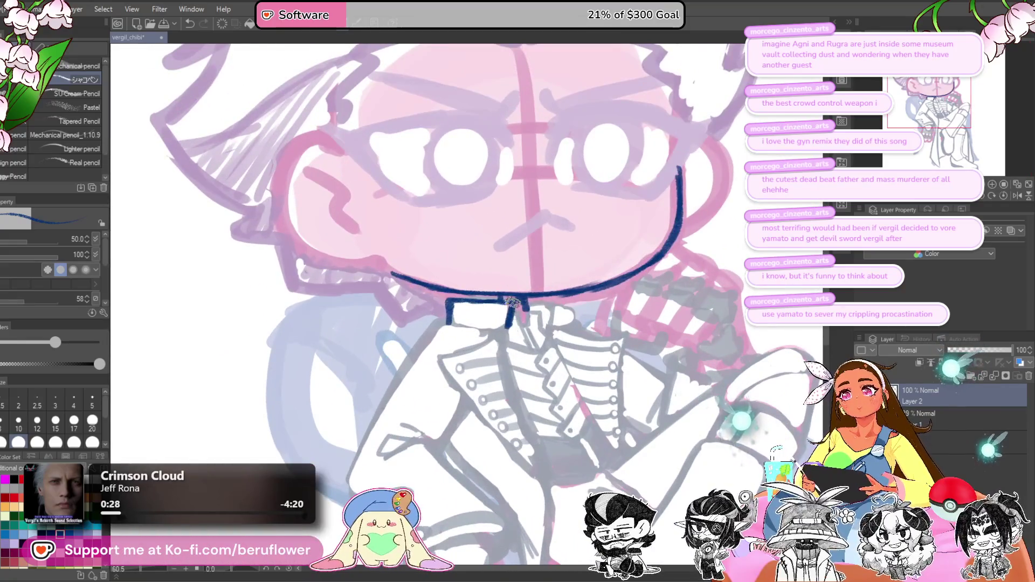
{"action": "mouse_move", "coordinate": [507, 333]}
{"action": "left_mouse_down"}
{"action": "mouse_move", "coordinate": [510, 284]}
{"action": "mouse_move", "coordinate": [441, 317]}
{"action": "mouse_move", "coordinate": [399, 277]}
{"action": "mouse_move", "coordinate": [493, 392]}
{"action": "left_mouse_up"}
{"action": "left_click_drag", "start_coordinate": [463, 244], "coordinate": [483, 335]}
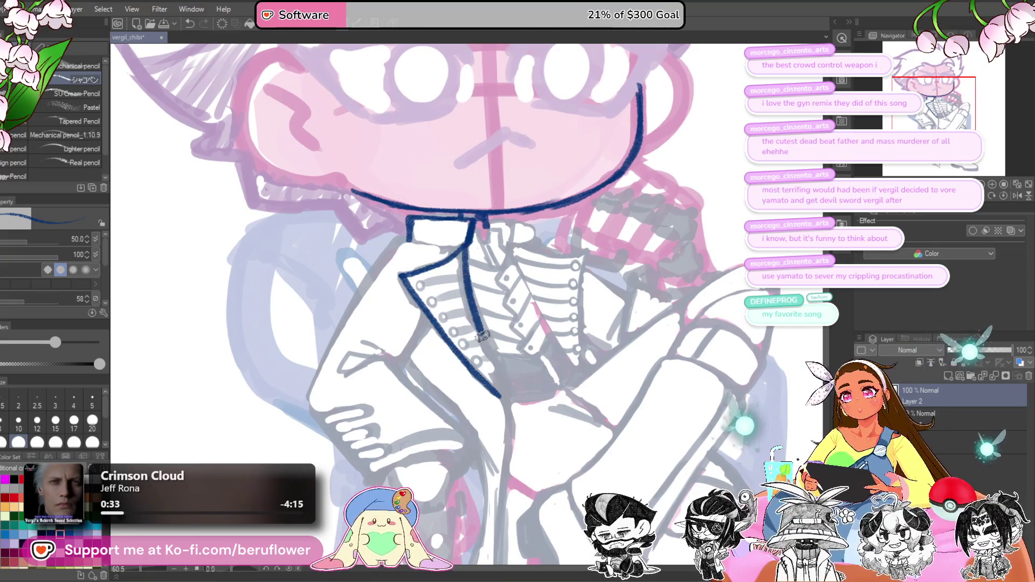
{"action": "mouse_move", "coordinate": [506, 402]}
{"action": "left_mouse_down"}
{"action": "mouse_move", "coordinate": [484, 305]}
{"action": "mouse_move", "coordinate": [491, 391]}
{"action": "left_mouse_up"}
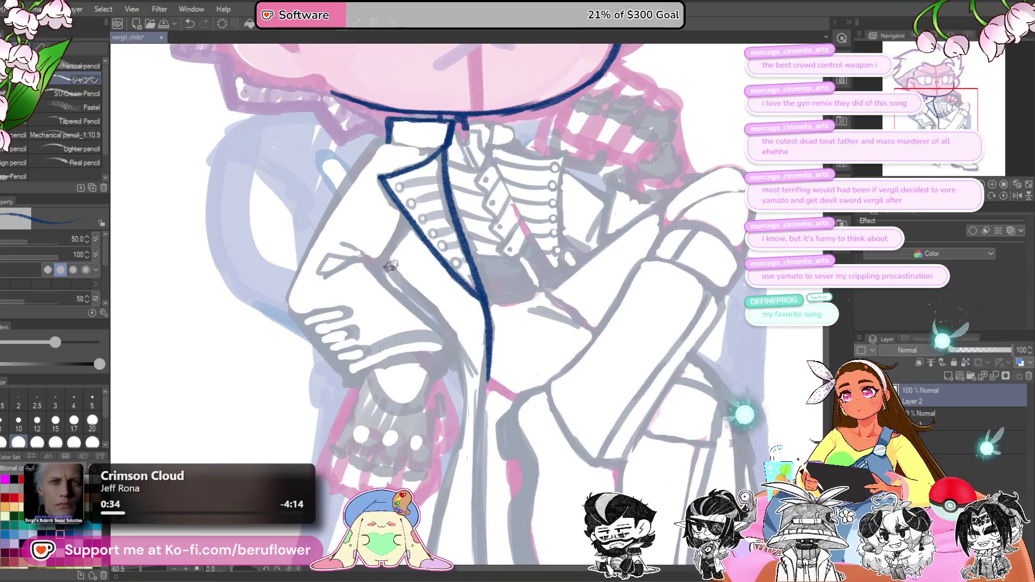
{"action": "left_click_drag", "start_coordinate": [386, 264], "coordinate": [453, 323]}
{"action": "left_click_drag", "start_coordinate": [431, 276], "coordinate": [487, 339]}
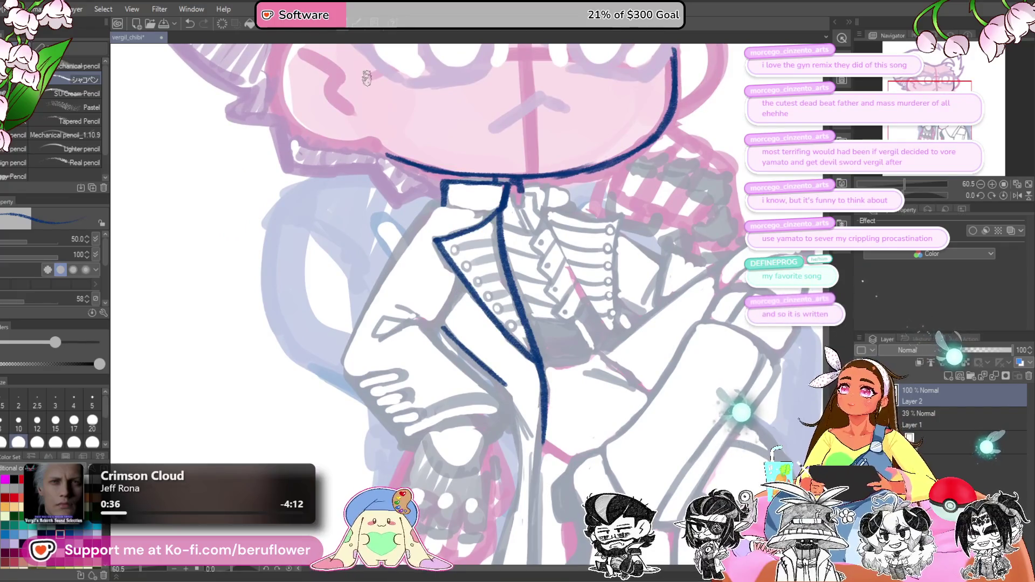
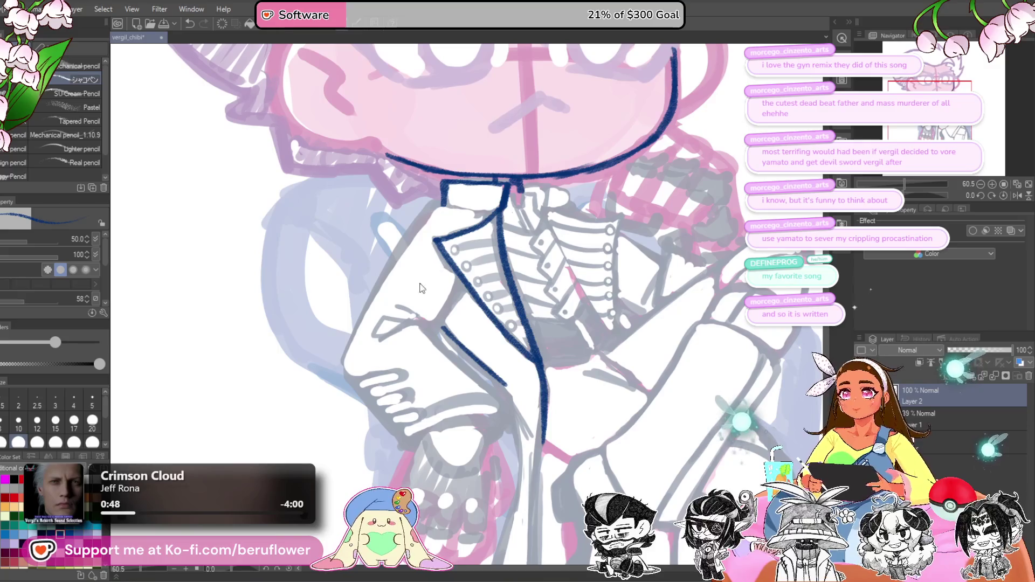
Step: Ink the coat outline down to the sleeve, the sleeve's fold line and a cuff-corner stroke
{"action": "scroll", "coordinate": [538, 207], "scroll_direction": "down", "scroll_amount": 5}
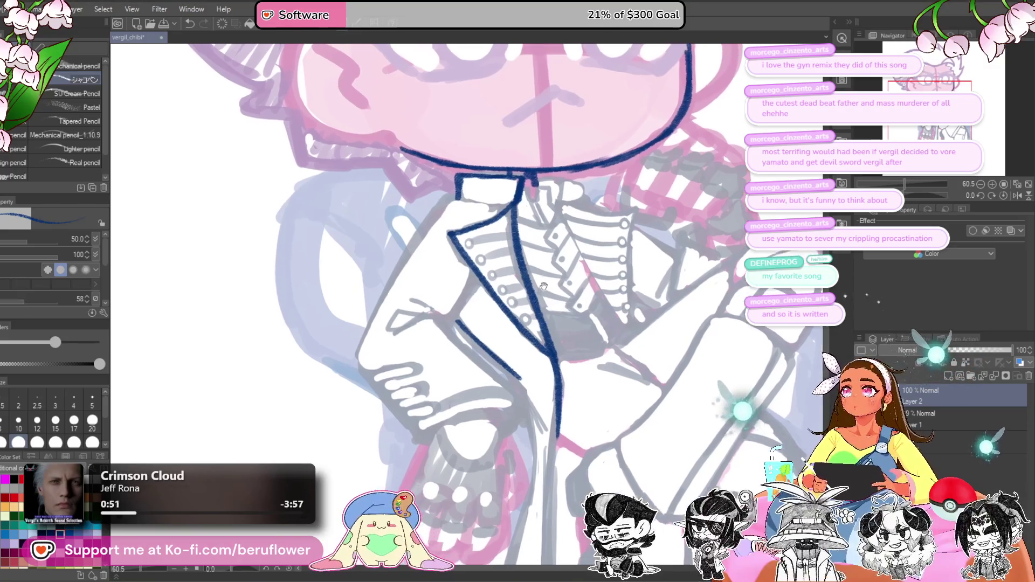
{"action": "scroll", "coordinate": [485, 282], "scroll_direction": "up", "scroll_amount": 3}
{"action": "scroll", "coordinate": [485, 282], "scroll_direction": "up", "scroll_amount": 3}
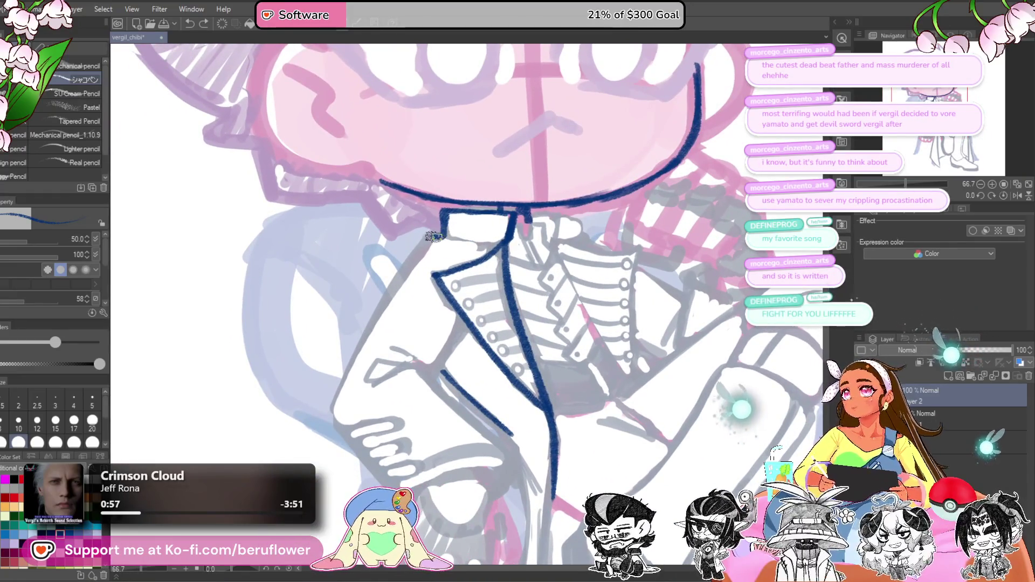
{"action": "scroll", "coordinate": [431, 257], "scroll_direction": "down", "scroll_amount": 3}
{"action": "scroll", "coordinate": [431, 258], "scroll_direction": "up", "scroll_amount": 3}
{"action": "mouse_move", "coordinate": [457, 264]}
{"action": "left_mouse_down"}
{"action": "mouse_move", "coordinate": [491, 271]}
{"action": "mouse_move", "coordinate": [465, 240]}
{"action": "mouse_move", "coordinate": [402, 319]}
{"action": "mouse_move", "coordinate": [369, 395]}
{"action": "mouse_move", "coordinate": [403, 276]}
{"action": "mouse_move", "coordinate": [377, 349]}
{"action": "left_mouse_up"}
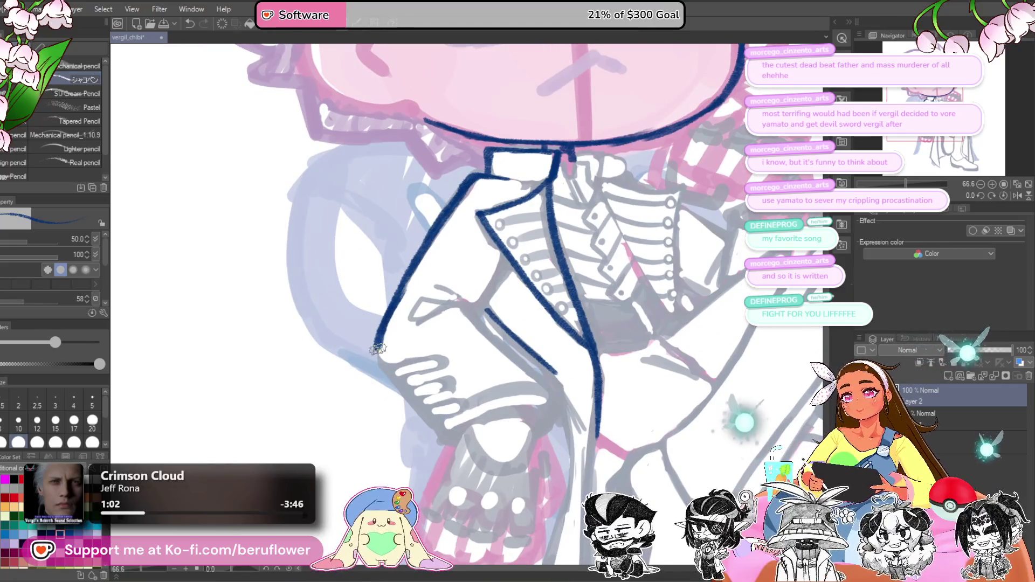
{"action": "mouse_move", "coordinate": [401, 394]}
{"action": "left_mouse_down"}
{"action": "mouse_move", "coordinate": [436, 425]}
{"action": "mouse_move", "coordinate": [423, 372]}
{"action": "mouse_move", "coordinate": [537, 357]}
{"action": "mouse_move", "coordinate": [553, 366]}
{"action": "mouse_move", "coordinate": [528, 369]}
{"action": "left_mouse_up"}
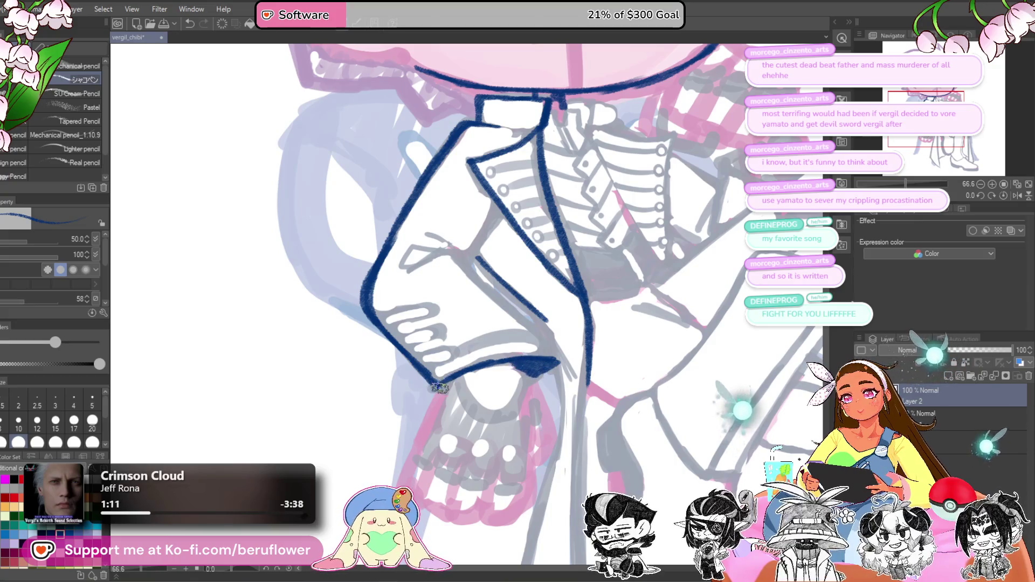
{"action": "left_click_drag", "start_coordinate": [447, 383], "coordinate": [439, 394]}
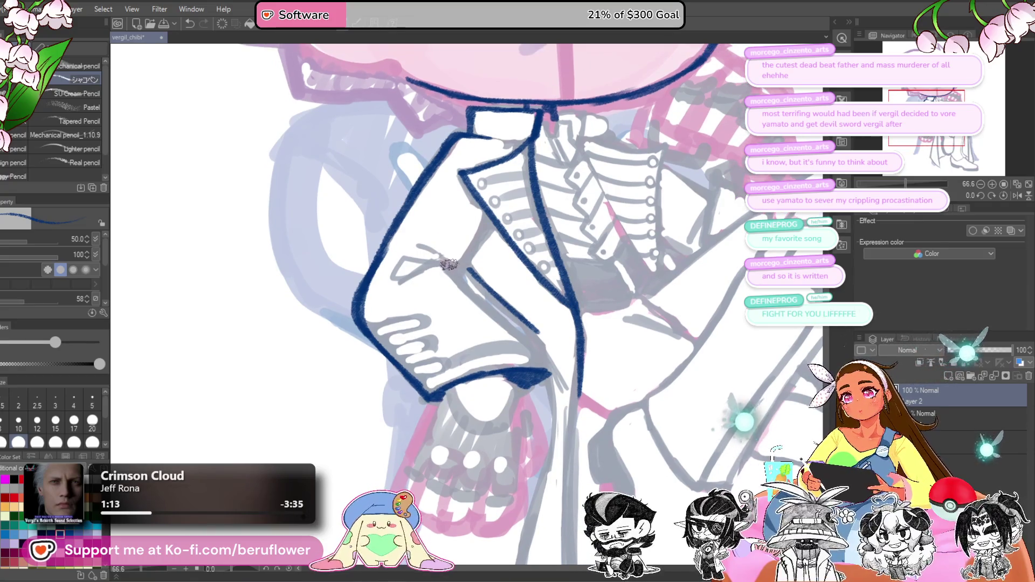
{"action": "left_click_drag", "start_coordinate": [423, 261], "coordinate": [412, 273]}
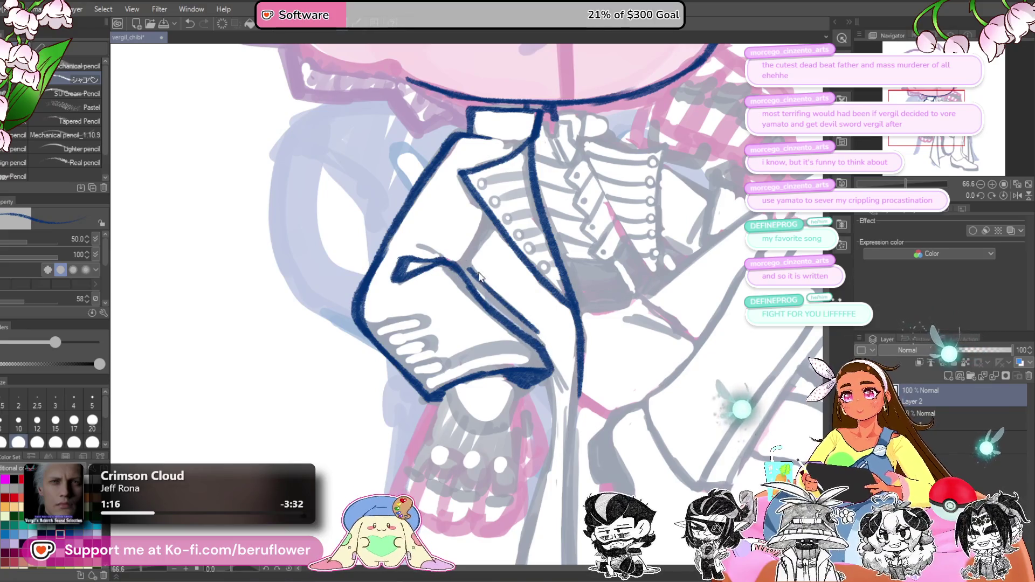
{"action": "left_click_drag", "start_coordinate": [538, 351], "coordinate": [536, 368]}
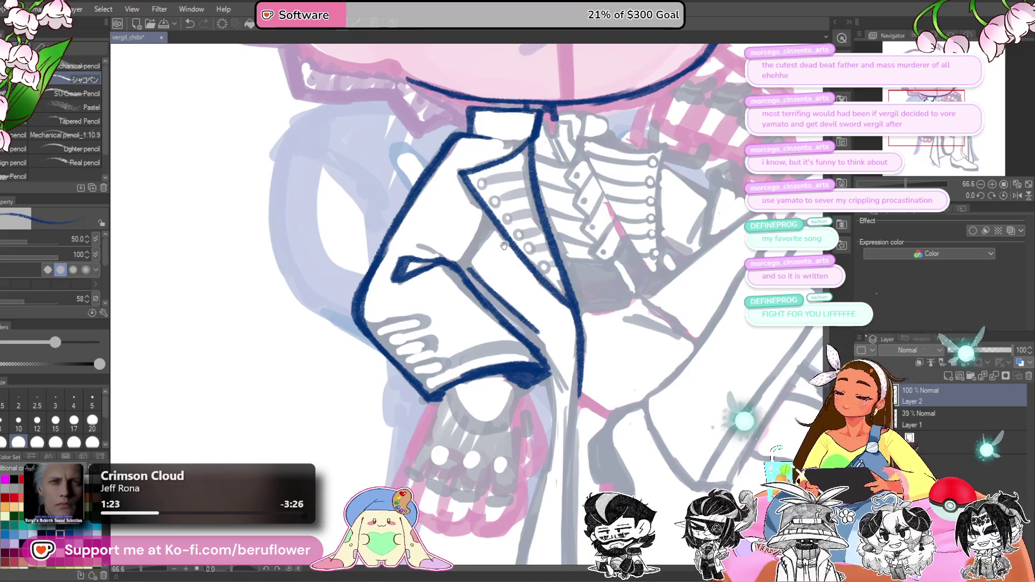
Step: Ink the coat edge running down beside the skull ornament
{"action": "left_click_drag", "start_coordinate": [504, 245], "coordinate": [461, 265]}
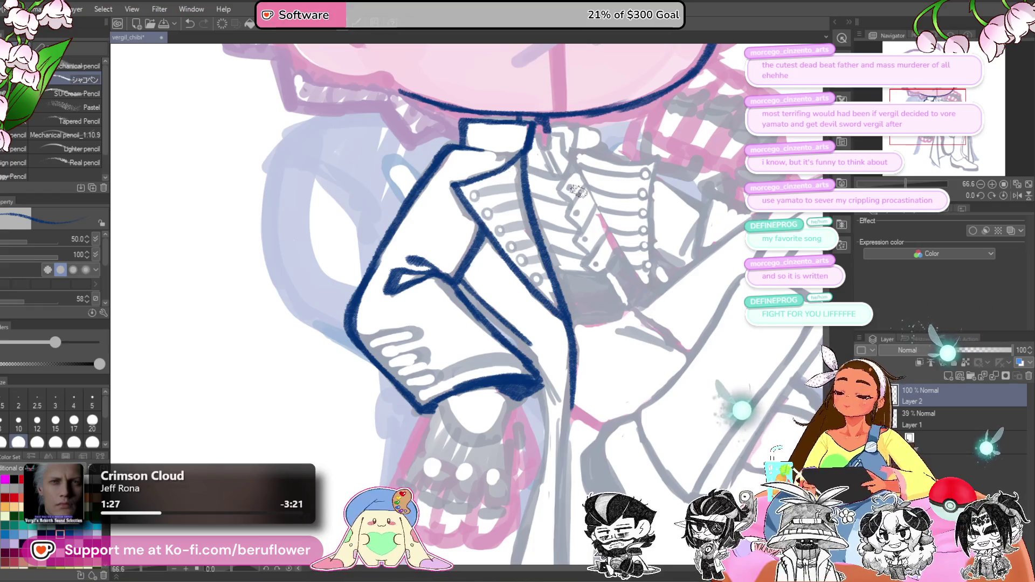
{"action": "left_click_drag", "start_coordinate": [597, 254], "coordinate": [532, 182]}
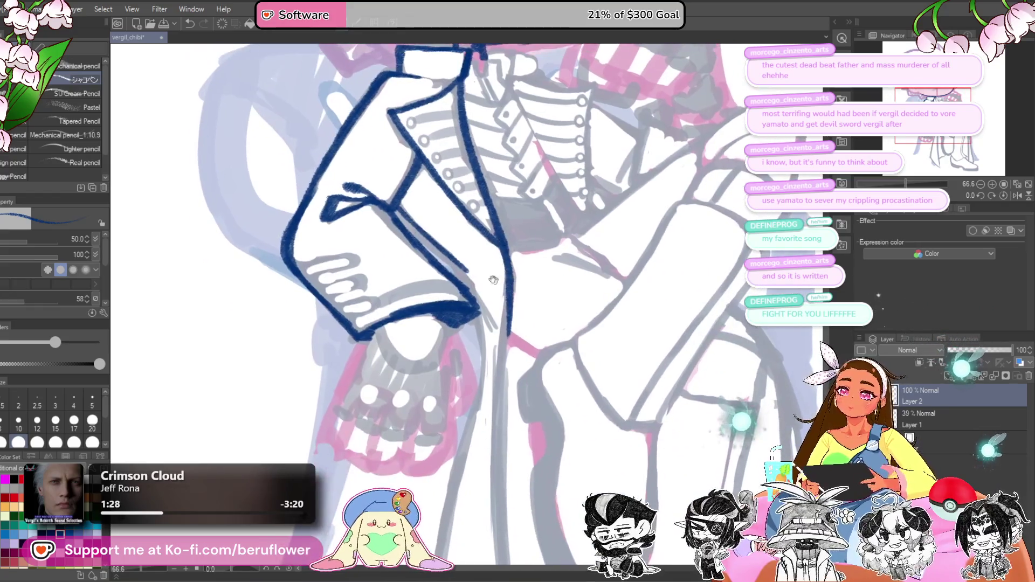
{"action": "left_click_drag", "start_coordinate": [466, 276], "coordinate": [456, 259]}
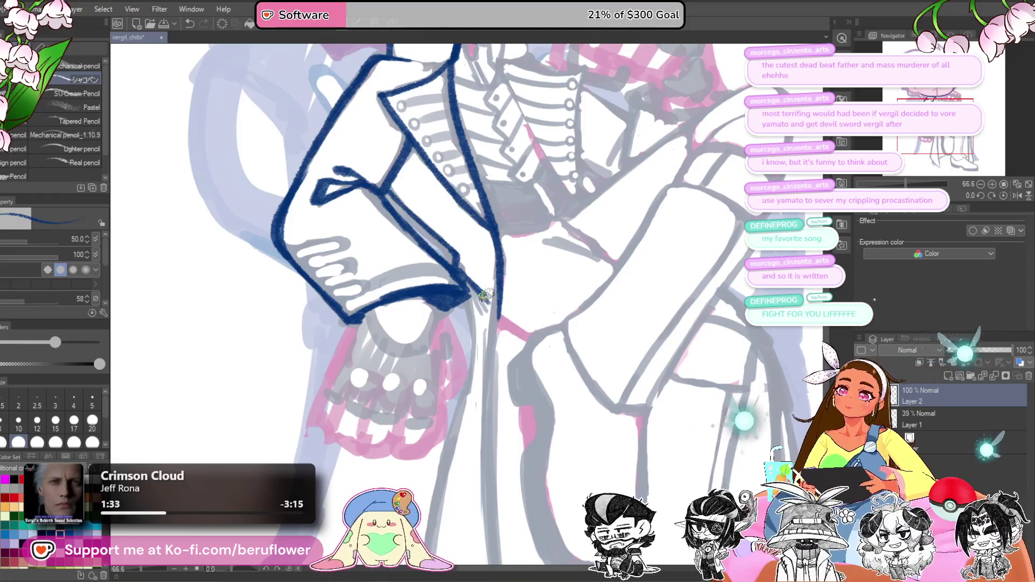
{"action": "left_click_drag", "start_coordinate": [531, 353], "coordinate": [461, 228]}
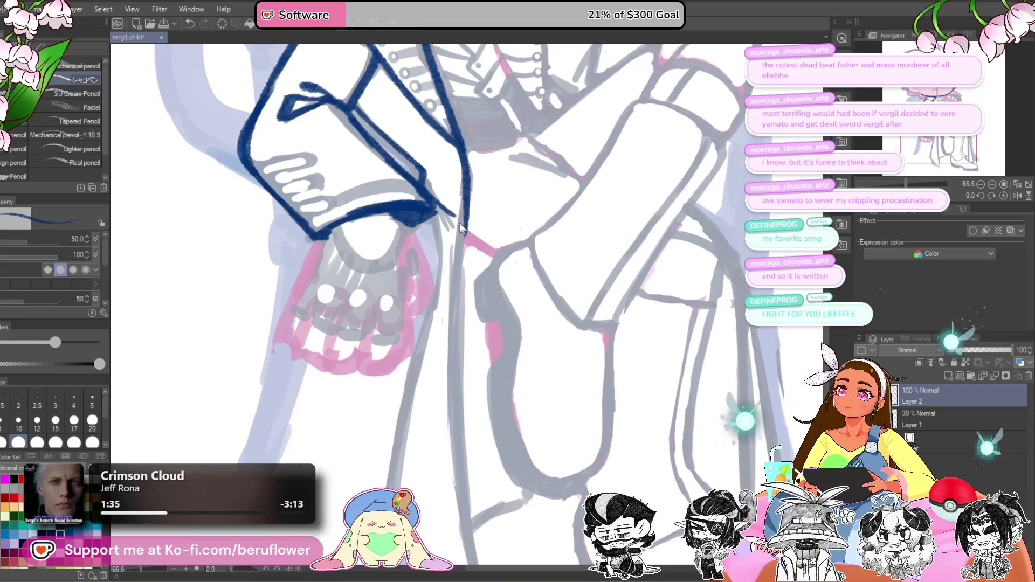
{"action": "mouse_move", "coordinate": [426, 193]}
{"action": "left_mouse_down"}
{"action": "mouse_move", "coordinate": [428, 147]}
{"action": "mouse_move", "coordinate": [445, 216]}
{"action": "mouse_move", "coordinate": [430, 307]}
{"action": "left_mouse_up"}
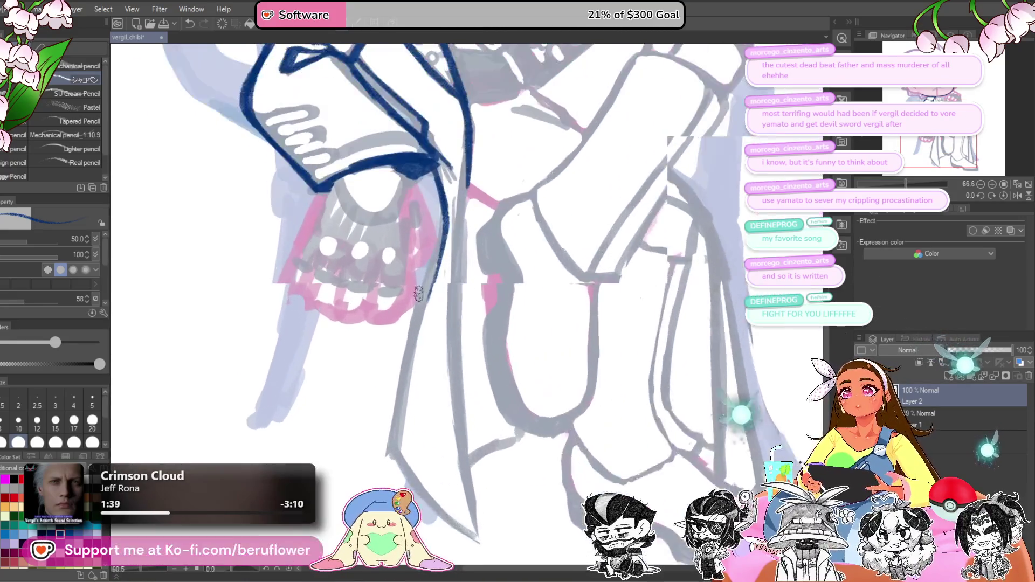
{"action": "left_click_drag", "start_coordinate": [464, 235], "coordinate": [461, 237]}
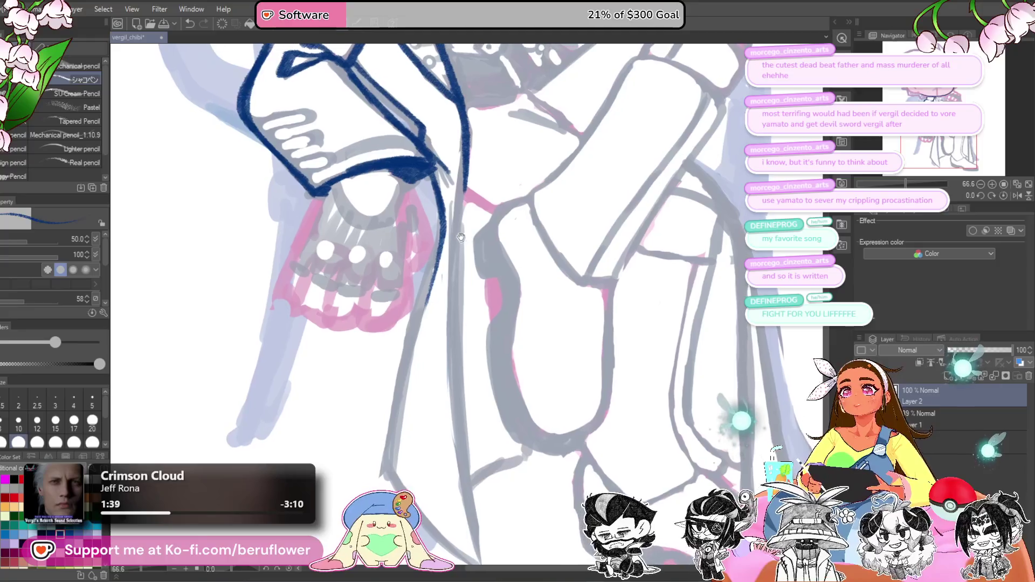
Step: Redraw the line beside the skull and ink the coat tail's left edge to a point
{"action": "key", "text": "ctrl+z"}
{"action": "key", "text": "ctrl+z"}
{"action": "mouse_move", "coordinate": [434, 187]}
{"action": "left_mouse_down"}
{"action": "mouse_move", "coordinate": [454, 333]}
{"action": "mouse_move", "coordinate": [433, 273]}
{"action": "mouse_move", "coordinate": [424, 293]}
{"action": "left_mouse_up"}
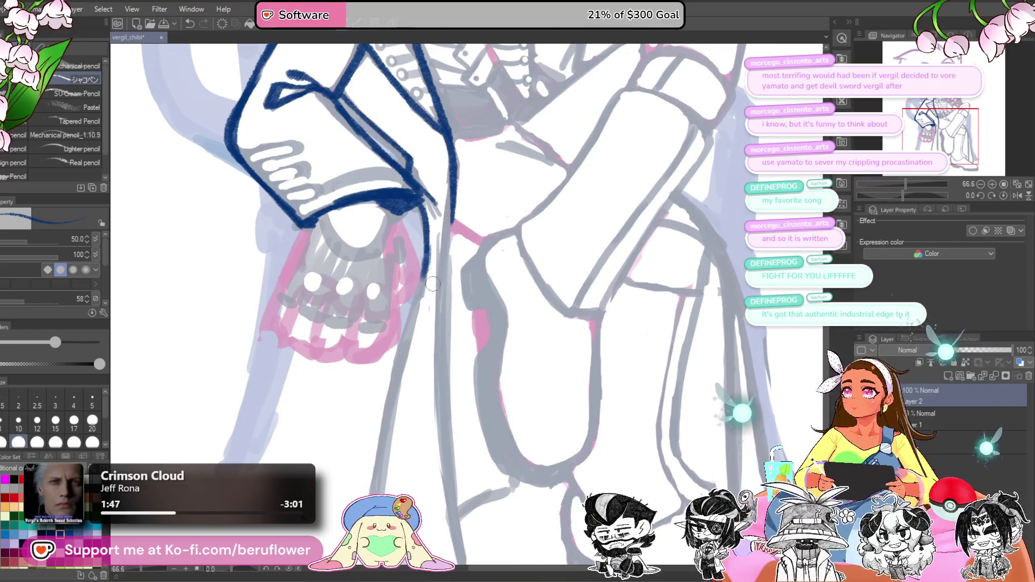
{"action": "mouse_move", "coordinate": [438, 229]}
{"action": "left_mouse_down"}
{"action": "mouse_move", "coordinate": [380, 409]}
{"action": "mouse_move", "coordinate": [413, 263]}
{"action": "mouse_move", "coordinate": [392, 367]}
{"action": "mouse_move", "coordinate": [391, 350]}
{"action": "left_mouse_up"}
{"action": "mouse_move", "coordinate": [405, 275]}
{"action": "left_mouse_down"}
{"action": "mouse_move", "coordinate": [443, 403]}
{"action": "mouse_move", "coordinate": [500, 450]}
{"action": "left_mouse_up"}
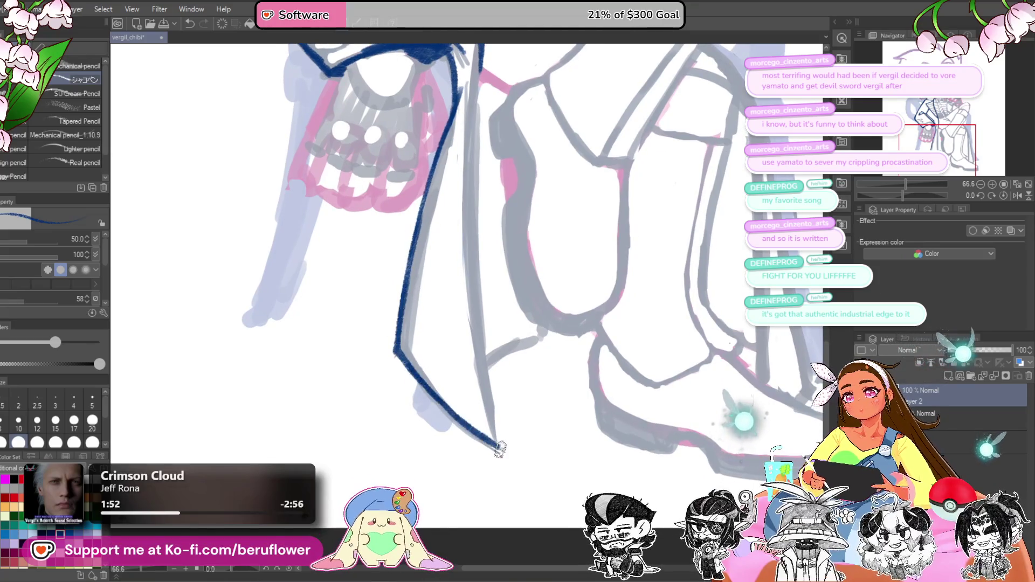
Step: Ink the coat tail's right edge down to its pointed tip
{"action": "mouse_move", "coordinate": [546, 370]}
{"action": "left_mouse_down"}
{"action": "mouse_move", "coordinate": [502, 397]}
{"action": "mouse_move", "coordinate": [480, 444]}
{"action": "mouse_move", "coordinate": [511, 455]}
{"action": "left_mouse_up"}
{"action": "left_click_drag", "start_coordinate": [438, 125], "coordinate": [434, 372]}
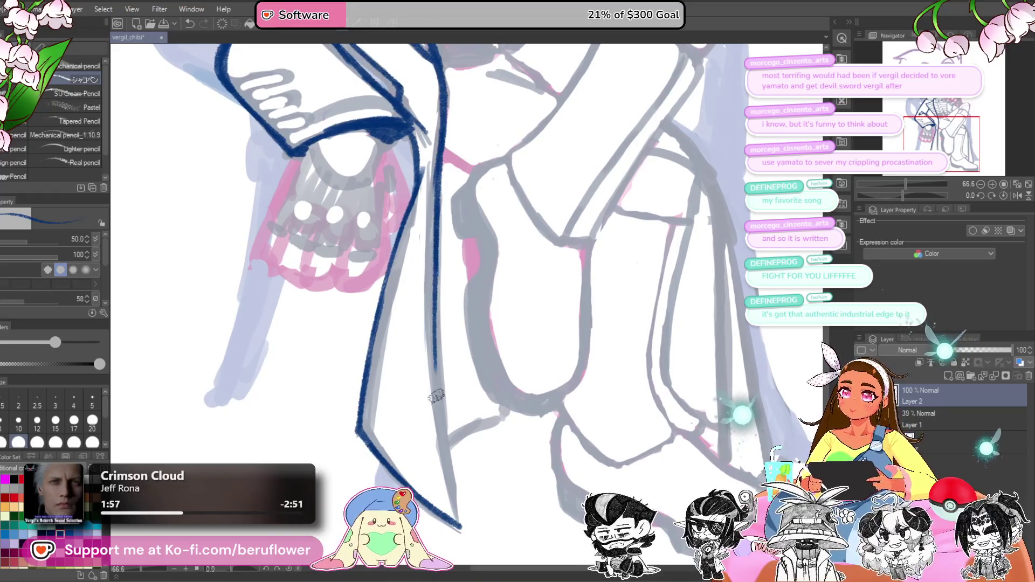
{"action": "mouse_move", "coordinate": [435, 333]}
{"action": "left_mouse_down"}
{"action": "mouse_move", "coordinate": [430, 258]}
{"action": "mouse_move", "coordinate": [454, 454]}
{"action": "left_mouse_up"}
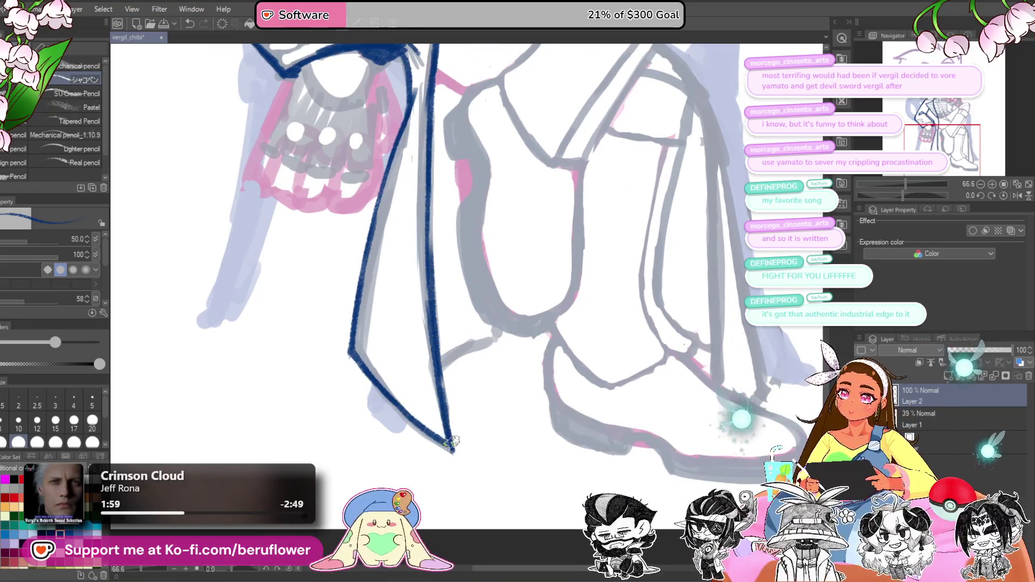
{"action": "mouse_move", "coordinate": [449, 356]}
{"action": "left_mouse_down"}
{"action": "mouse_move", "coordinate": [450, 368]}
{"action": "mouse_move", "coordinate": [502, 346]}
{"action": "left_mouse_up"}
{"action": "scroll", "coordinate": [498, 350], "scroll_direction": "right", "scroll_amount": 3}
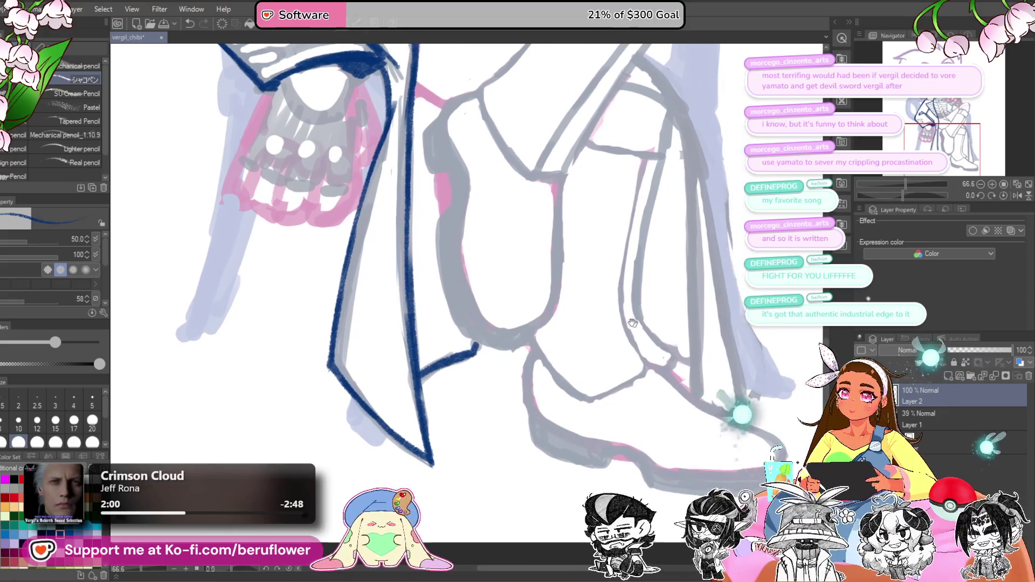
{"action": "left_click_drag", "start_coordinate": [428, 343], "coordinate": [558, 247]}
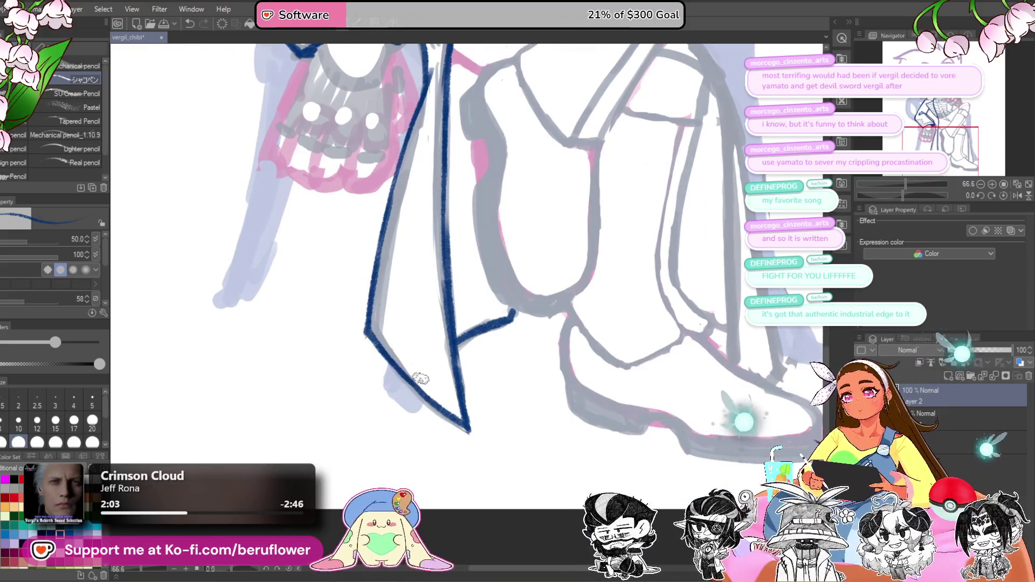
{"action": "scroll", "coordinate": [401, 370], "scroll_direction": "down", "scroll_amount": 5}
{"action": "scroll", "coordinate": [420, 280], "scroll_direction": "up", "scroll_amount": 4}
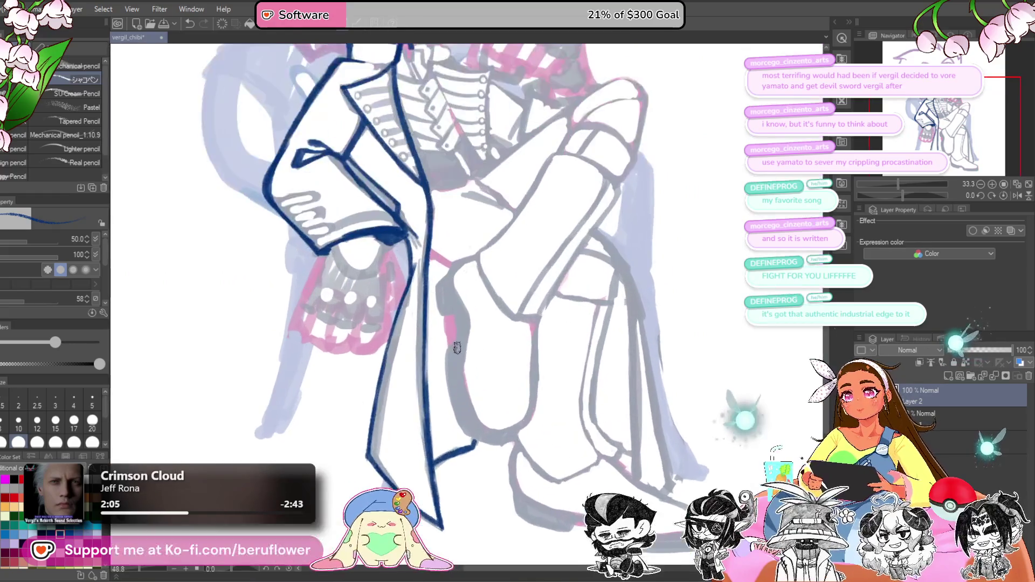
Step: Outline the right ear and redraw the left cheek and jaw line down to the chin
{"action": "left_click_drag", "start_coordinate": [421, 281], "coordinate": [454, 326]}
{"action": "scroll", "coordinate": [456, 326], "scroll_direction": "down", "scroll_amount": 4}
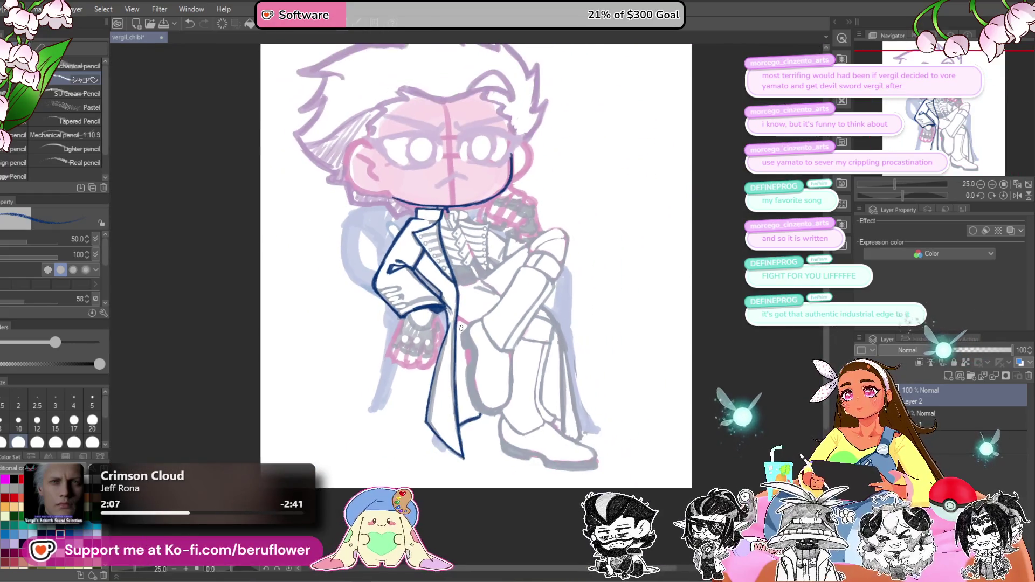
{"action": "scroll", "coordinate": [461, 328], "scroll_direction": "up", "scroll_amount": 2}
{"action": "scroll", "coordinate": [539, 367], "scroll_direction": "right", "scroll_amount": 2}
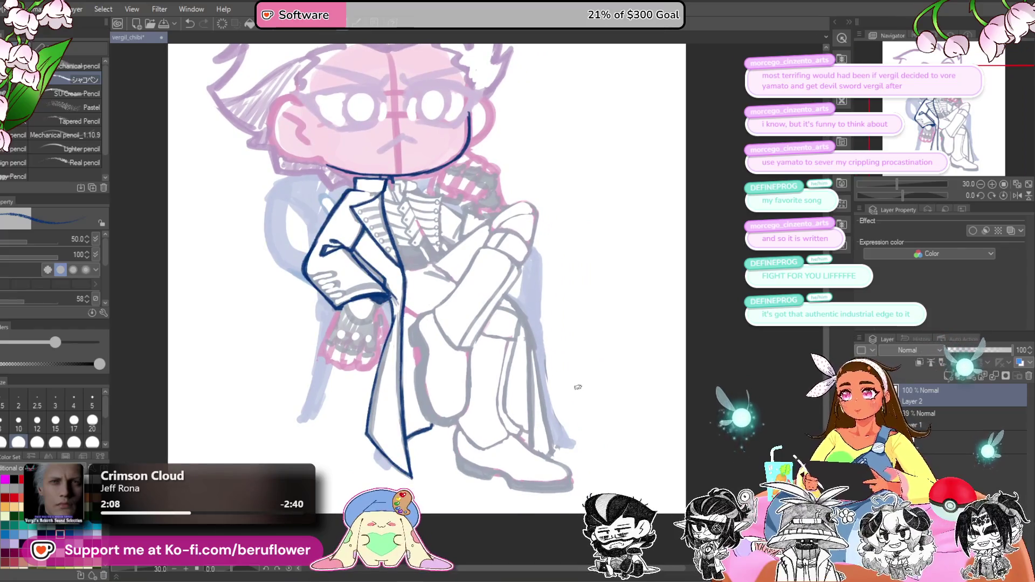
{"action": "scroll", "coordinate": [577, 302], "scroll_direction": "up", "scroll_amount": 4}
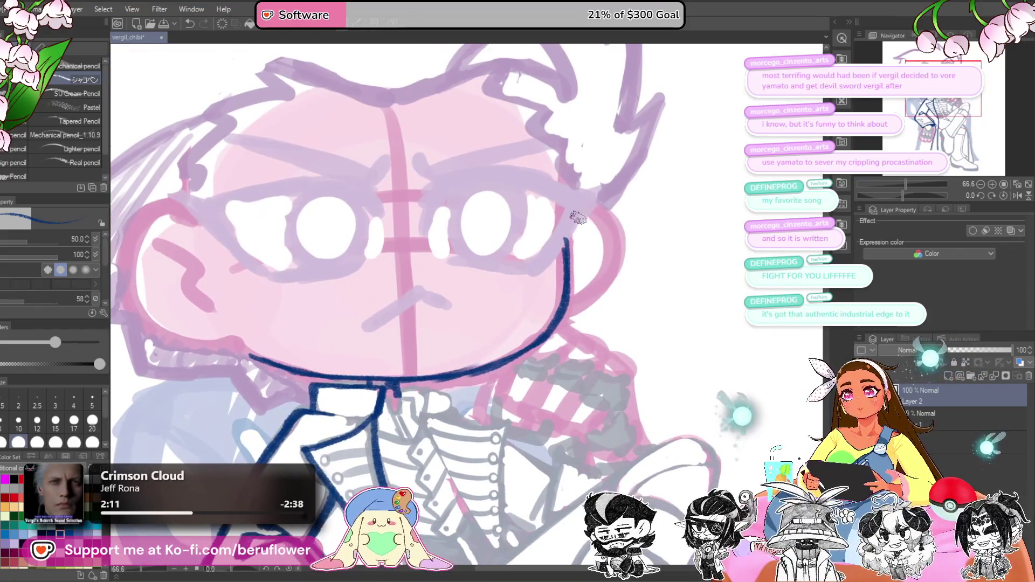
{"action": "mouse_move", "coordinate": [574, 218]}
{"action": "left_mouse_down"}
{"action": "mouse_move", "coordinate": [609, 280]}
{"action": "mouse_move", "coordinate": [567, 311]}
{"action": "left_mouse_up"}
{"action": "scroll", "coordinate": [336, 237], "scroll_direction": "left", "scroll_amount": 6}
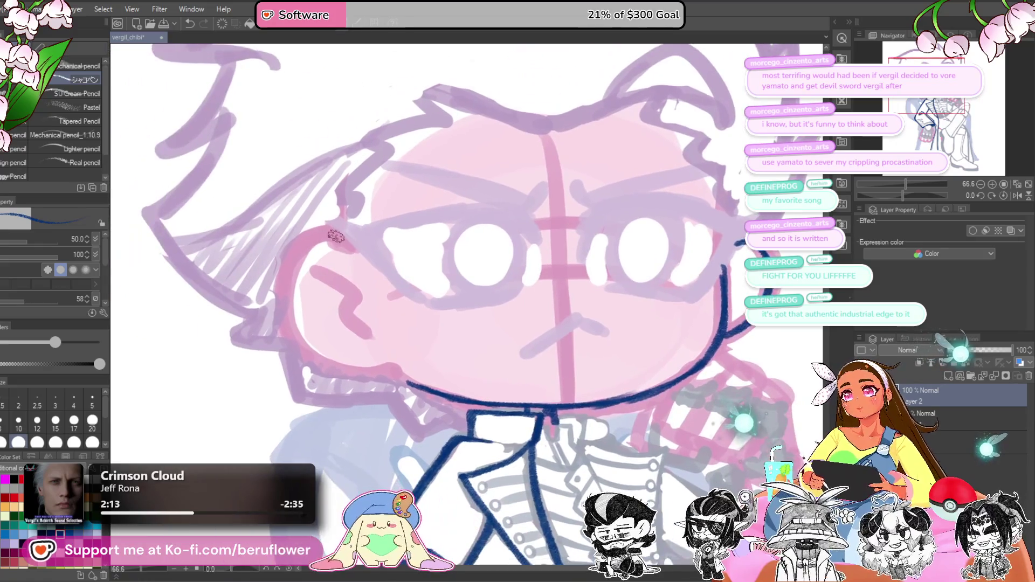
{"action": "mouse_move", "coordinate": [335, 237]}
{"action": "left_mouse_down"}
{"action": "mouse_move", "coordinate": [284, 247]}
{"action": "mouse_move", "coordinate": [318, 370]}
{"action": "mouse_move", "coordinate": [390, 377]}
{"action": "mouse_move", "coordinate": [278, 291]}
{"action": "mouse_move", "coordinate": [372, 378]}
{"action": "mouse_move", "coordinate": [381, 372]}
{"action": "left_mouse_up"}
{"action": "key", "text": "ctrl+z"}
{"action": "key", "text": "ctrl+z"}
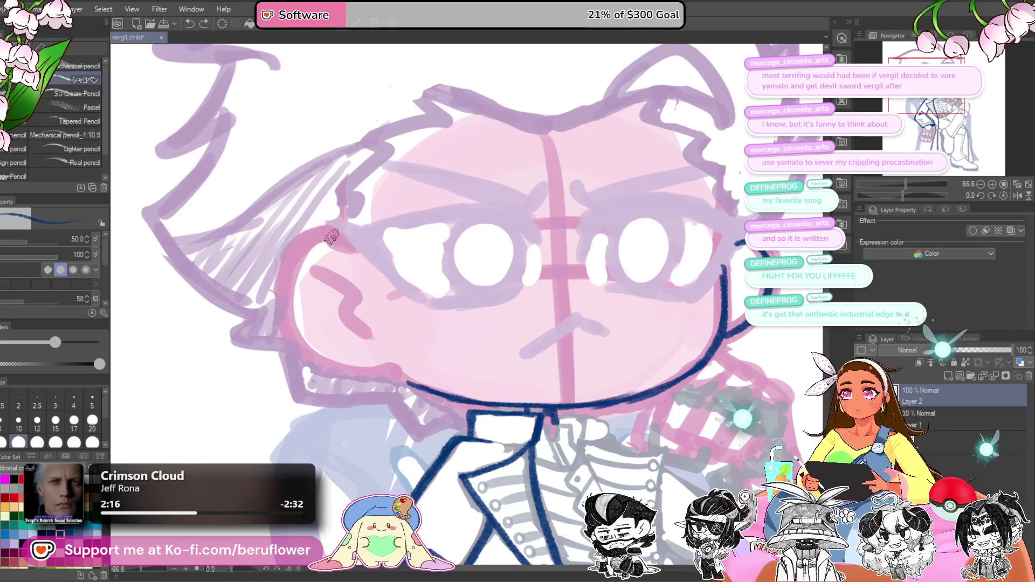
{"action": "mouse_move", "coordinate": [331, 236]}
{"action": "left_mouse_down"}
{"action": "mouse_move", "coordinate": [277, 292]}
{"action": "mouse_move", "coordinate": [389, 370]}
{"action": "left_mouse_up"}
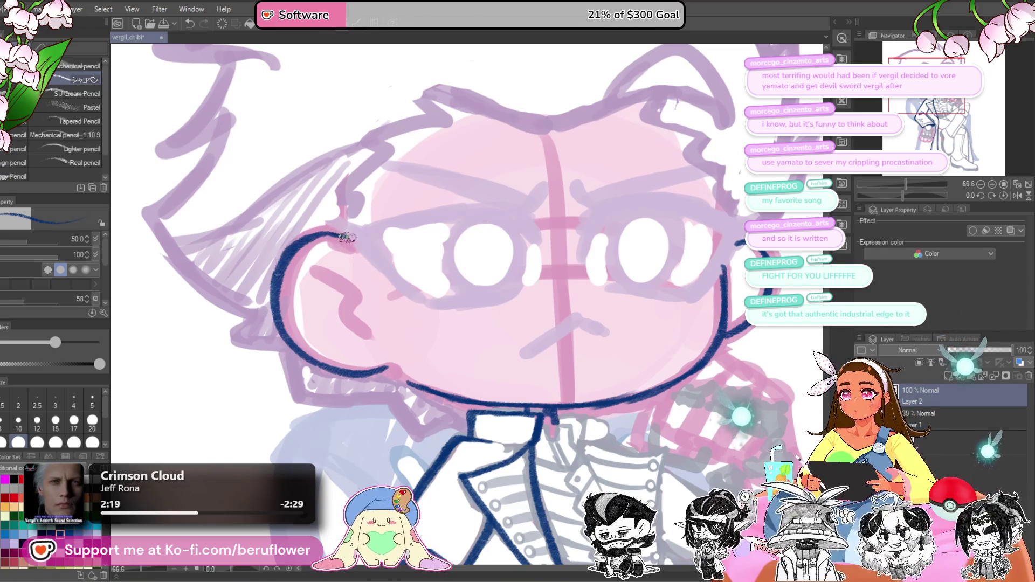
{"action": "mouse_move", "coordinate": [356, 234]}
{"action": "left_mouse_down"}
{"action": "mouse_move", "coordinate": [296, 237]}
{"action": "mouse_move", "coordinate": [323, 370]}
{"action": "mouse_move", "coordinate": [394, 362]}
{"action": "mouse_move", "coordinate": [440, 383]}
{"action": "left_mouse_up"}
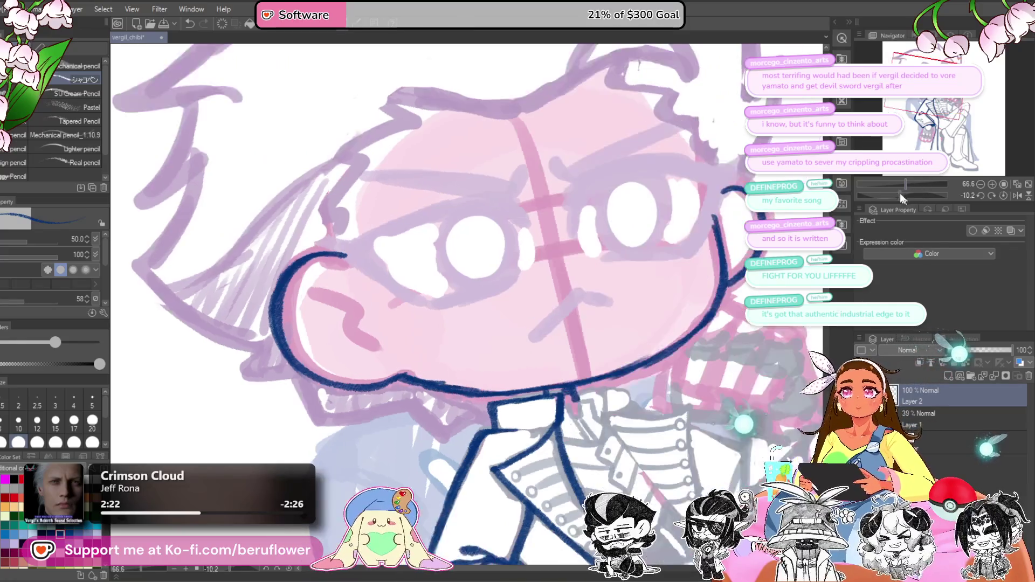
Step: Tilt the canvas and ink the face outline between ear and jaw, redoing one stroke
{"action": "left_click_drag", "start_coordinate": [903, 195], "coordinate": [922, 195]}
{"action": "mouse_move", "coordinate": [393, 251]}
{"action": "left_mouse_down"}
{"action": "mouse_move", "coordinate": [381, 273]}
{"action": "mouse_move", "coordinate": [387, 378]}
{"action": "left_mouse_up"}
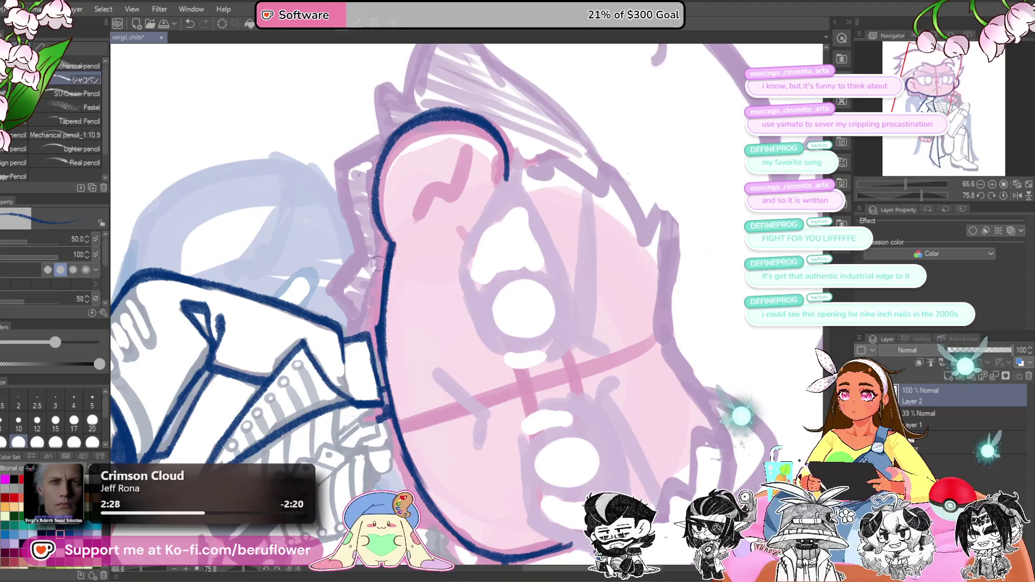
{"action": "left_click_drag", "start_coordinate": [462, 271], "coordinate": [474, 296]}
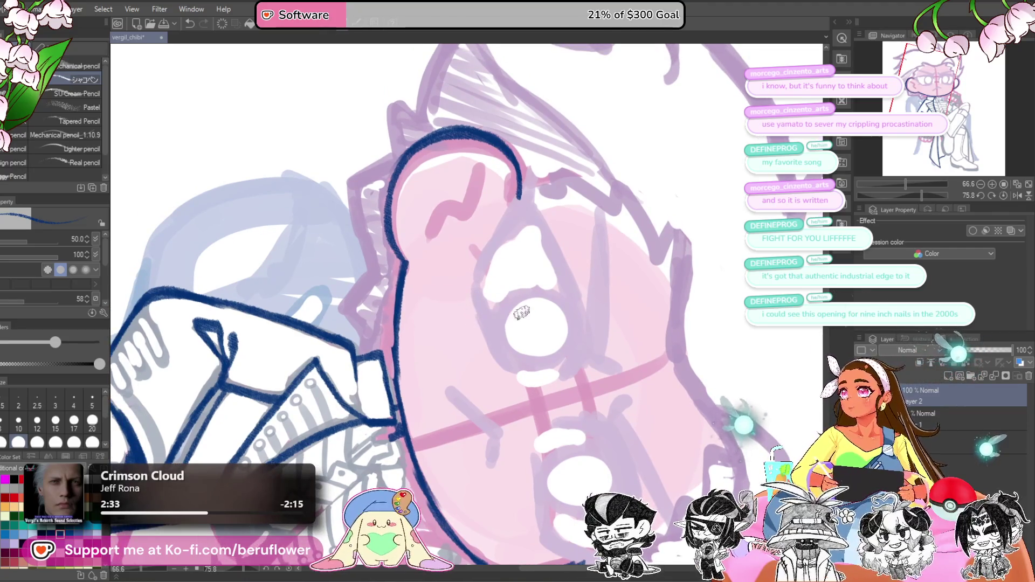
{"action": "left_click_drag", "start_coordinate": [502, 373], "coordinate": [496, 265]}
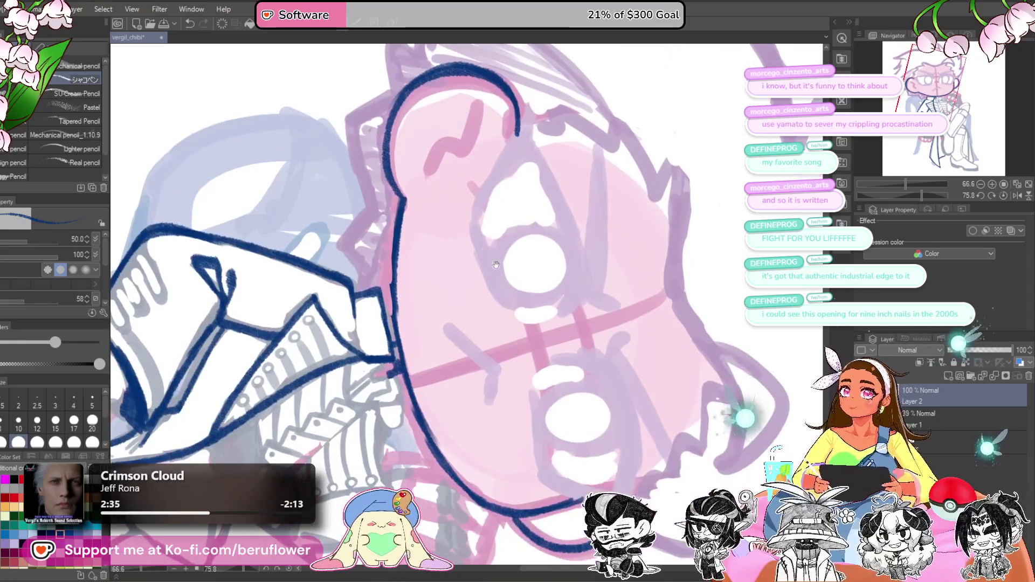
{"action": "left_click_drag", "start_coordinate": [400, 231], "coordinate": [397, 330]}
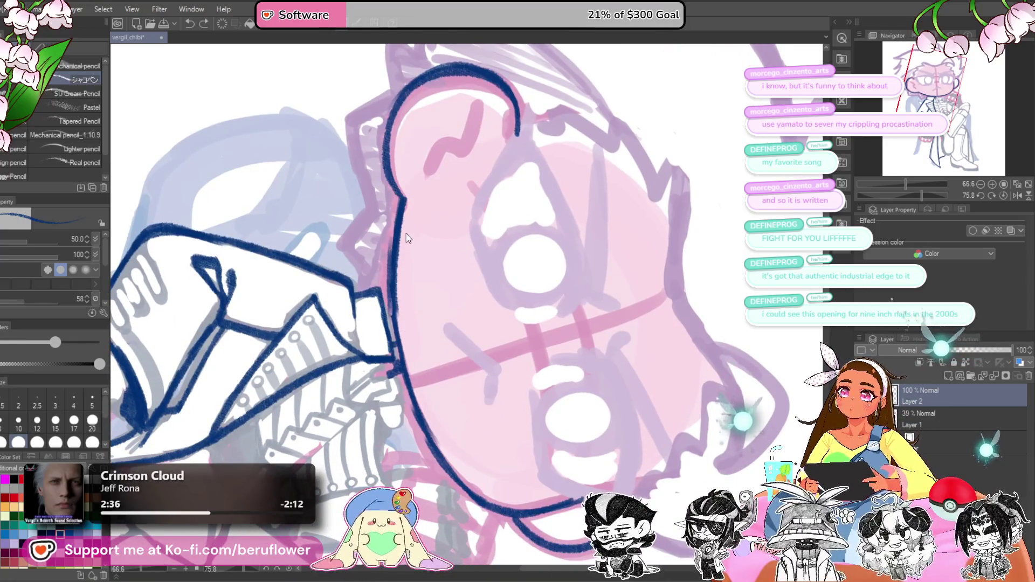
{"action": "key", "text": "ctrl+z"}
{"action": "left_click_drag", "start_coordinate": [402, 207], "coordinate": [392, 270]}
{"action": "left_click_drag", "start_coordinate": [394, 312], "coordinate": [401, 364]}
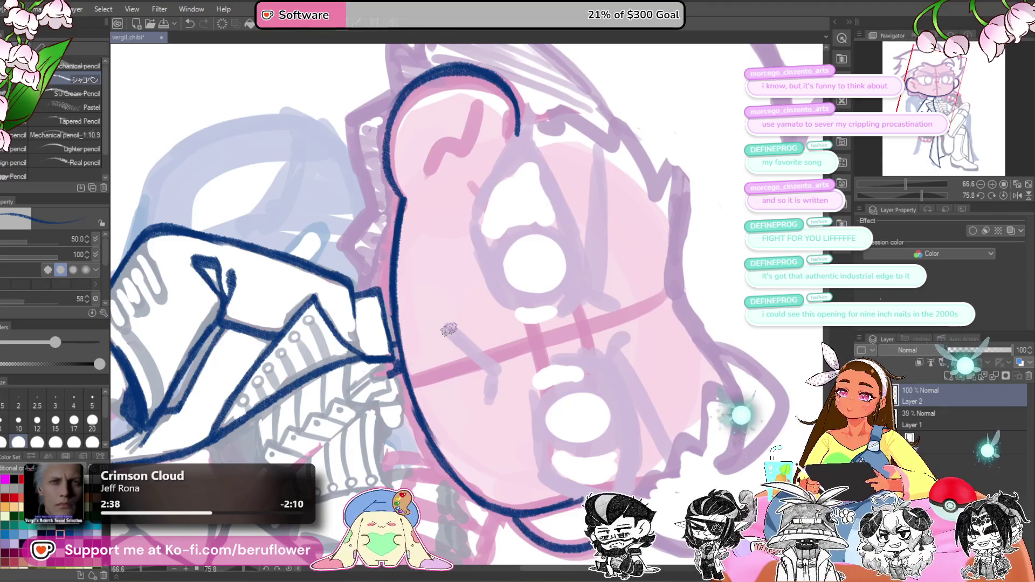
Step: Reset the canvas rotation so the face and collar sit upright
{"action": "left_click", "coordinate": [1005, 196]}
{"action": "scroll", "coordinate": [479, 324], "scroll_direction": "down", "scroll_amount": 3}
{"action": "scroll", "coordinate": [479, 324], "scroll_direction": "up", "scroll_amount": 2}
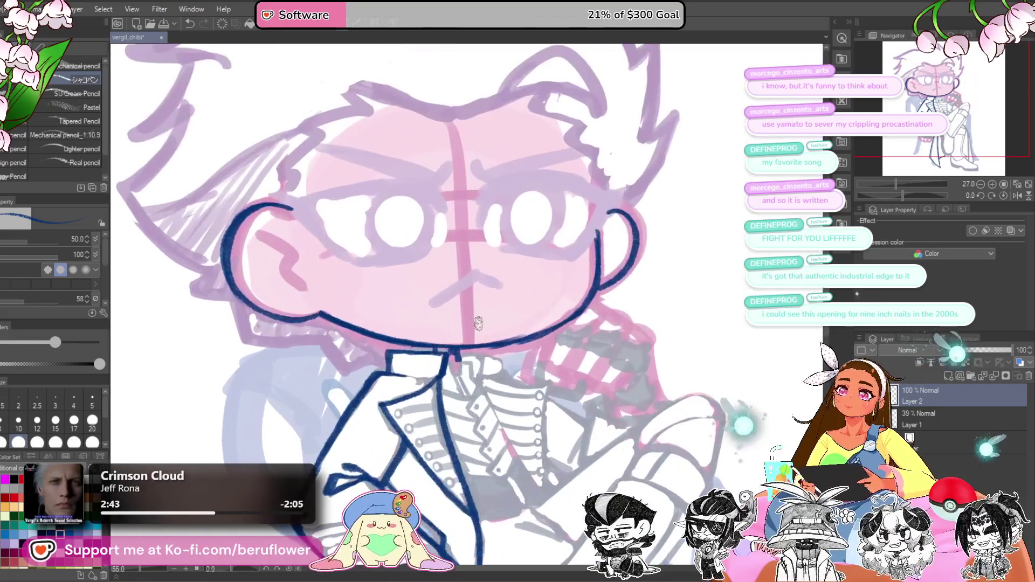
{"action": "left_click_drag", "start_coordinate": [563, 384], "coordinate": [573, 388]}
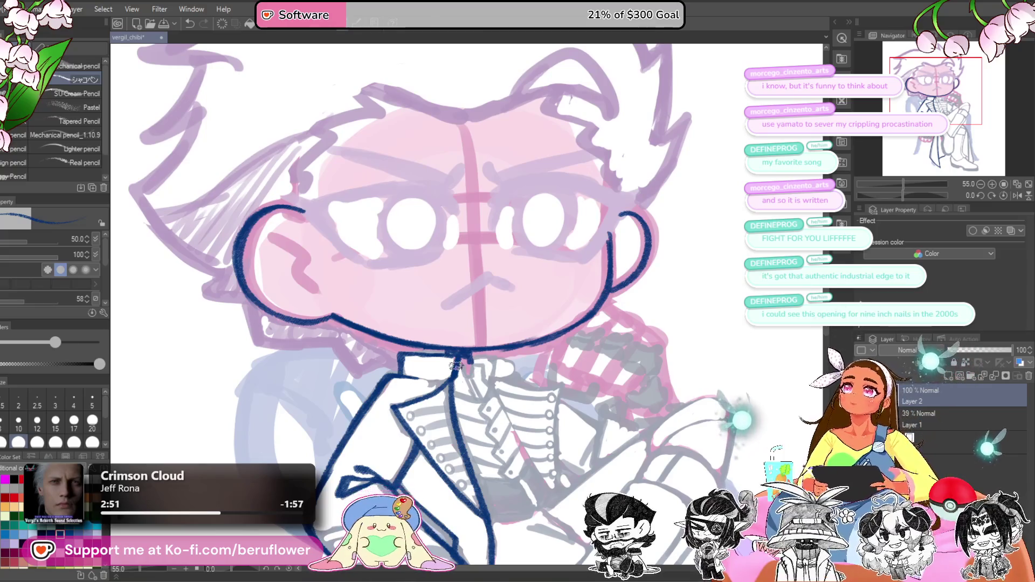
Step: Ink the collar knot's zigzag and the crossed arm's sleeve edges
{"action": "scroll", "coordinate": [473, 386], "scroll_direction": "up", "scroll_amount": 4}
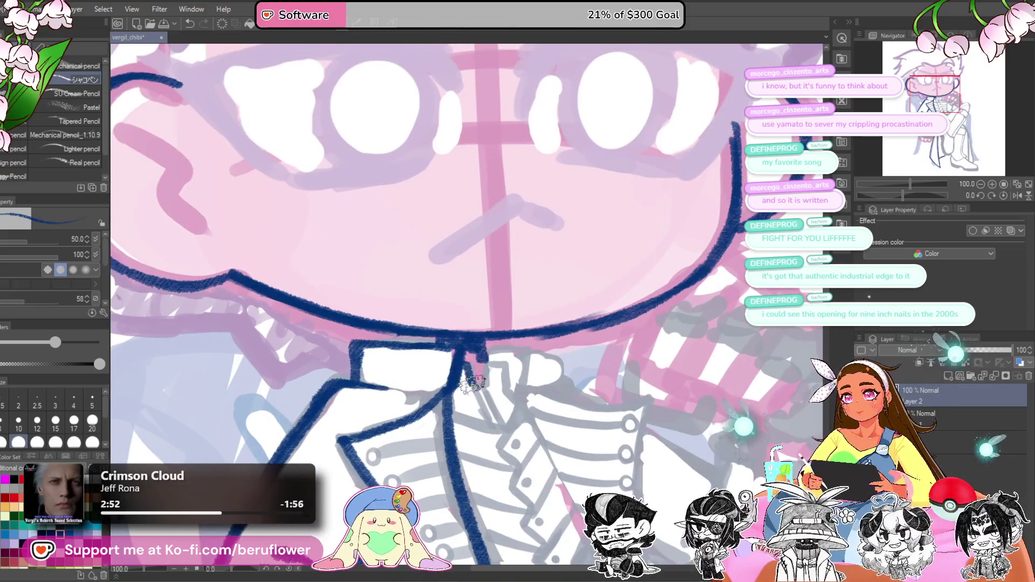
{"action": "mouse_move", "coordinate": [485, 382]}
{"action": "left_mouse_down"}
{"action": "mouse_move", "coordinate": [504, 366]}
{"action": "mouse_move", "coordinate": [507, 384]}
{"action": "left_mouse_up"}
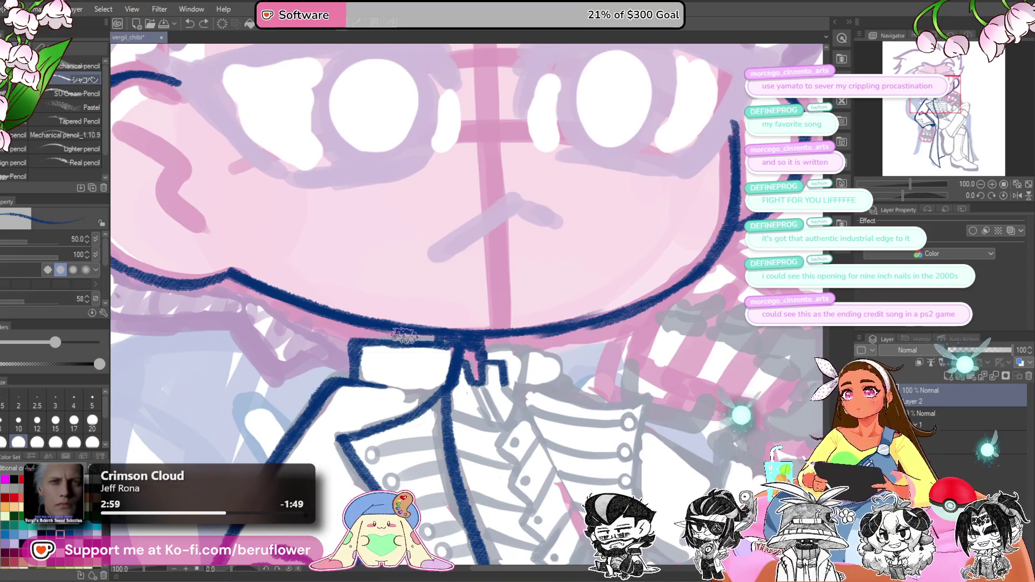
{"action": "mouse_move", "coordinate": [461, 334]}
{"action": "left_mouse_down"}
{"action": "mouse_move", "coordinate": [612, 282]}
{"action": "mouse_move", "coordinate": [631, 290]}
{"action": "mouse_move", "coordinate": [612, 389]}
{"action": "left_mouse_up"}
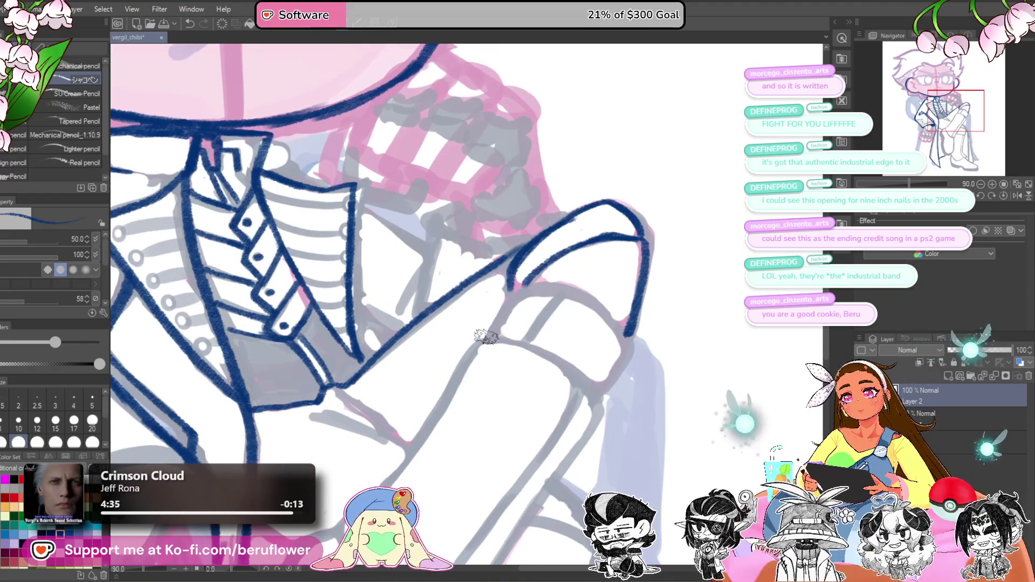
{"action": "mouse_move", "coordinate": [487, 337]}
{"action": "left_mouse_down"}
{"action": "mouse_move", "coordinate": [511, 289]}
{"action": "mouse_move", "coordinate": [555, 284]}
{"action": "mouse_move", "coordinate": [609, 313]}
{"action": "left_mouse_up"}
{"action": "key", "text": "ctrl+z"}
{"action": "mouse_move", "coordinate": [547, 282]}
{"action": "left_mouse_down"}
{"action": "mouse_move", "coordinate": [614, 329]}
{"action": "mouse_move", "coordinate": [617, 307]}
{"action": "mouse_move", "coordinate": [592, 359]}
{"action": "left_mouse_up"}
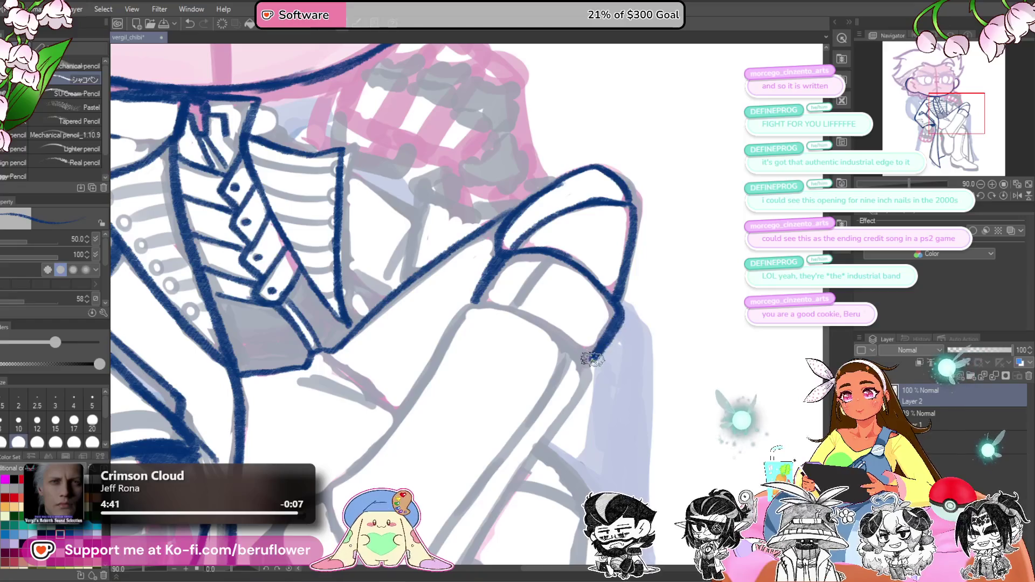
{"action": "scroll", "coordinate": [583, 285], "scroll_direction": "down", "scroll_amount": 2}
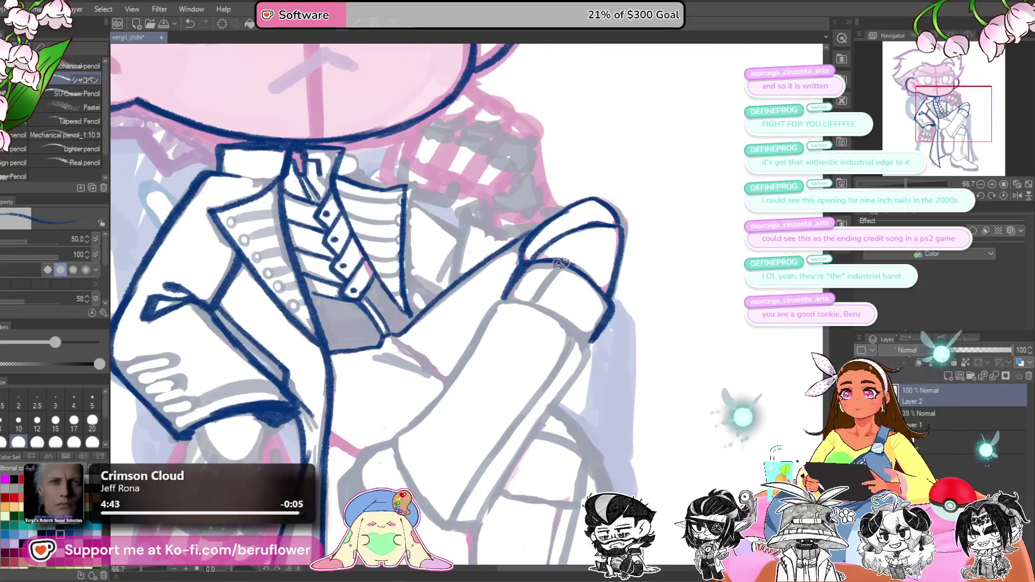
{"action": "left_click_drag", "start_coordinate": [560, 263], "coordinate": [526, 303]}
{"action": "scroll", "coordinate": [501, 270], "scroll_direction": "up", "scroll_amount": 5}
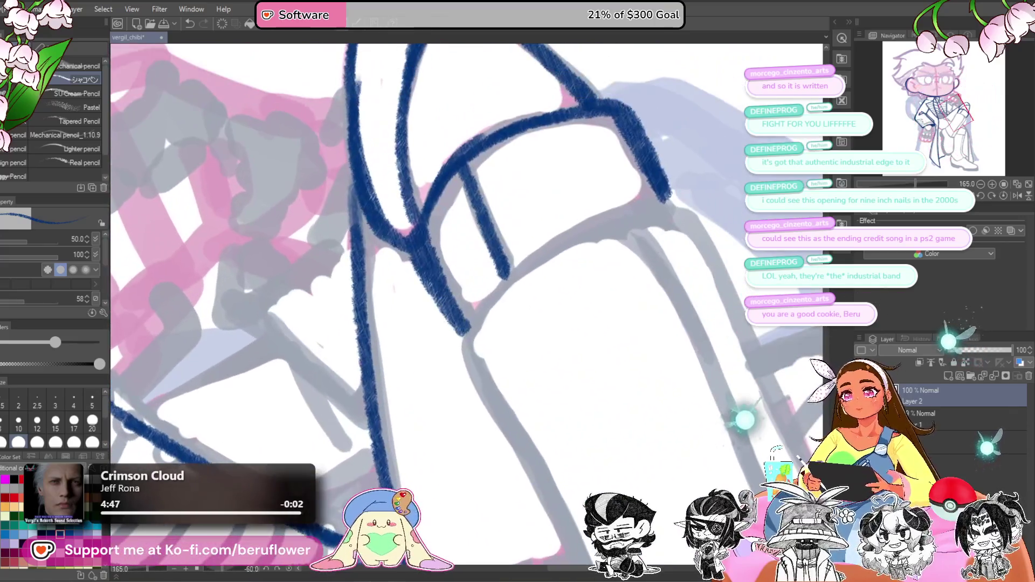
Step: Ink the raised leg's upper edge and turn the drawing back upright
{"action": "mouse_move", "coordinate": [458, 340]}
{"action": "left_mouse_down"}
{"action": "mouse_move", "coordinate": [474, 308]}
{"action": "mouse_move", "coordinate": [677, 202]}
{"action": "left_mouse_up"}
{"action": "left_click_drag", "start_coordinate": [476, 300], "coordinate": [457, 346]}
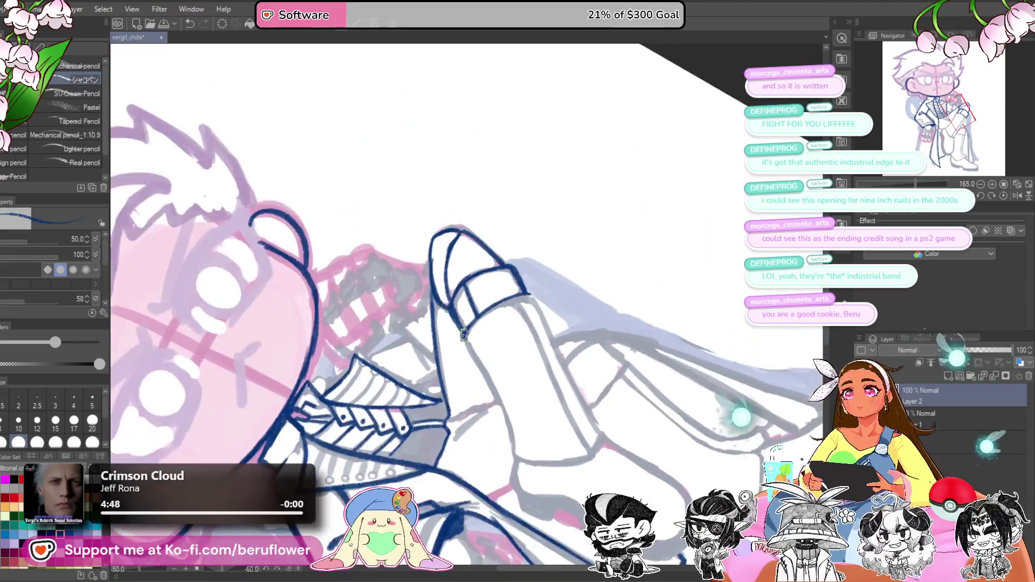
{"action": "scroll", "coordinate": [457, 347], "scroll_direction": "down", "scroll_amount": 5}
{"action": "key", "text": "ctrl+0"}
{"action": "scroll", "coordinate": [514, 288], "scroll_direction": "down", "scroll_amount": 1}
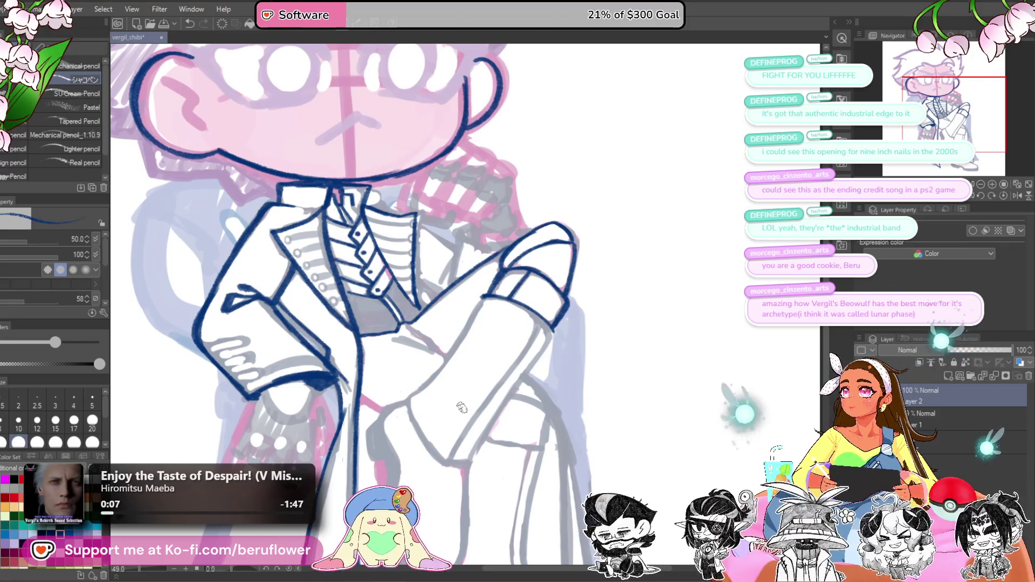
{"action": "scroll", "coordinate": [483, 263], "scroll_direction": "up", "scroll_amount": 2}
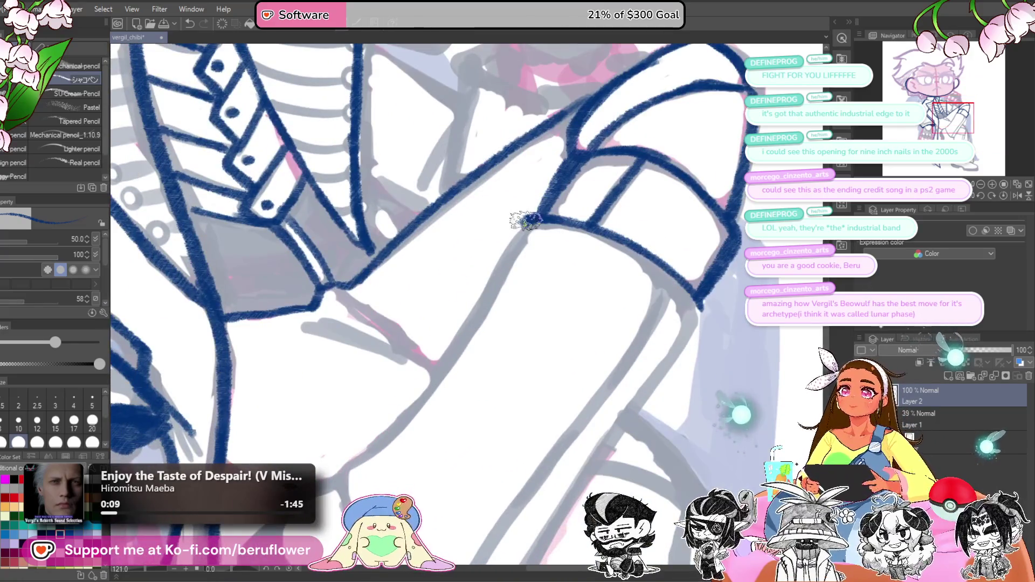
Step: Trace the folded leg and both shin edges down toward the boot
{"action": "left_click_drag", "start_coordinate": [512, 241], "coordinate": [466, 337]}
{"action": "mouse_move", "coordinate": [539, 159]}
{"action": "left_mouse_down"}
{"action": "mouse_move", "coordinate": [475, 259]}
{"action": "mouse_move", "coordinate": [377, 351]}
{"action": "left_mouse_up"}
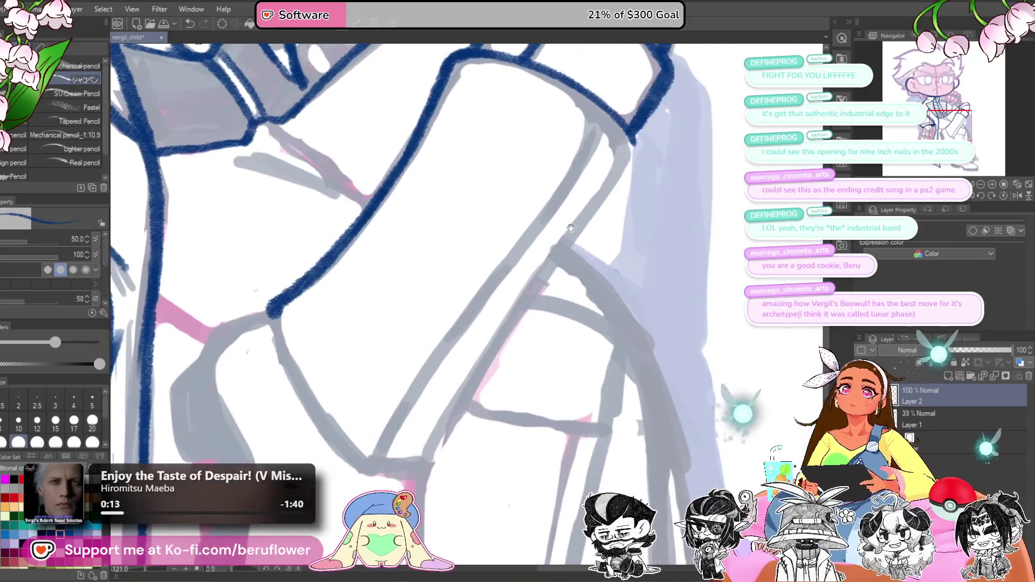
{"action": "mouse_move", "coordinate": [633, 165]}
{"action": "left_mouse_down"}
{"action": "mouse_move", "coordinate": [620, 210]}
{"action": "mouse_move", "coordinate": [499, 374]}
{"action": "left_mouse_up"}
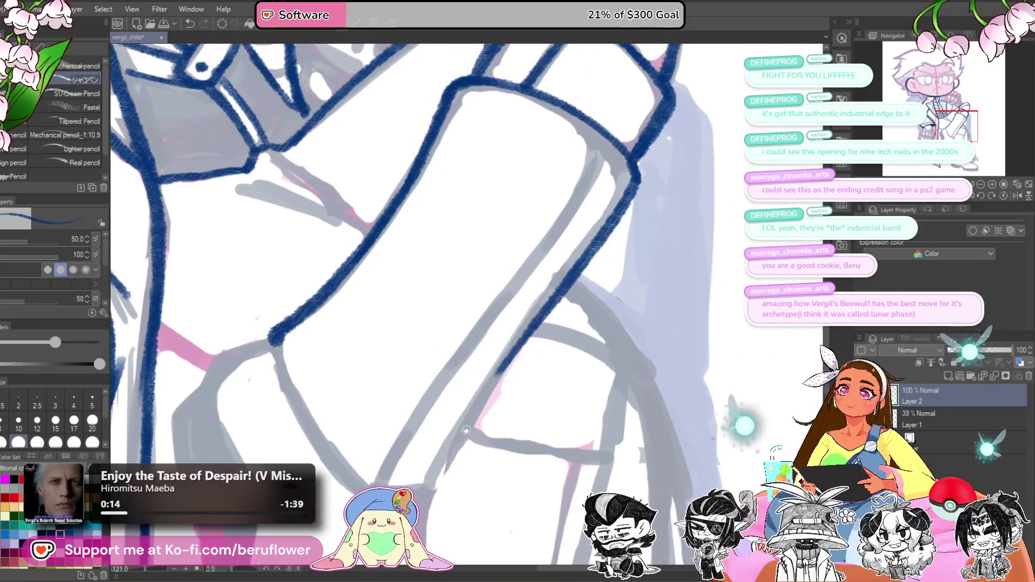
{"action": "mouse_move", "coordinate": [552, 249]}
{"action": "left_mouse_down"}
{"action": "mouse_move", "coordinate": [456, 411]}
{"action": "mouse_move", "coordinate": [404, 431]}
{"action": "left_mouse_up"}
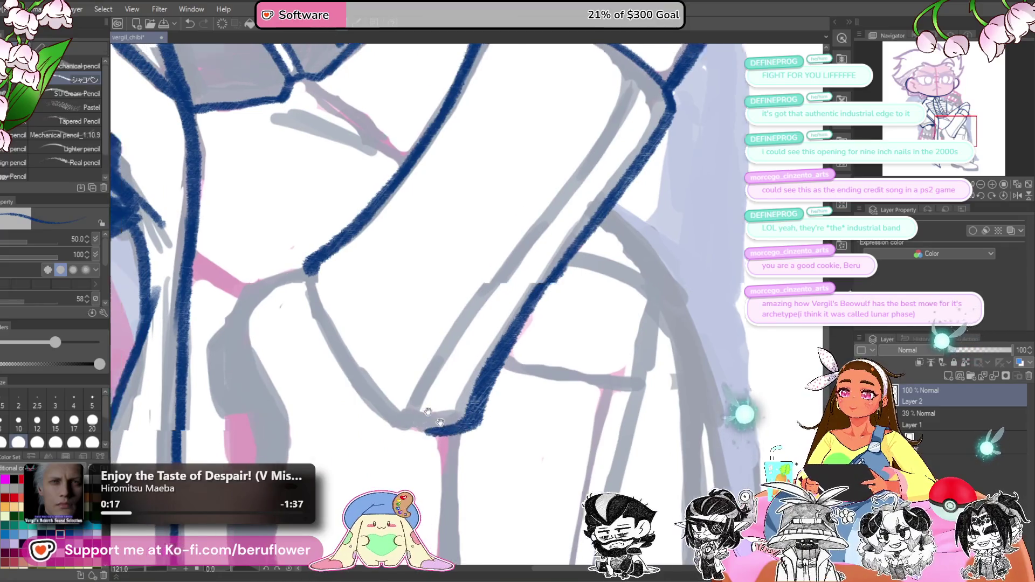
{"action": "mouse_move", "coordinate": [331, 277]}
{"action": "left_mouse_down"}
{"action": "mouse_move", "coordinate": [393, 393]}
{"action": "mouse_move", "coordinate": [427, 436]}
{"action": "mouse_move", "coordinate": [456, 450]}
{"action": "left_mouse_up"}
{"action": "mouse_move", "coordinate": [666, 86]}
{"action": "left_mouse_down"}
{"action": "mouse_move", "coordinate": [608, 191]}
{"action": "mouse_move", "coordinate": [478, 359]}
{"action": "mouse_move", "coordinate": [440, 447]}
{"action": "mouse_move", "coordinate": [424, 453]}
{"action": "left_mouse_up"}
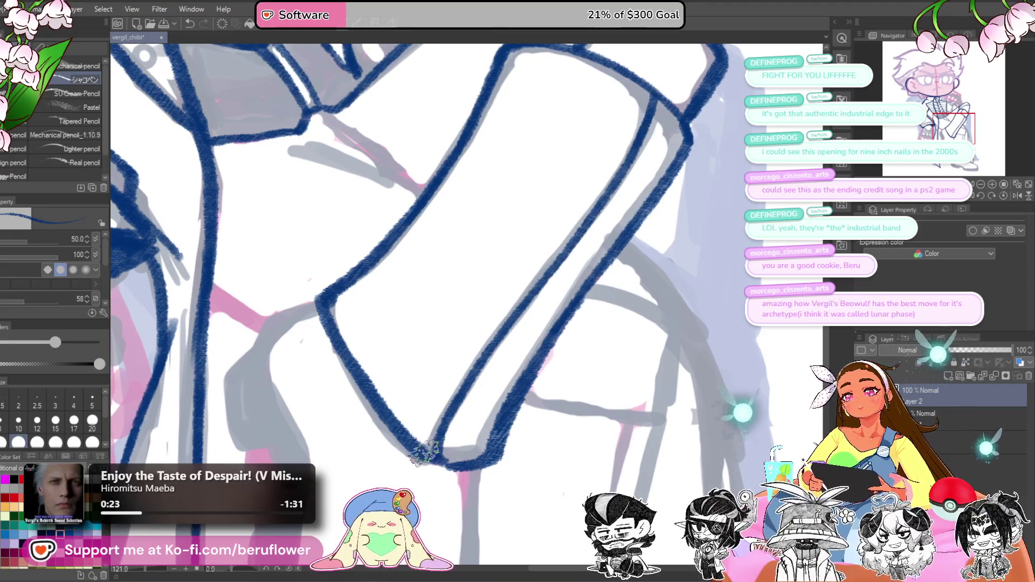
{"action": "scroll", "coordinate": [454, 470], "scroll_direction": "down", "scroll_amount": 5}
{"action": "scroll", "coordinate": [486, 290], "scroll_direction": "up", "scroll_amount": 3}
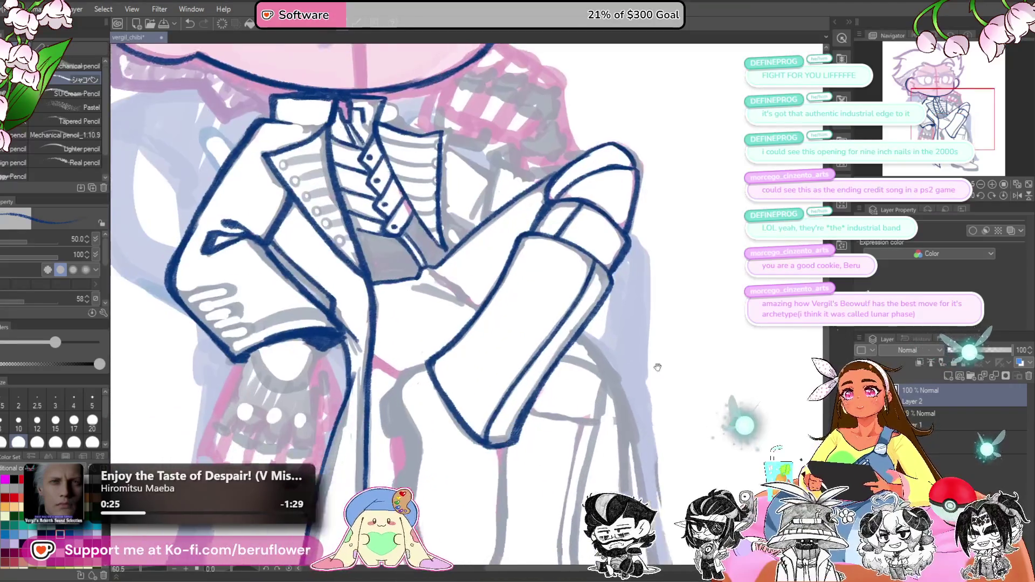
Step: Add the short line across the forearm and darken the arm line
{"action": "left_click_drag", "start_coordinate": [494, 303], "coordinate": [494, 297]}
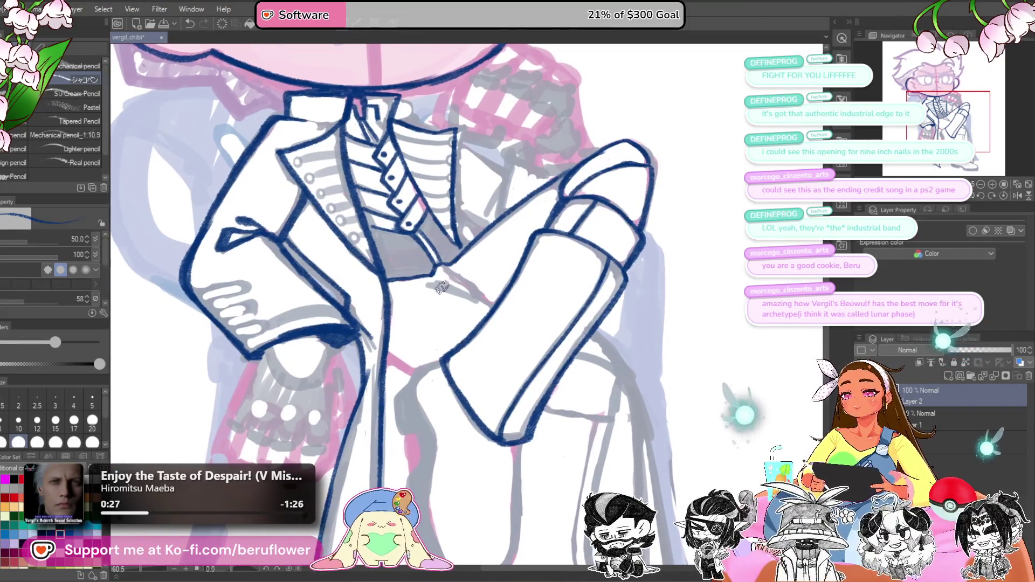
{"action": "left_click_drag", "start_coordinate": [433, 284], "coordinate": [495, 302]}
{"action": "left_click_drag", "start_coordinate": [572, 232], "coordinate": [541, 277]}
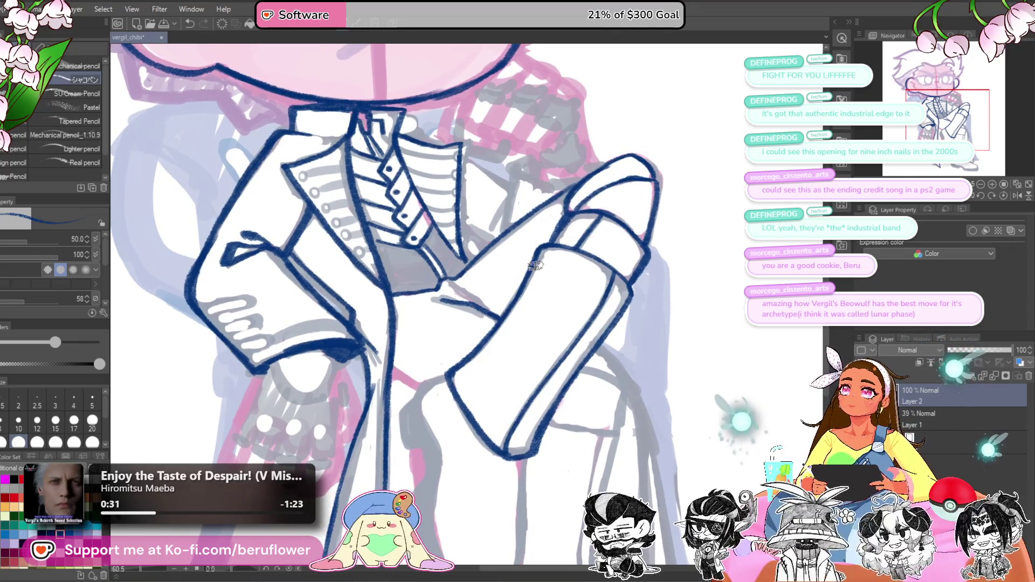
{"action": "left_click_drag", "start_coordinate": [443, 281], "coordinate": [463, 299]}
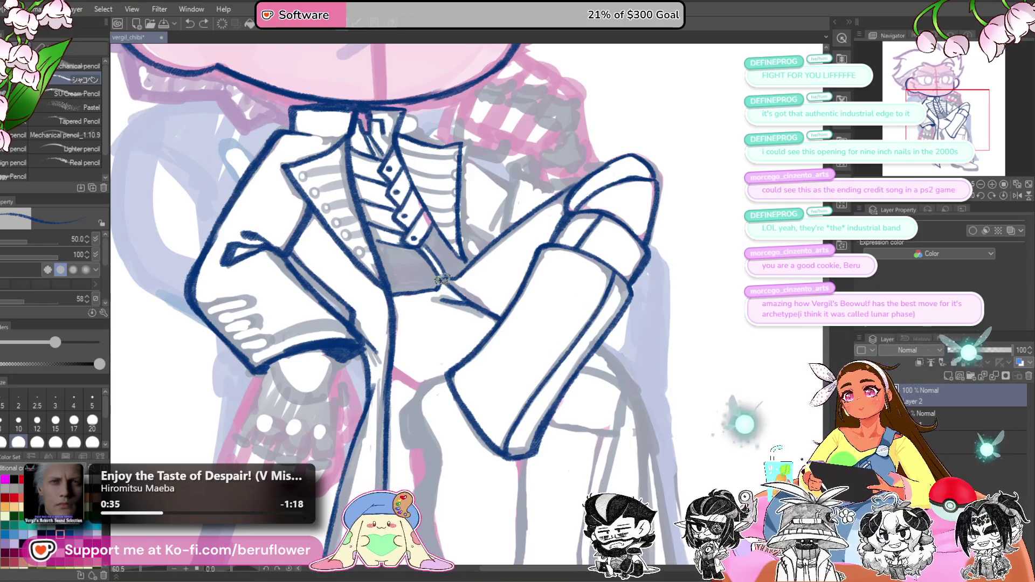
{"action": "scroll", "coordinate": [516, 288], "scroll_direction": "down", "scroll_amount": 1}
{"action": "scroll", "coordinate": [515, 289], "scroll_direction": "down", "scroll_amount": 3}
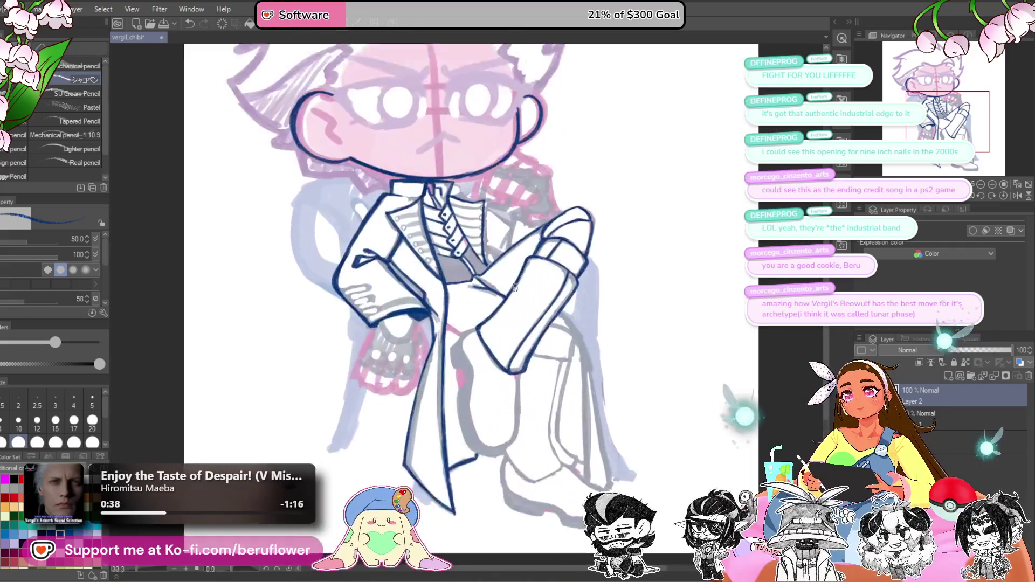
{"action": "scroll", "coordinate": [528, 308], "scroll_direction": "up", "scroll_amount": 3}
{"action": "left_click_drag", "start_coordinate": [541, 321], "coordinate": [520, 290]}
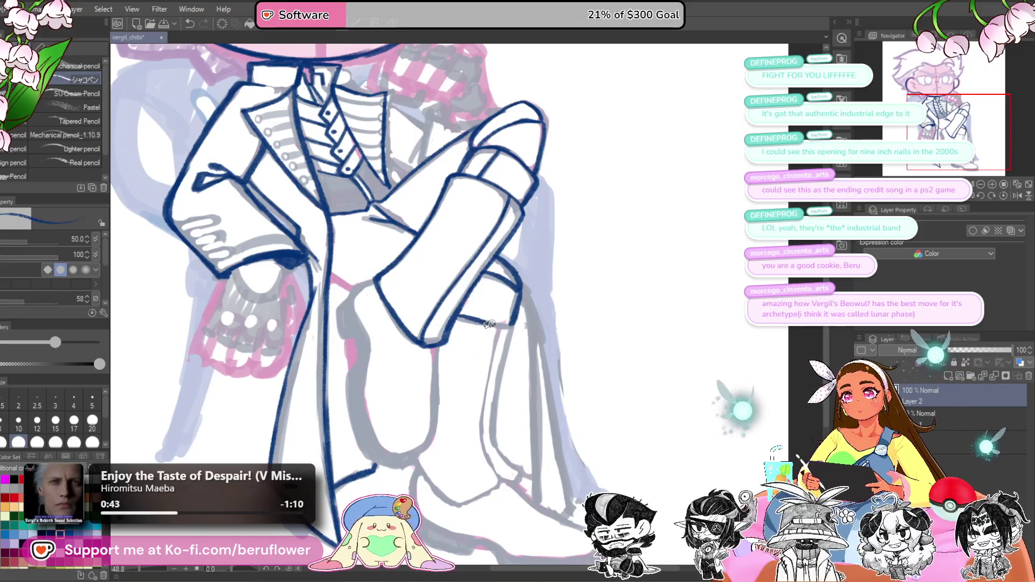
Step: Redraw the knee's lower edge and ink the boot's front and upper edges down to the ankle
{"action": "key", "text": "ctrl+z"}
{"action": "mouse_move", "coordinate": [497, 324]}
{"action": "left_mouse_down"}
{"action": "mouse_move", "coordinate": [531, 283]}
{"action": "mouse_move", "coordinate": [506, 303]}
{"action": "mouse_move", "coordinate": [494, 365]}
{"action": "mouse_move", "coordinate": [508, 413]}
{"action": "left_mouse_up"}
{"action": "left_click_drag", "start_coordinate": [507, 413], "coordinate": [531, 332]}
{"action": "mouse_move", "coordinate": [446, 317]}
{"action": "left_mouse_down"}
{"action": "mouse_move", "coordinate": [493, 368]}
{"action": "mouse_move", "coordinate": [479, 396]}
{"action": "left_mouse_up"}
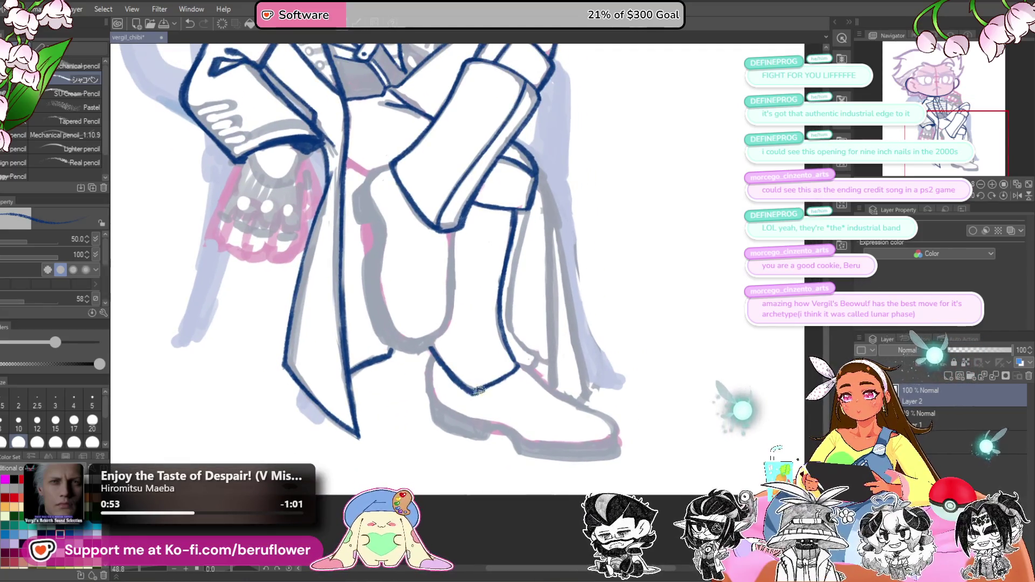
{"action": "left_click_drag", "start_coordinate": [528, 211], "coordinate": [511, 305]}
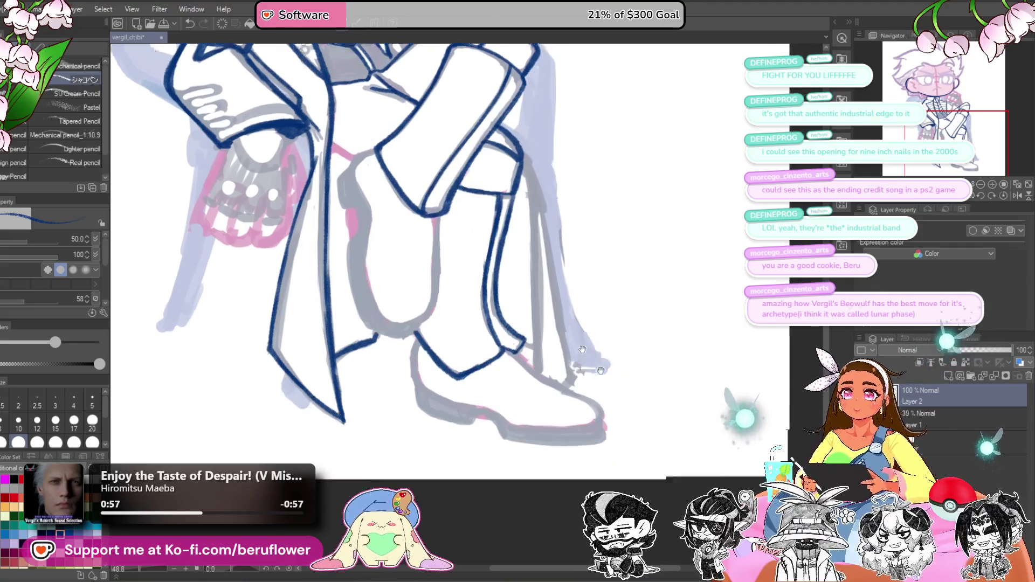
{"action": "left_click_drag", "start_coordinate": [601, 389], "coordinate": [566, 368]}
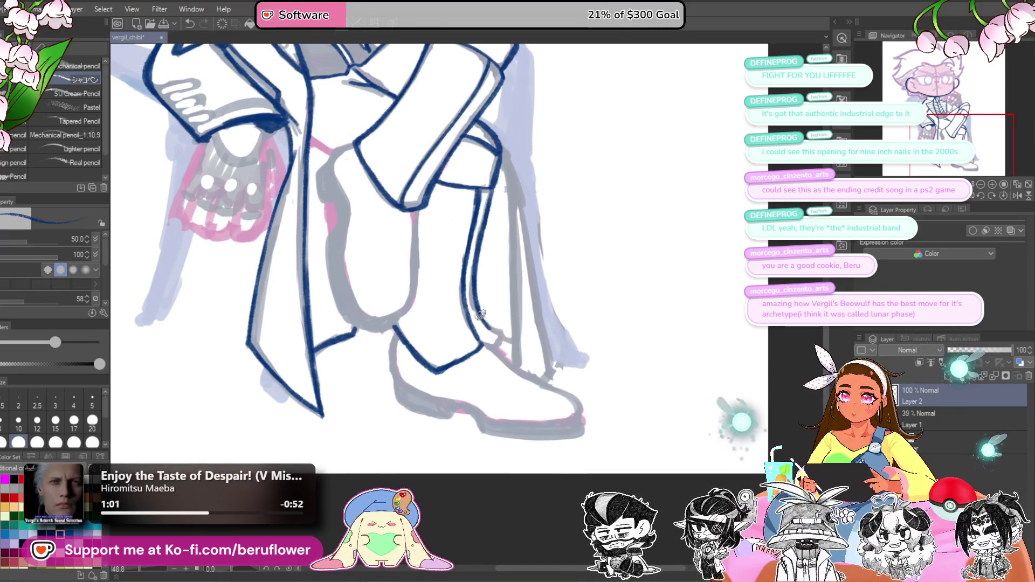
{"action": "mouse_move", "coordinate": [496, 345]}
{"action": "left_mouse_down"}
{"action": "mouse_move", "coordinate": [580, 354]}
{"action": "mouse_move", "coordinate": [582, 377]}
{"action": "left_mouse_up"}
{"action": "mouse_move", "coordinate": [596, 302]}
{"action": "left_mouse_down"}
{"action": "mouse_move", "coordinate": [570, 371]}
{"action": "mouse_move", "coordinate": [598, 291]}
{"action": "mouse_move", "coordinate": [543, 380]}
{"action": "mouse_move", "coordinate": [568, 444]}
{"action": "left_mouse_up"}
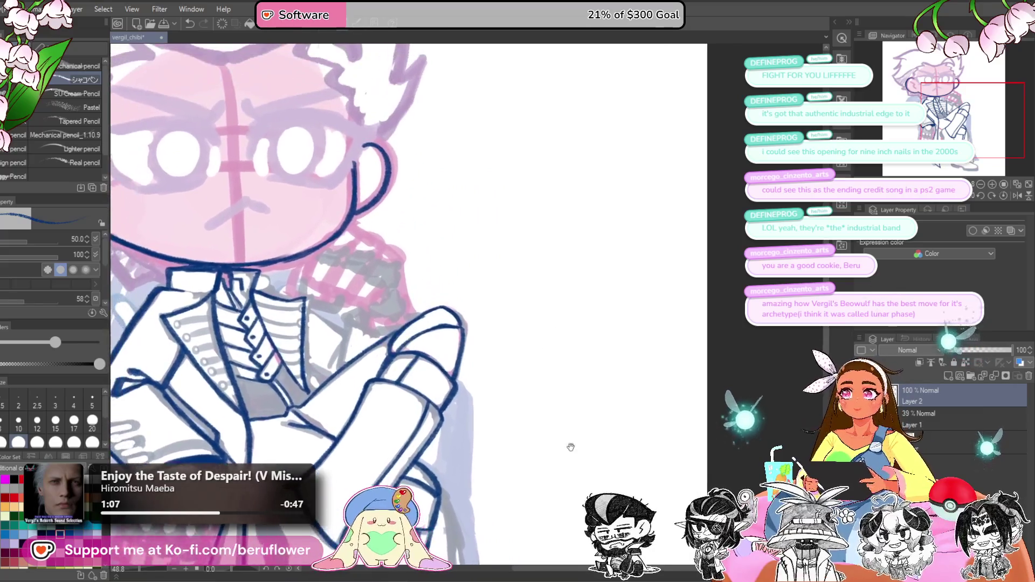
Step: Draw a doodle face with brow, eyes, both ears and a hair outline
{"action": "left_click_drag", "start_coordinate": [563, 302], "coordinate": [574, 375]}
{"action": "mouse_move", "coordinate": [577, 135]}
{"action": "left_mouse_down"}
{"action": "mouse_move", "coordinate": [571, 213]}
{"action": "mouse_move", "coordinate": [504, 161]}
{"action": "mouse_move", "coordinate": [511, 220]}
{"action": "mouse_move", "coordinate": [491, 184]}
{"action": "mouse_move", "coordinate": [543, 210]}
{"action": "mouse_move", "coordinate": [489, 177]}
{"action": "mouse_move", "coordinate": [579, 187]}
{"action": "left_mouse_up"}
{"action": "left_click_drag", "start_coordinate": [493, 195], "coordinate": [556, 196]}
{"action": "mouse_move", "coordinate": [463, 190]}
{"action": "left_mouse_down"}
{"action": "mouse_move", "coordinate": [478, 235]}
{"action": "mouse_move", "coordinate": [587, 231]}
{"action": "left_mouse_up"}
{"action": "mouse_move", "coordinate": [443, 173]}
{"action": "left_mouse_down"}
{"action": "mouse_move", "coordinate": [440, 217]}
{"action": "mouse_move", "coordinate": [449, 214]}
{"action": "left_mouse_up"}
{"action": "mouse_move", "coordinate": [571, 186]}
{"action": "left_mouse_down"}
{"action": "mouse_move", "coordinate": [568, 235]}
{"action": "mouse_move", "coordinate": [575, 226]}
{"action": "left_mouse_up"}
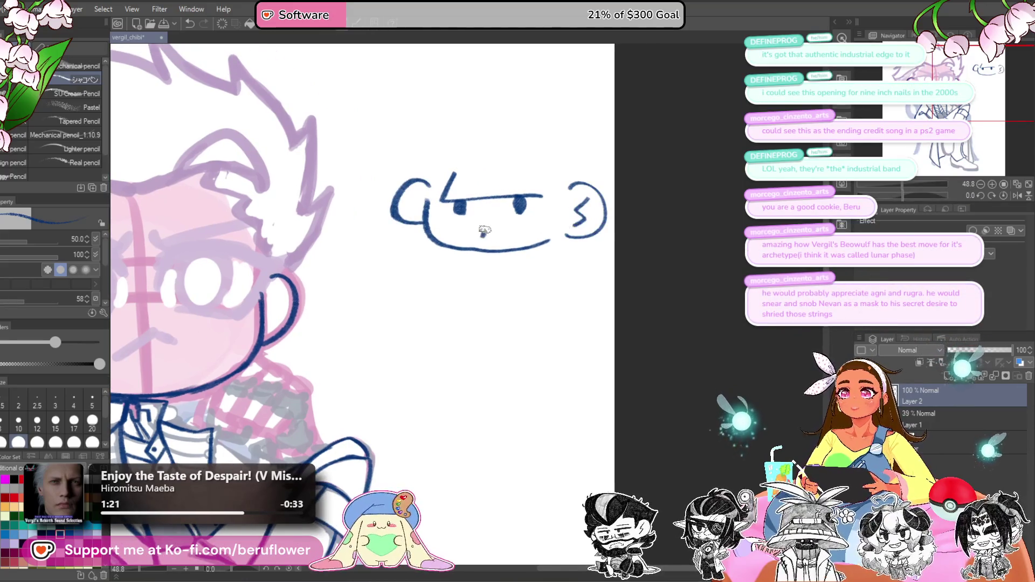
{"action": "mouse_move", "coordinate": [426, 171]}
{"action": "left_mouse_down"}
{"action": "mouse_move", "coordinate": [459, 145]}
{"action": "mouse_move", "coordinate": [548, 157]}
{"action": "left_mouse_up"}
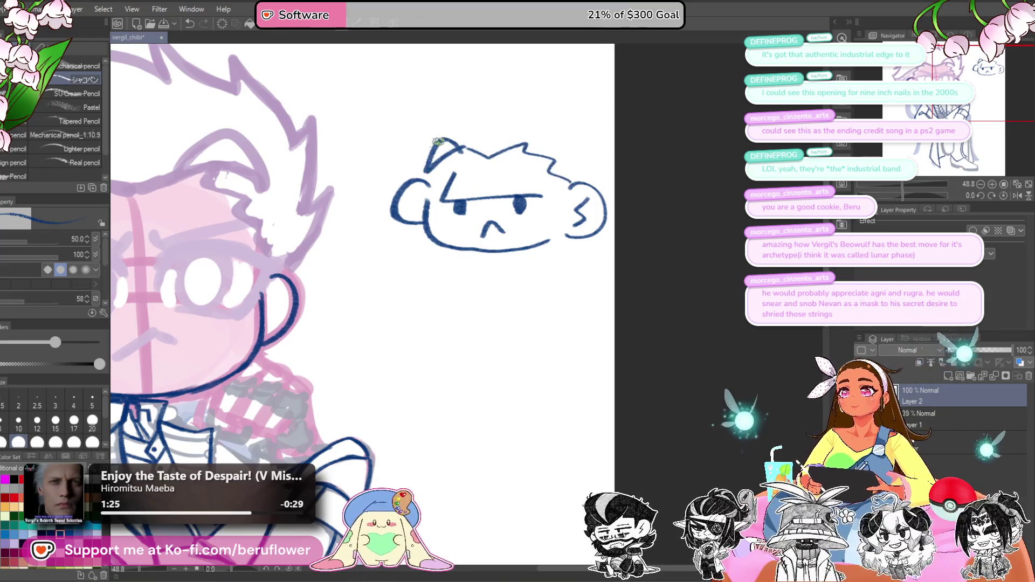
{"action": "mouse_move", "coordinate": [423, 151]}
{"action": "left_mouse_down"}
{"action": "mouse_move", "coordinate": [455, 108]}
{"action": "mouse_move", "coordinate": [517, 100]}
{"action": "mouse_move", "coordinate": [604, 150]}
{"action": "left_mouse_up"}
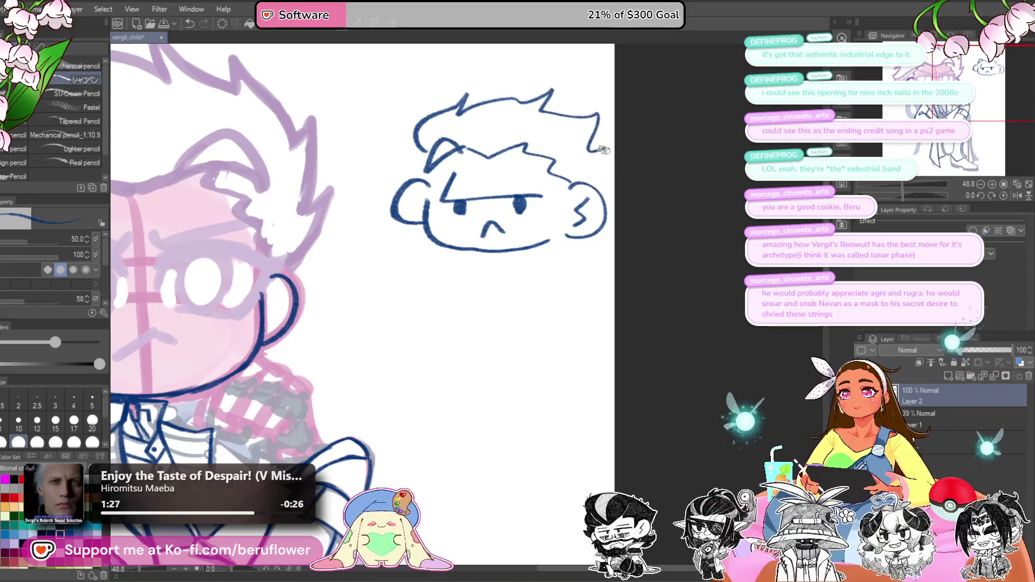
{"action": "left_click_drag", "start_coordinate": [427, 173], "coordinate": [451, 155]}
{"action": "left_click_drag", "start_coordinate": [409, 194], "coordinate": [424, 219]}
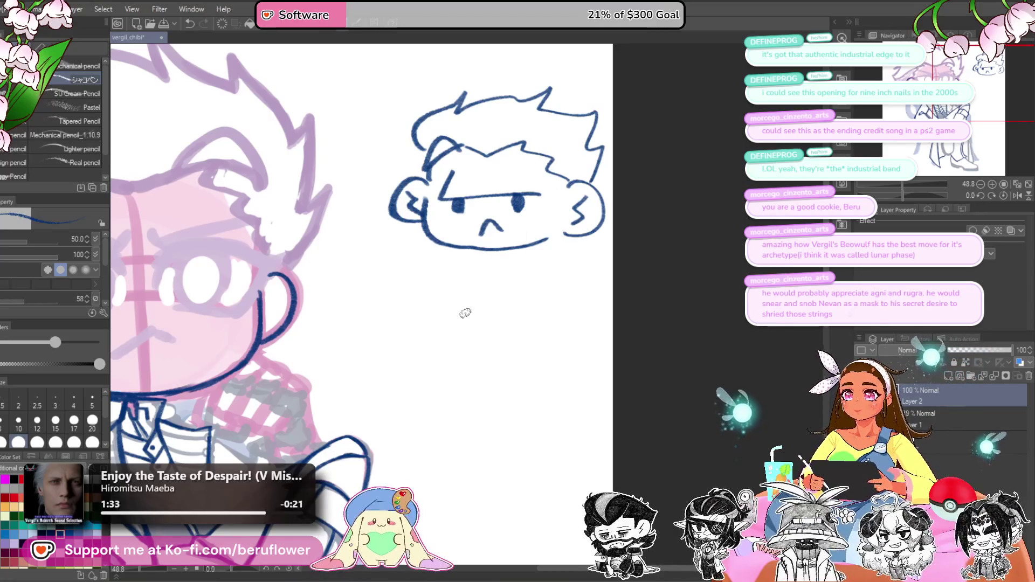
Step: Draw the shouting face's jaw, slanted brow, eye, ears, hatched open mouth and spiky hair
{"action": "mouse_move", "coordinate": [465, 313]}
{"action": "left_mouse_down"}
{"action": "mouse_move", "coordinate": [479, 300]}
{"action": "mouse_move", "coordinate": [441, 259]}
{"action": "mouse_move", "coordinate": [488, 313]}
{"action": "left_mouse_up"}
{"action": "left_click_drag", "start_coordinate": [472, 255], "coordinate": [516, 234]}
{"action": "left_click", "coordinate": [516, 254]}
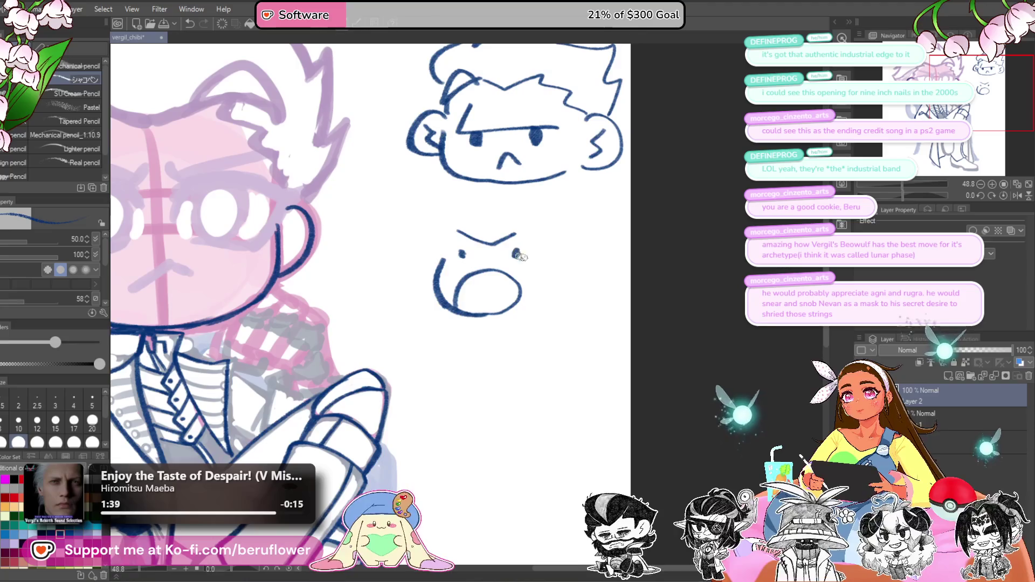
{"action": "mouse_move", "coordinate": [439, 252]}
{"action": "left_mouse_down"}
{"action": "mouse_move", "coordinate": [416, 270]}
{"action": "mouse_move", "coordinate": [436, 286]}
{"action": "left_mouse_up"}
{"action": "mouse_move", "coordinate": [546, 257]}
{"action": "left_mouse_down"}
{"action": "mouse_move", "coordinate": [549, 294]}
{"action": "mouse_move", "coordinate": [527, 306]}
{"action": "left_mouse_up"}
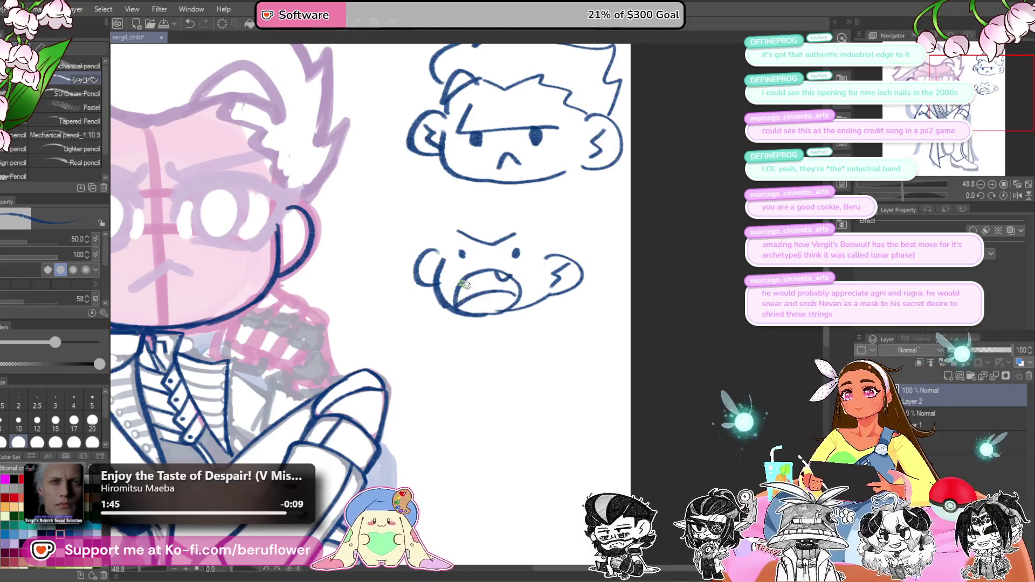
{"action": "left_click_drag", "start_coordinate": [474, 289], "coordinate": [521, 283]}
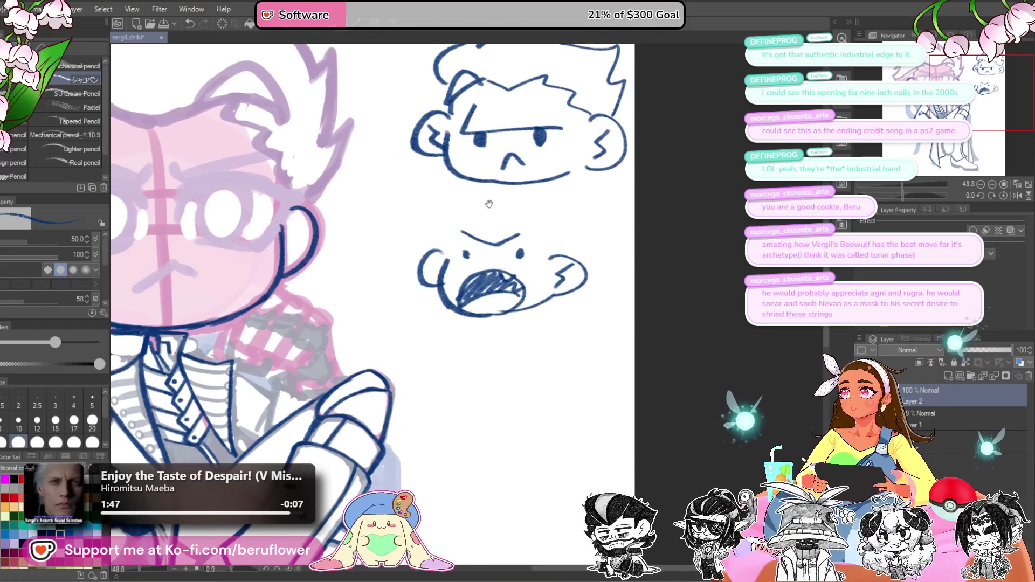
{"action": "mouse_move", "coordinate": [458, 208]}
{"action": "left_mouse_down"}
{"action": "mouse_move", "coordinate": [529, 214]}
{"action": "mouse_move", "coordinate": [557, 255]}
{"action": "mouse_move", "coordinate": [573, 191]}
{"action": "left_mouse_up"}
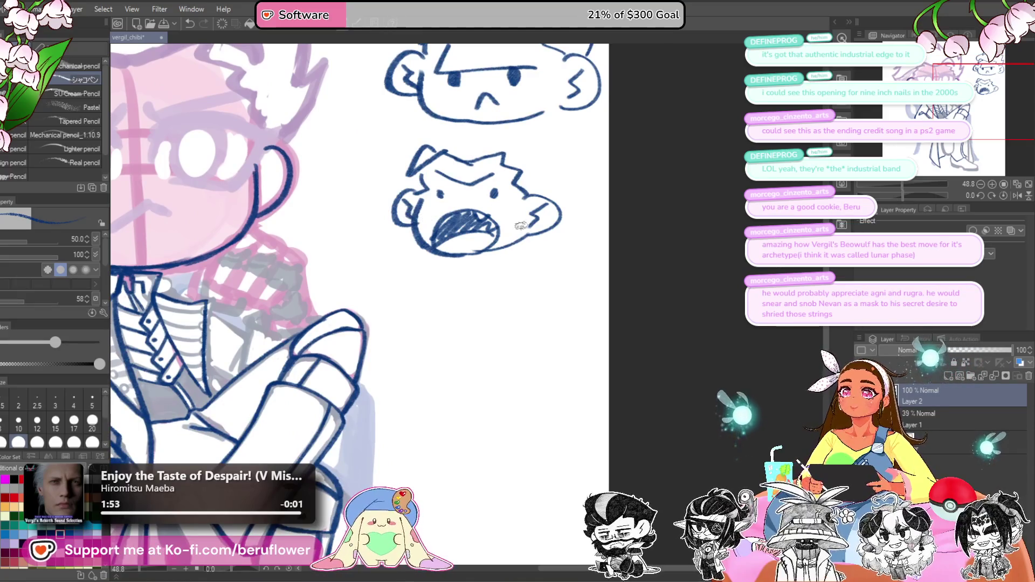
{"action": "scroll", "coordinate": [520, 226], "scroll_direction": "down", "scroll_amount": 3}
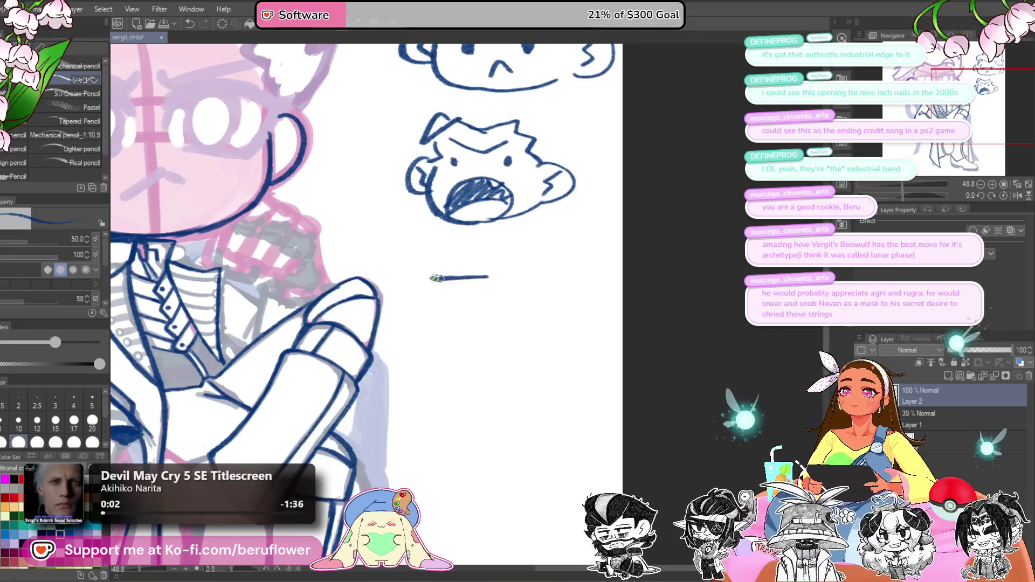
Step: Draw a third face with U-shaped jaw, gritted teeth, slanted brow and spiky hair
{"action": "left_click_drag", "start_coordinate": [436, 282], "coordinate": [441, 313]}
{"action": "key", "text": "ctrl+z"}
{"action": "key", "text": "ctrl+z"}
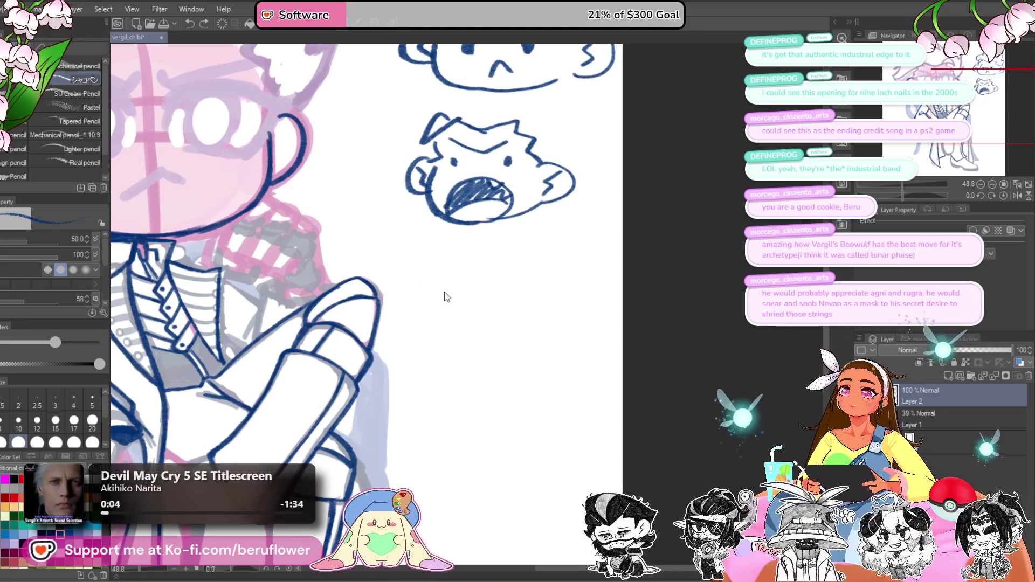
{"action": "scroll", "coordinate": [441, 292], "scroll_direction": "down", "scroll_amount": 1}
{"action": "left_click_drag", "start_coordinate": [453, 329], "coordinate": [532, 324]}
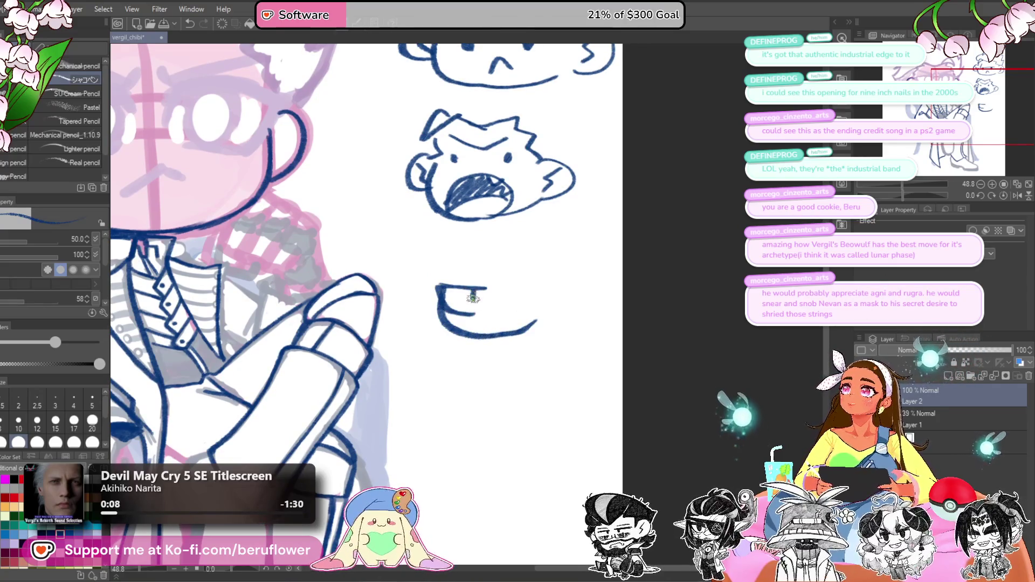
{"action": "key", "text": "ctrl+z"}
{"action": "mouse_move", "coordinate": [459, 287]}
{"action": "left_mouse_down"}
{"action": "mouse_move", "coordinate": [538, 289]}
{"action": "mouse_move", "coordinate": [532, 310]}
{"action": "left_mouse_up"}
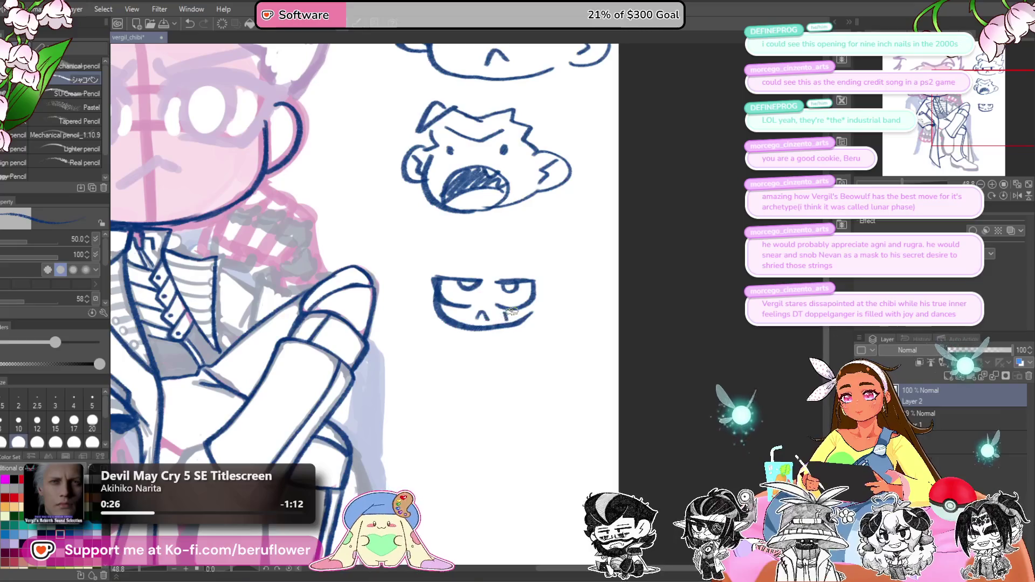
{"action": "left_click_drag", "start_coordinate": [513, 310], "coordinate": [524, 322]}
{"action": "mouse_move", "coordinate": [444, 260]}
{"action": "left_mouse_down"}
{"action": "mouse_move", "coordinate": [477, 282]}
{"action": "mouse_move", "coordinate": [522, 265]}
{"action": "mouse_move", "coordinate": [569, 291]}
{"action": "mouse_move", "coordinate": [543, 313]}
{"action": "left_mouse_up"}
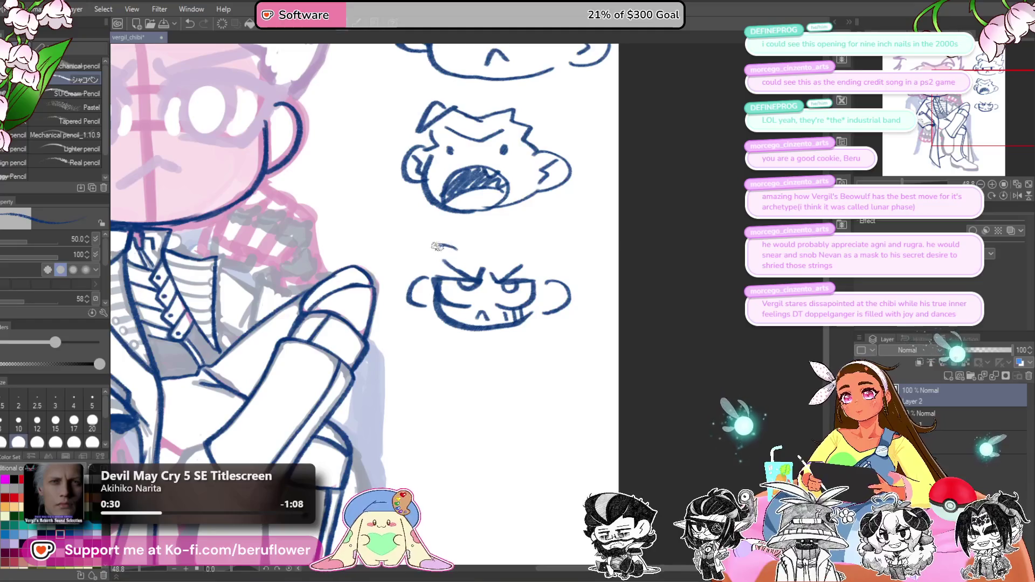
{"action": "mouse_move", "coordinate": [421, 272]}
{"action": "left_mouse_down"}
{"action": "mouse_move", "coordinate": [465, 248]}
{"action": "mouse_move", "coordinate": [546, 271]}
{"action": "left_mouse_up"}
{"action": "mouse_move", "coordinate": [455, 255]}
{"action": "left_mouse_down"}
{"action": "mouse_move", "coordinate": [438, 283]}
{"action": "mouse_move", "coordinate": [449, 276]}
{"action": "left_mouse_up"}
{"action": "mouse_move", "coordinate": [443, 246]}
{"action": "left_mouse_down"}
{"action": "mouse_move", "coordinate": [475, 223]}
{"action": "mouse_move", "coordinate": [560, 230]}
{"action": "mouse_move", "coordinate": [577, 254]}
{"action": "mouse_move", "coordinate": [565, 298]}
{"action": "mouse_move", "coordinate": [551, 305]}
{"action": "left_mouse_up"}
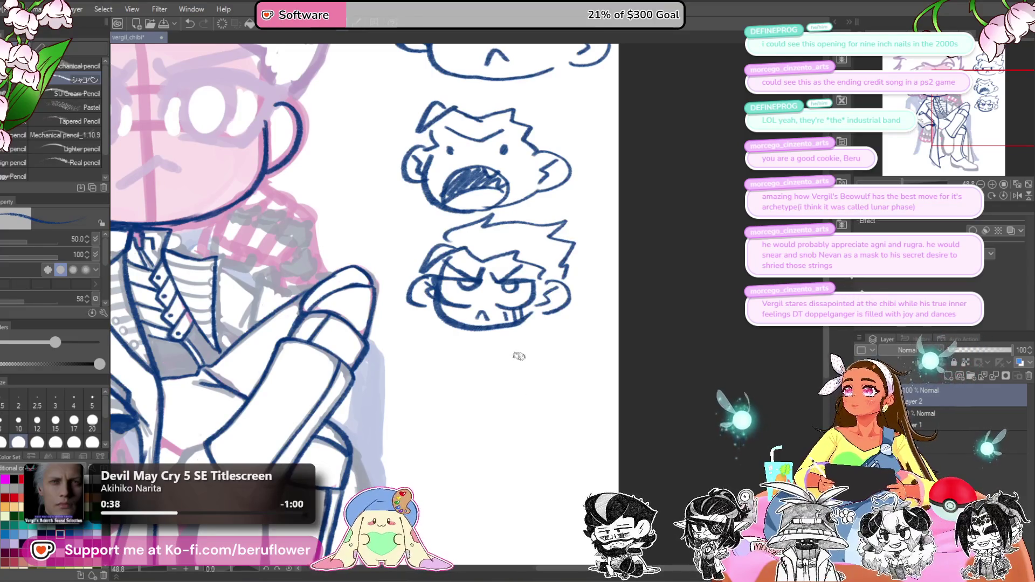
Step: Draw a fourth face with small nose, pouting mouth and squinting brows
{"action": "scroll", "coordinate": [545, 363], "scroll_direction": "down", "scroll_amount": 3}
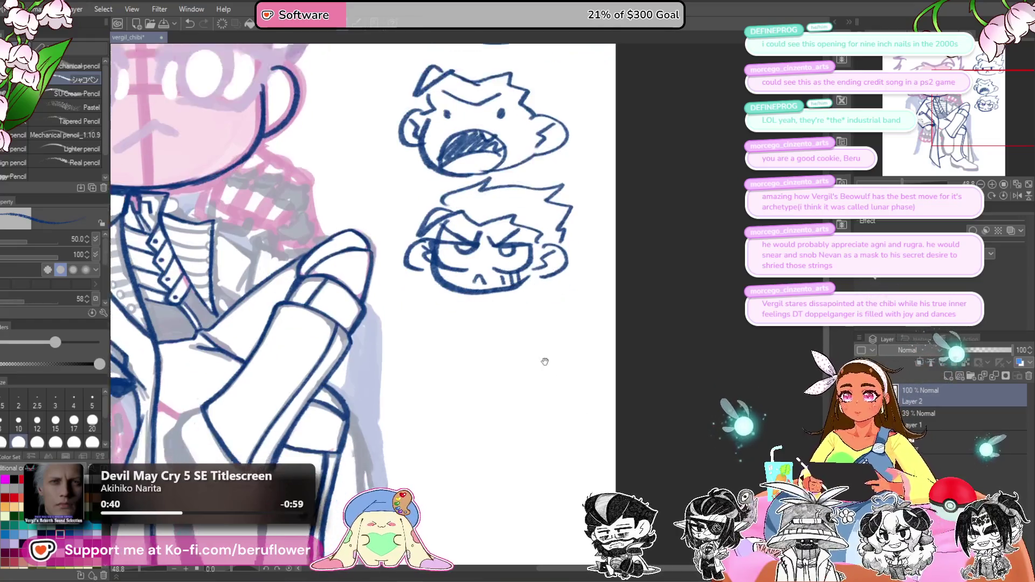
{"action": "left_click_drag", "start_coordinate": [458, 350], "coordinate": [505, 353]}
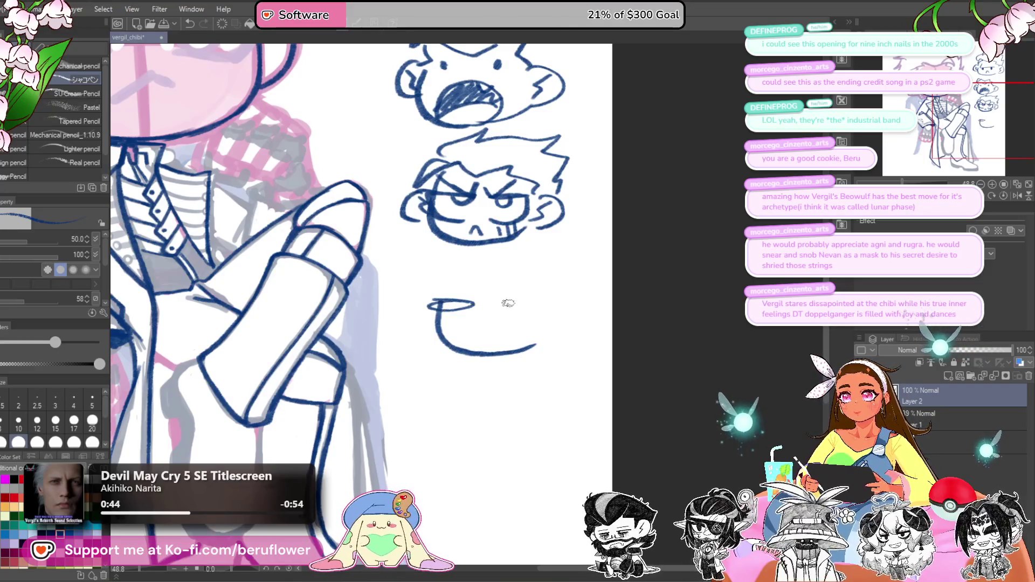
{"action": "mouse_move", "coordinate": [508, 303]}
{"action": "left_mouse_down"}
{"action": "mouse_move", "coordinate": [545, 305]}
{"action": "mouse_move", "coordinate": [507, 305]}
{"action": "mouse_move", "coordinate": [517, 286]}
{"action": "left_mouse_up"}
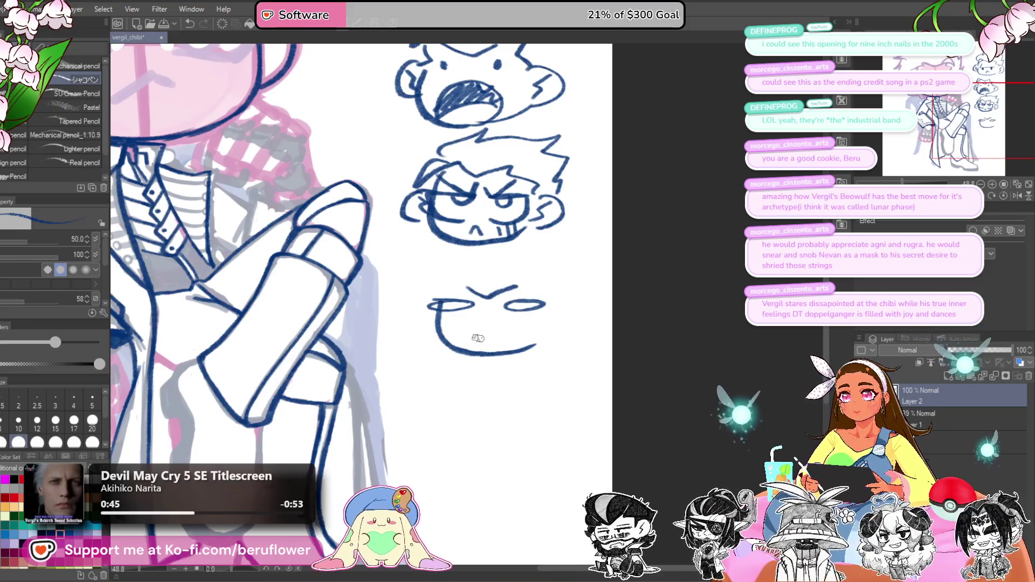
{"action": "mouse_move", "coordinate": [476, 334]}
{"action": "left_mouse_down"}
{"action": "mouse_move", "coordinate": [501, 334]}
{"action": "mouse_move", "coordinate": [486, 334]}
{"action": "left_mouse_up"}
{"action": "left_click_drag", "start_coordinate": [491, 325], "coordinate": [489, 336]}
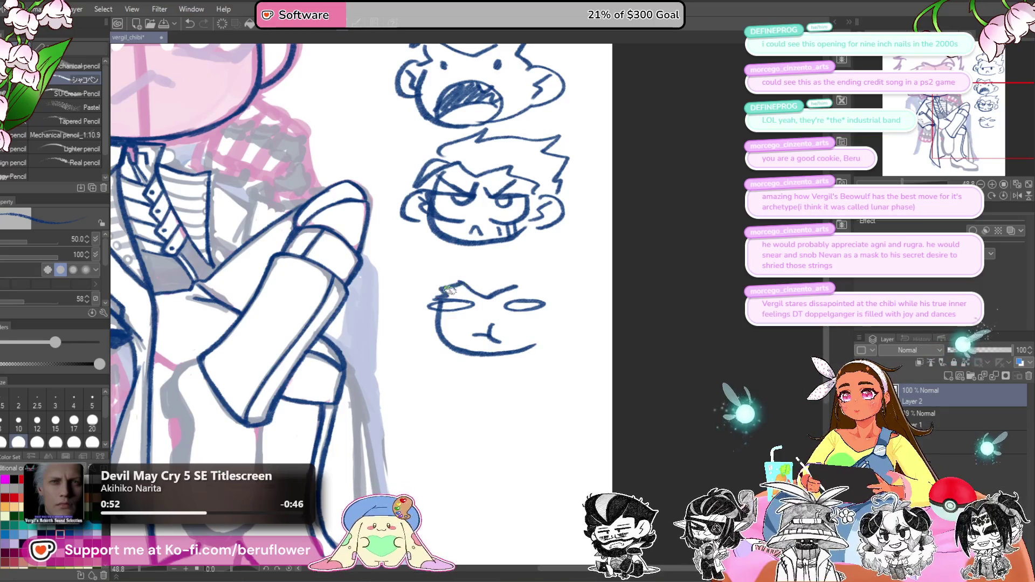
{"action": "left_click_drag", "start_coordinate": [449, 290], "coordinate": [468, 276]}
{"action": "mouse_move", "coordinate": [536, 287]}
{"action": "left_mouse_down"}
{"action": "mouse_move", "coordinate": [551, 296]}
{"action": "mouse_move", "coordinate": [506, 303]}
{"action": "left_mouse_up"}
{"action": "left_click_drag", "start_coordinate": [444, 292], "coordinate": [479, 306]}
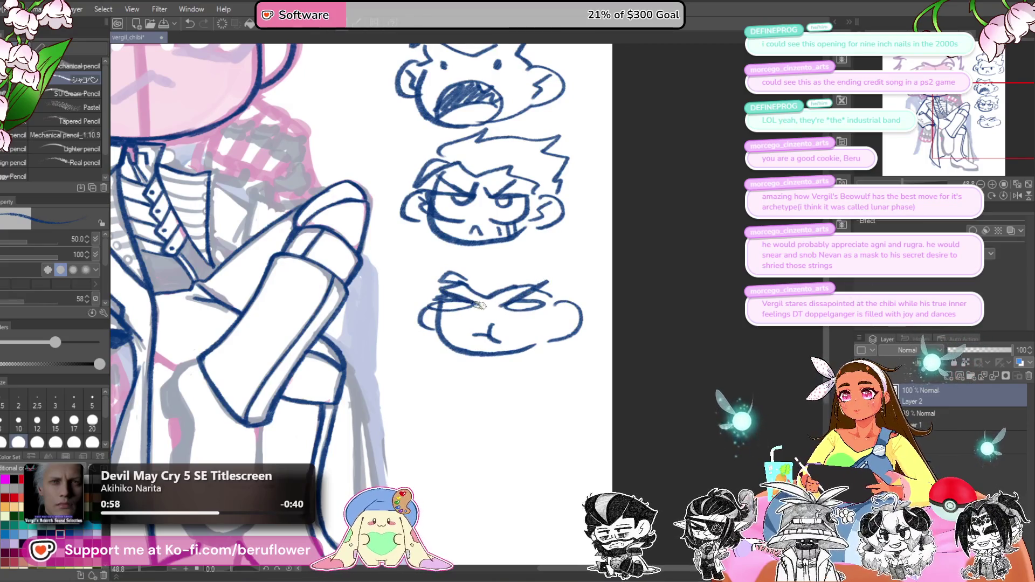
Step: Zoom out and reframe to see the whole chibi and doodles
{"action": "key", "text": "ctrl+minus"}
{"action": "key", "text": "ctrl+minus"}
{"action": "key", "text": "ctrl+minus"}
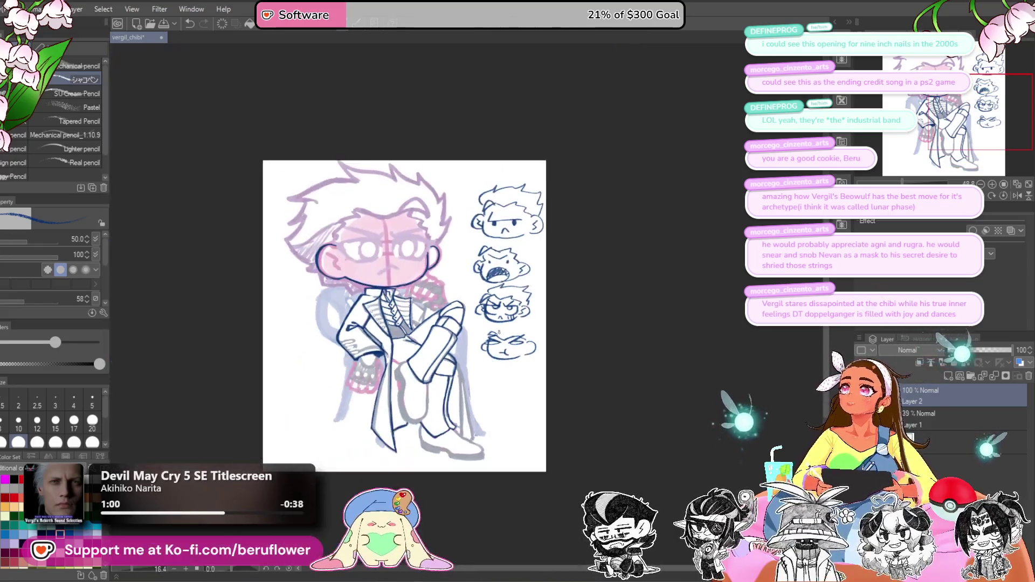
{"action": "scroll", "coordinate": [499, 332], "scroll_direction": "up", "scroll_amount": 3}
{"action": "mouse_move", "coordinate": [682, 322]}
{"action": "left_mouse_down"}
{"action": "mouse_move", "coordinate": [692, 326]}
{"action": "mouse_move", "coordinate": [703, 298]}
{"action": "left_mouse_up"}
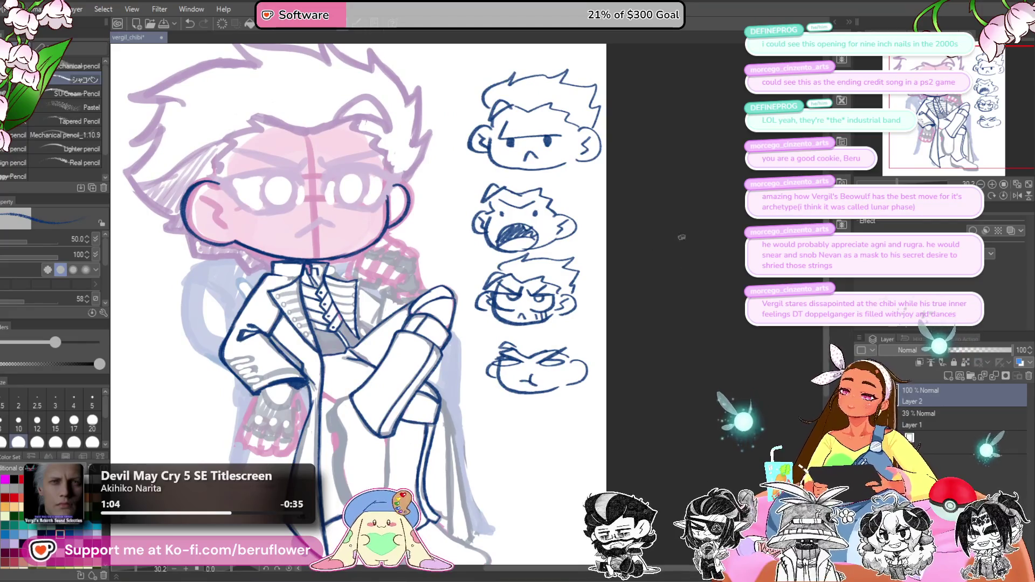
Step: Lasso the four face doodles, delete them, deselect and return to the pencil
{"action": "mouse_move", "coordinate": [660, 345]}
{"action": "left_mouse_down"}
{"action": "mouse_move", "coordinate": [615, 393]}
{"action": "mouse_move", "coordinate": [534, 410]}
{"action": "left_mouse_up"}
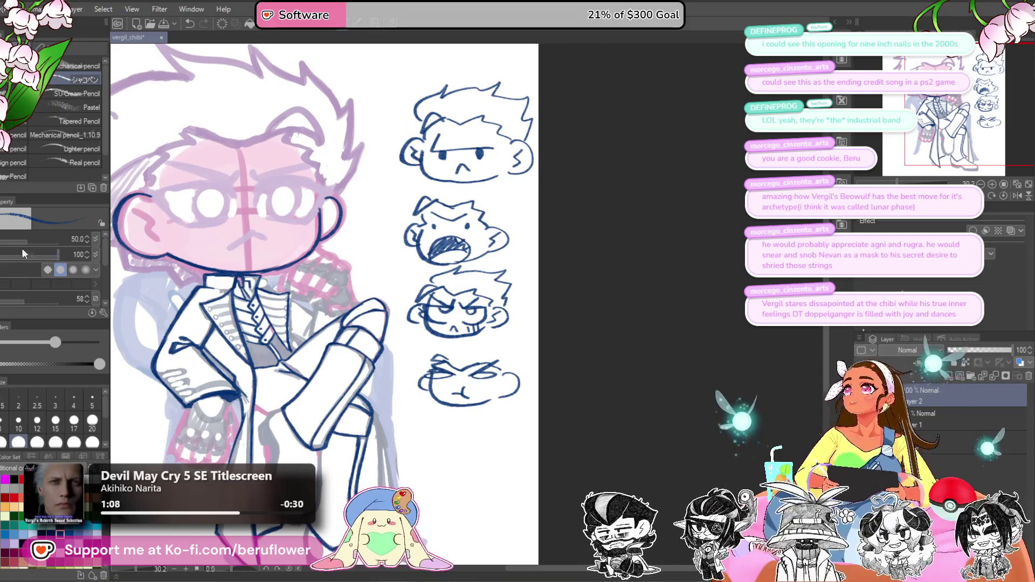
{"action": "key", "text": "m"}
{"action": "left_click_drag", "start_coordinate": [630, 232], "coordinate": [653, 227]}
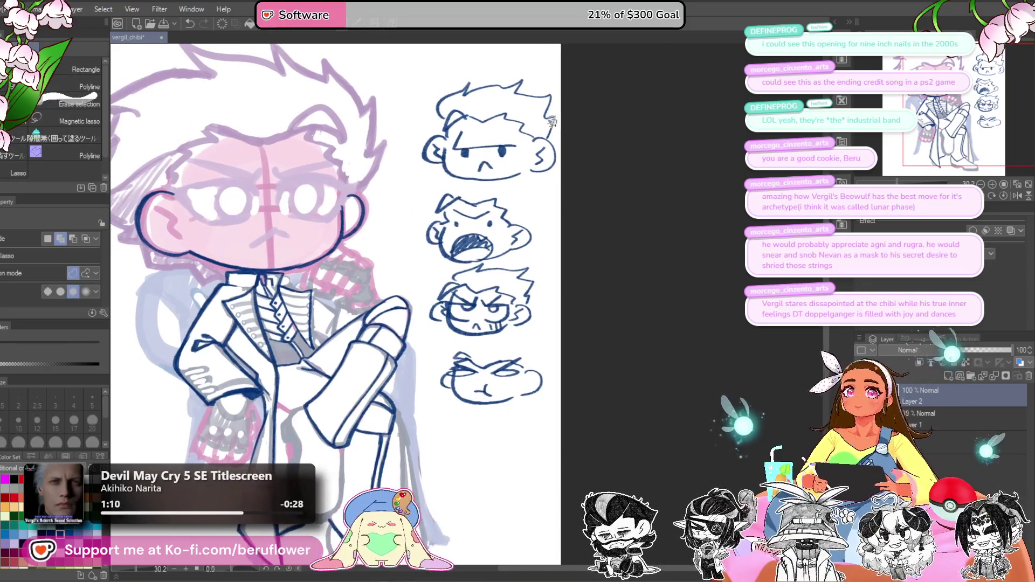
{"action": "mouse_move", "coordinate": [539, 67]}
{"action": "left_mouse_down"}
{"action": "mouse_move", "coordinate": [455, 64]}
{"action": "mouse_move", "coordinate": [402, 224]}
{"action": "mouse_move", "coordinate": [428, 323]}
{"action": "mouse_move", "coordinate": [596, 395]}
{"action": "mouse_move", "coordinate": [601, 75]}
{"action": "left_mouse_up"}
{"action": "key", "text": "Delete"}
{"action": "key", "text": "ctrl+d"}
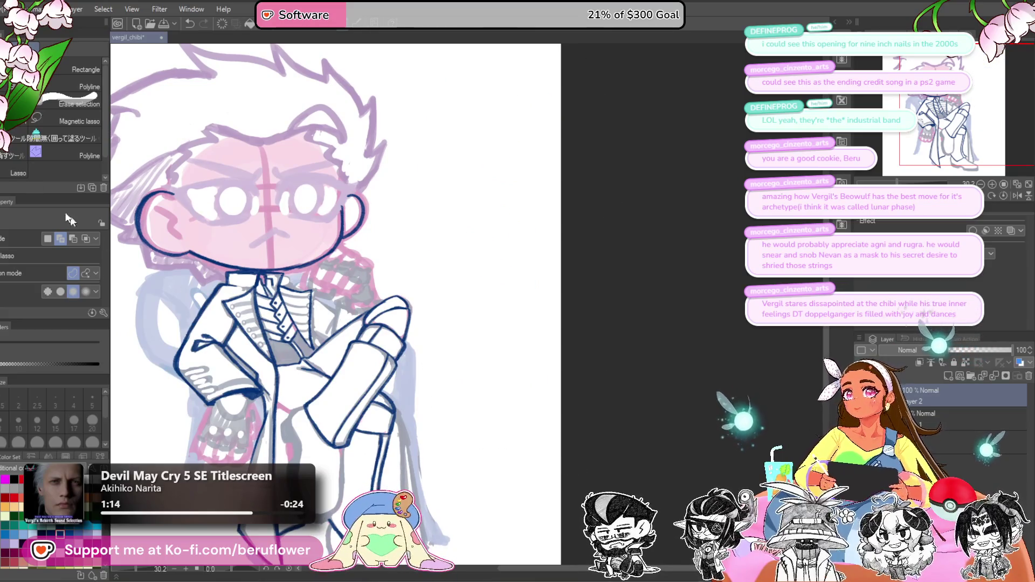
{"action": "key", "text": "p"}
{"action": "scroll", "coordinate": [448, 206], "scroll_direction": "up", "scroll_amount": 1}
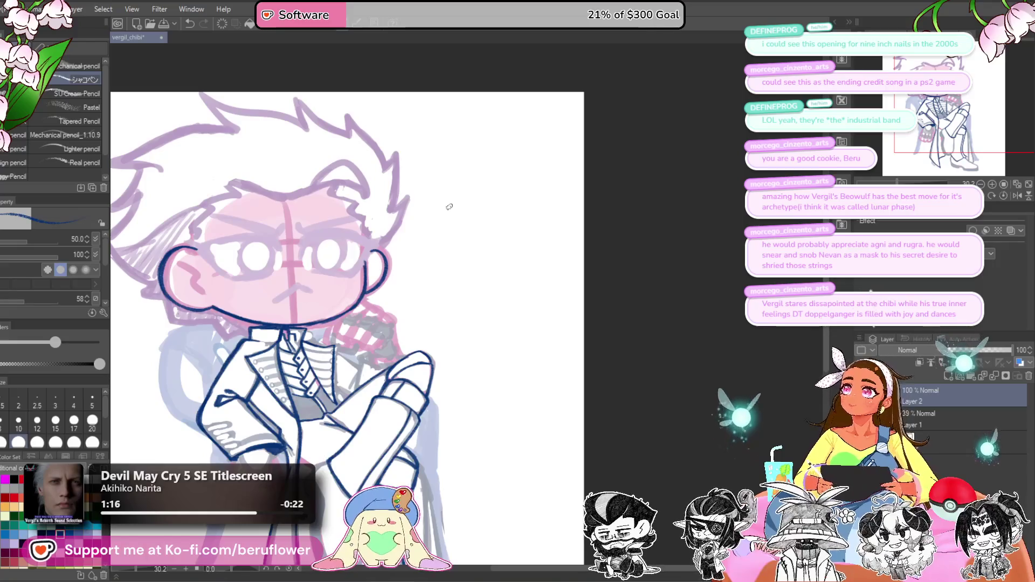
Step: Sketch a new doodle face beside the head with a jaw curve, a round eye and buck teeth
{"action": "scroll", "coordinate": [450, 207], "scroll_direction": "down", "scroll_amount": 1}
{"action": "left_click_drag", "start_coordinate": [448, 203], "coordinate": [469, 275]}
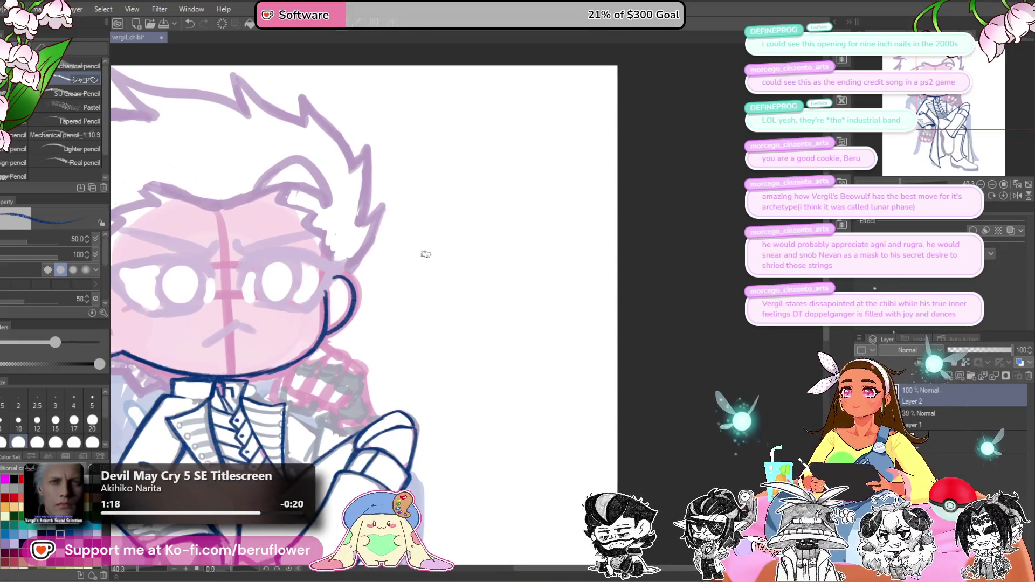
{"action": "scroll", "coordinate": [573, 134], "scroll_direction": "up", "scroll_amount": 1}
{"action": "scroll", "coordinate": [348, 81], "scroll_direction": "down", "scroll_amount": 1}
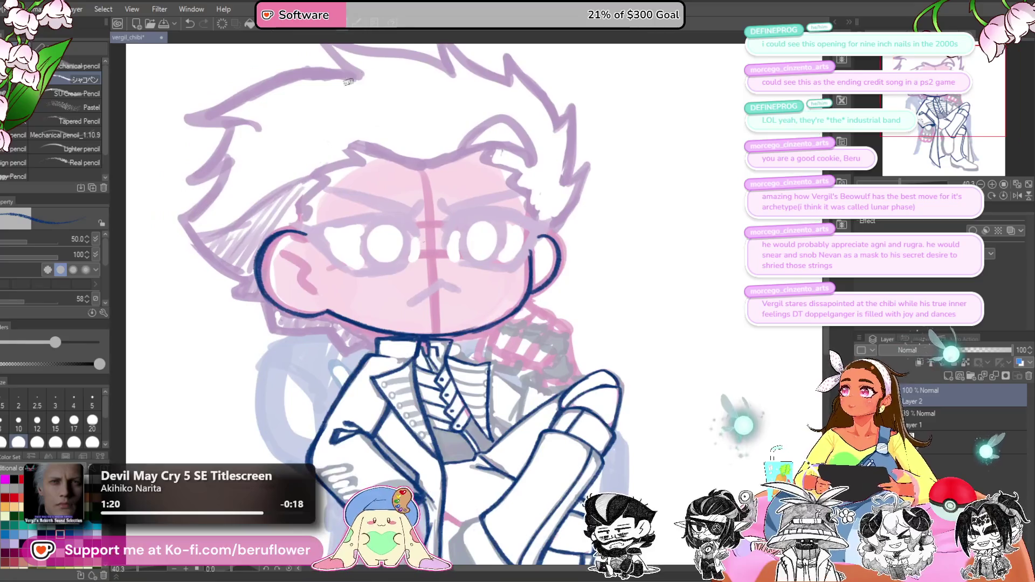
{"action": "mouse_move", "coordinate": [624, 269]}
{"action": "left_mouse_down"}
{"action": "mouse_move", "coordinate": [550, 293]}
{"action": "mouse_move", "coordinate": [497, 284]}
{"action": "left_mouse_up"}
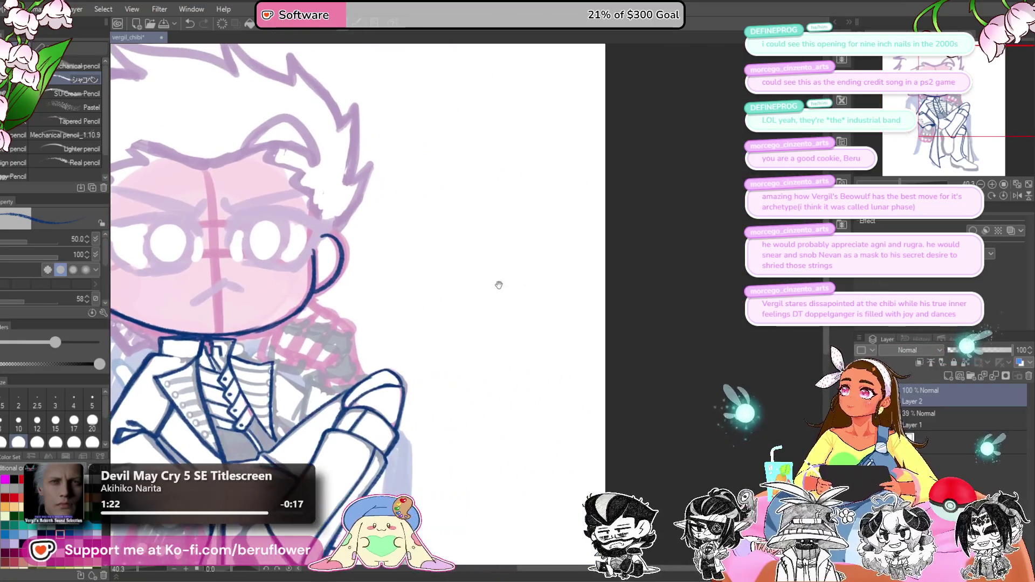
{"action": "left_click_drag", "start_coordinate": [454, 341], "coordinate": [490, 243]}
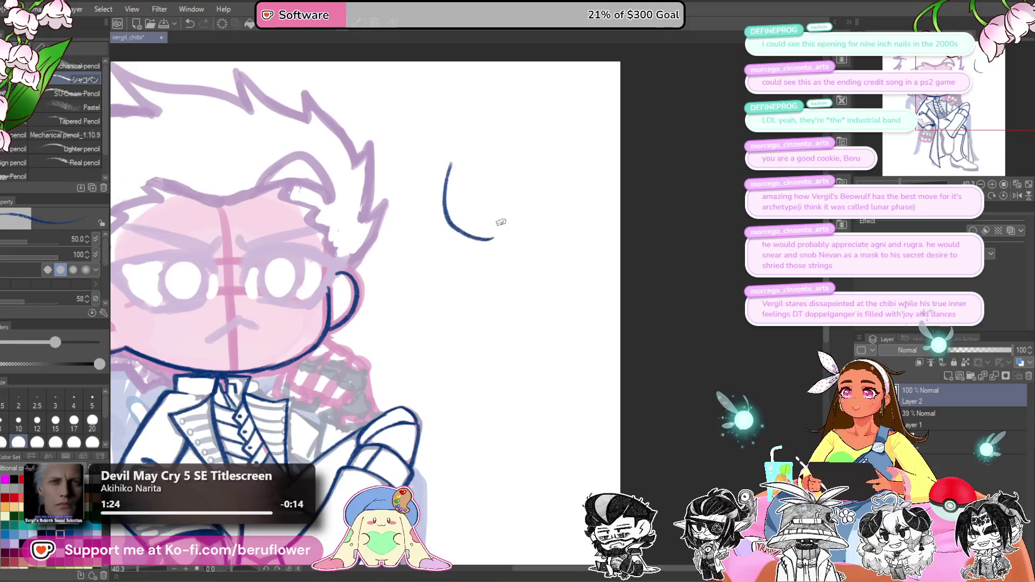
{"action": "mouse_move", "coordinate": [432, 185]}
{"action": "left_mouse_down"}
{"action": "mouse_move", "coordinate": [431, 221]}
{"action": "mouse_move", "coordinate": [533, 231]}
{"action": "left_mouse_up"}
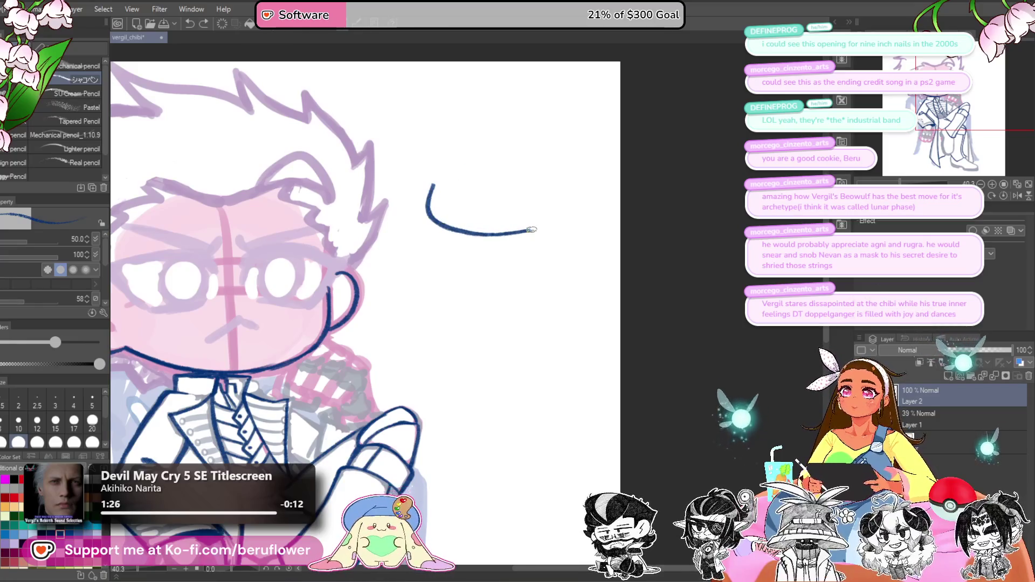
{"action": "left_click_drag", "start_coordinate": [432, 197], "coordinate": [436, 171]}
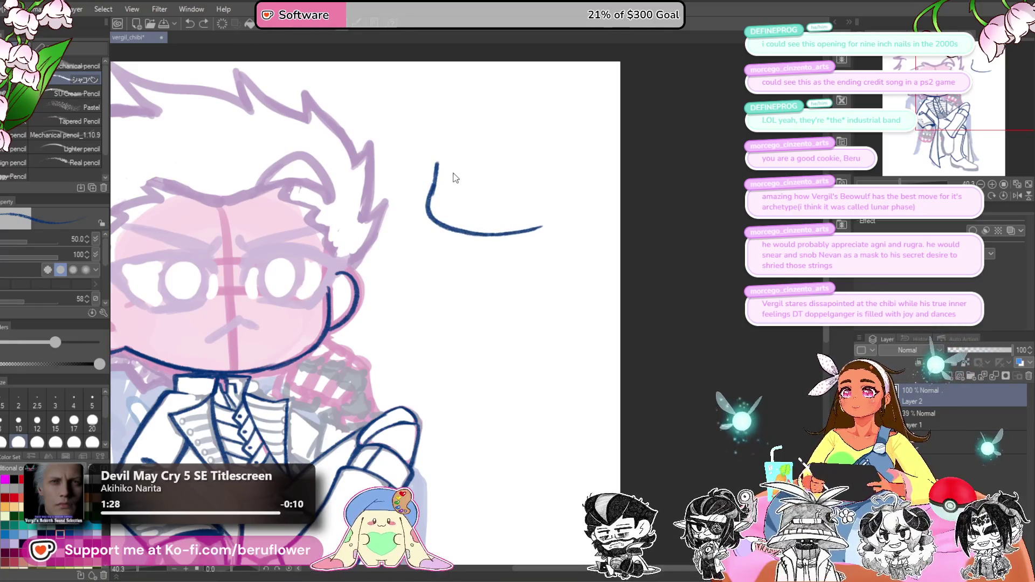
{"action": "key", "text": "ctrl+z"}
{"action": "mouse_move", "coordinate": [449, 171]}
{"action": "left_mouse_down"}
{"action": "mouse_move", "coordinate": [436, 177]}
{"action": "mouse_move", "coordinate": [479, 173]}
{"action": "mouse_move", "coordinate": [510, 186]}
{"action": "mouse_move", "coordinate": [513, 162]}
{"action": "left_mouse_up"}
{"action": "mouse_move", "coordinate": [476, 212]}
{"action": "left_mouse_down"}
{"action": "mouse_move", "coordinate": [498, 211]}
{"action": "mouse_move", "coordinate": [458, 203]}
{"action": "left_mouse_up"}
Step: Add the top of the head, close the jaw gap and draw an ear on the doodle's left side
{"action": "mouse_move", "coordinate": [422, 146]}
{"action": "left_mouse_down"}
{"action": "mouse_move", "coordinate": [461, 132]}
{"action": "mouse_move", "coordinate": [497, 144]}
{"action": "mouse_move", "coordinate": [535, 138]}
{"action": "mouse_move", "coordinate": [583, 193]}
{"action": "left_mouse_up"}
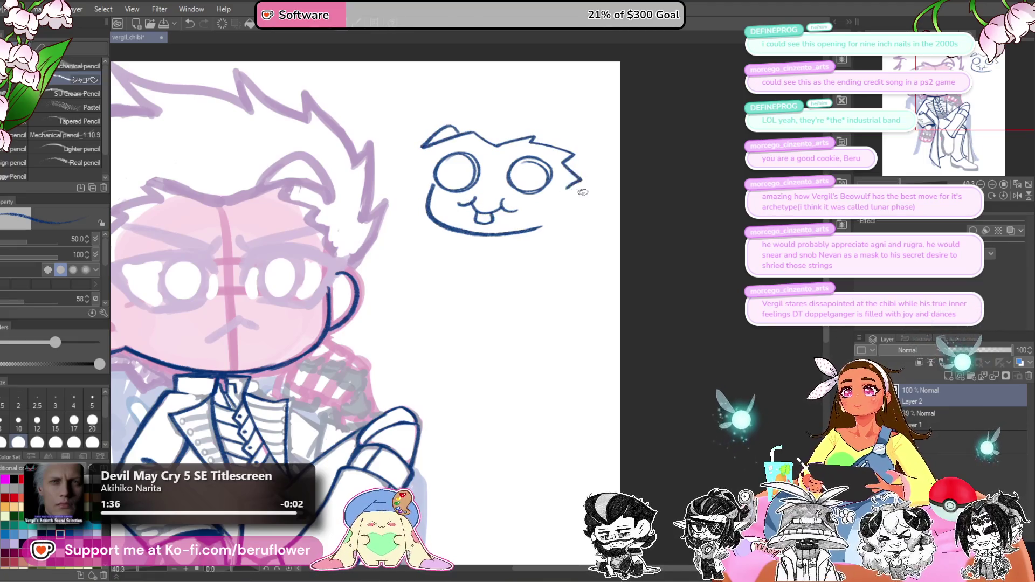
{"action": "left_click_drag", "start_coordinate": [570, 230], "coordinate": [541, 229]}
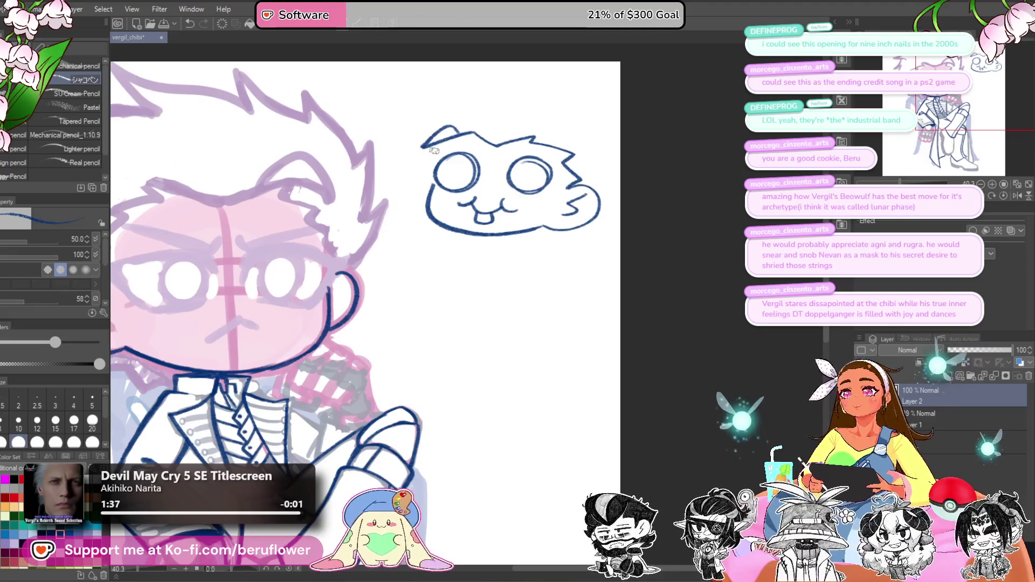
{"action": "left_click_drag", "start_coordinate": [430, 162], "coordinate": [423, 200]}
{"action": "key", "text": "ctrl+z"}
{"action": "left_click_drag", "start_coordinate": [428, 164], "coordinate": [425, 199]}
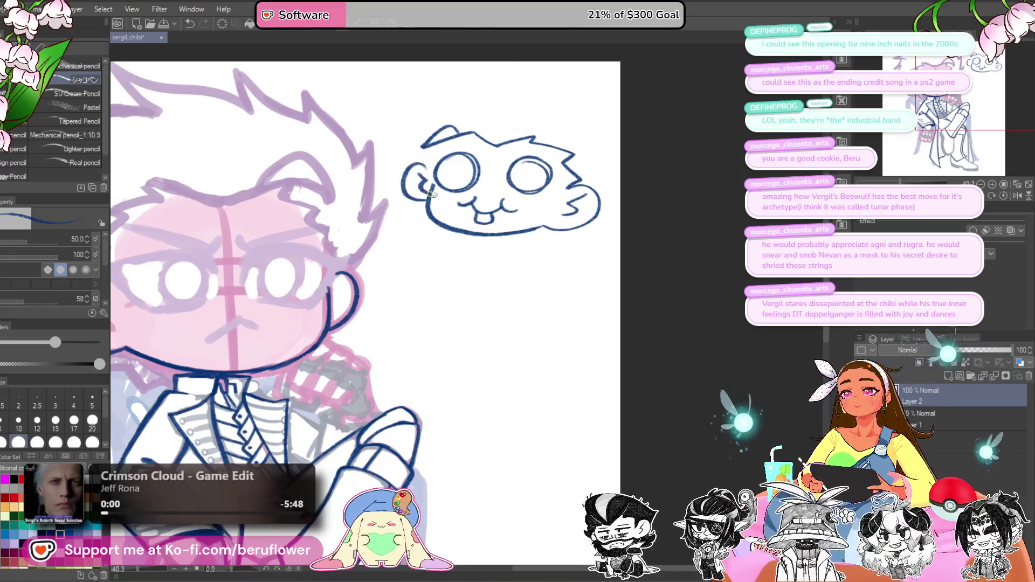
{"action": "left_click_drag", "start_coordinate": [474, 116], "coordinate": [459, 140]}
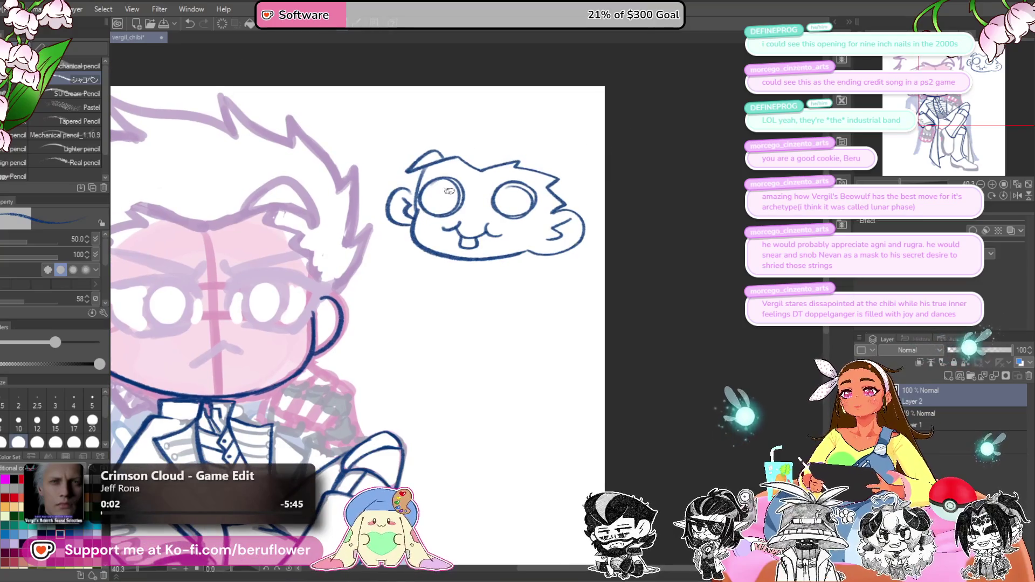
{"action": "left_click_drag", "start_coordinate": [545, 283], "coordinate": [538, 276]}
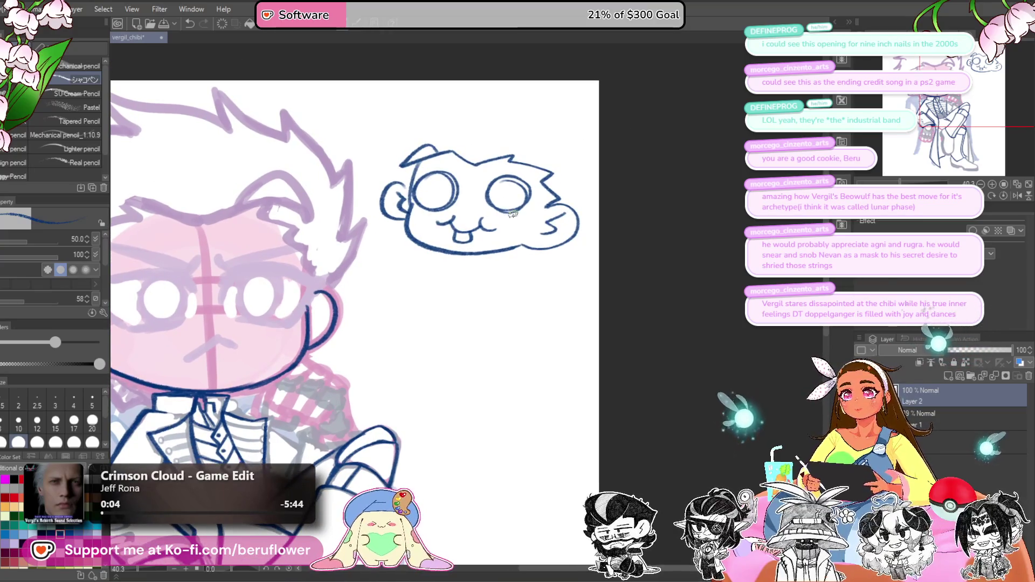
Step: Add hatched blush lines on both cheeks, then undo the line closing the eye
{"action": "mouse_move", "coordinate": [508, 216]}
{"action": "left_mouse_down"}
{"action": "mouse_move", "coordinate": [508, 228]}
{"action": "mouse_move", "coordinate": [523, 230]}
{"action": "left_mouse_up"}
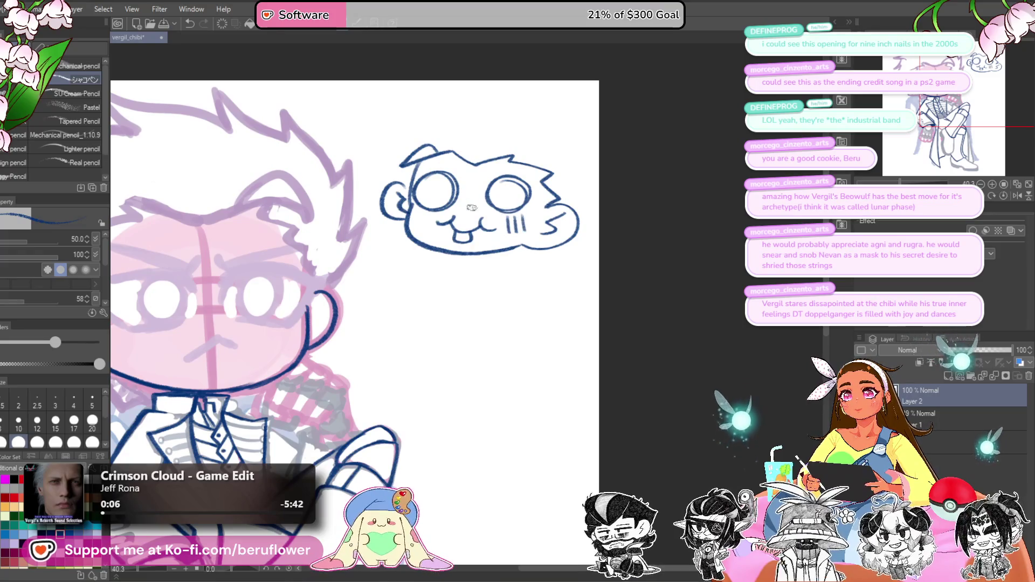
{"action": "left_click_drag", "start_coordinate": [418, 212], "coordinate": [419, 223]}
{"action": "left_click_drag", "start_coordinate": [425, 213], "coordinate": [426, 225]}
{"action": "left_click_drag", "start_coordinate": [621, 370], "coordinate": [629, 365]}
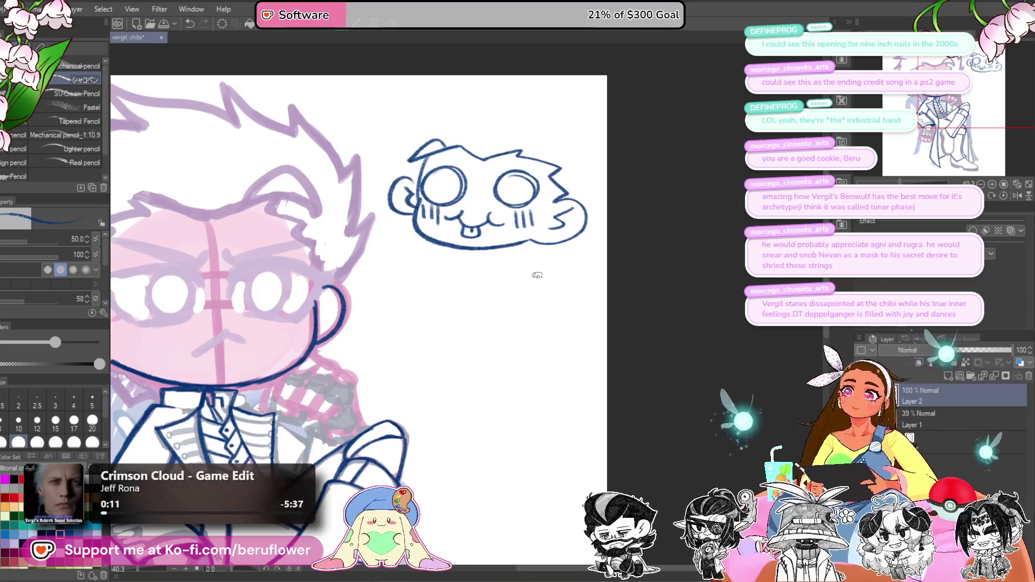
{"action": "left_click_drag", "start_coordinate": [496, 190], "coordinate": [530, 198]}
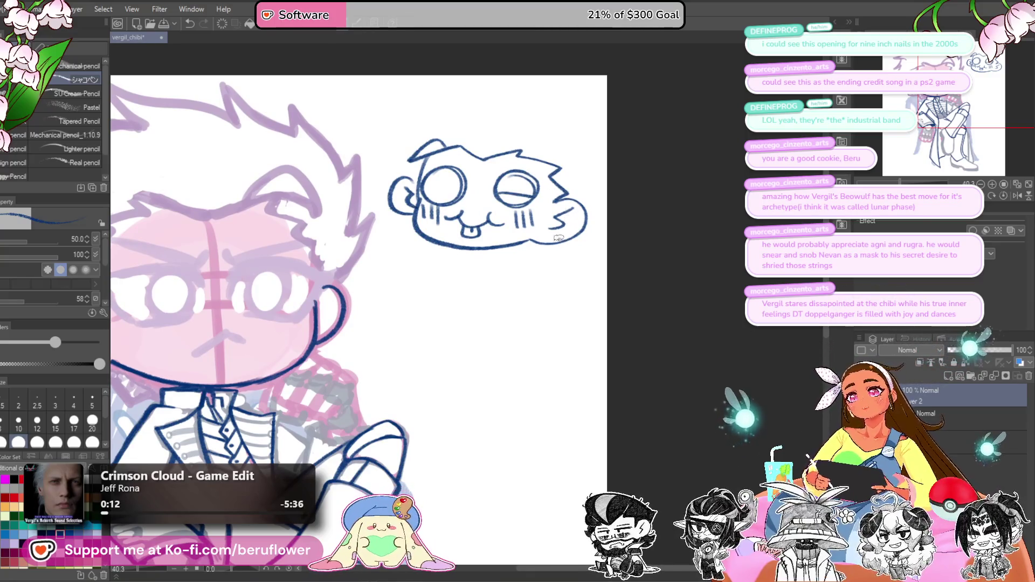
{"action": "left_click_drag", "start_coordinate": [423, 187], "coordinate": [464, 184]}
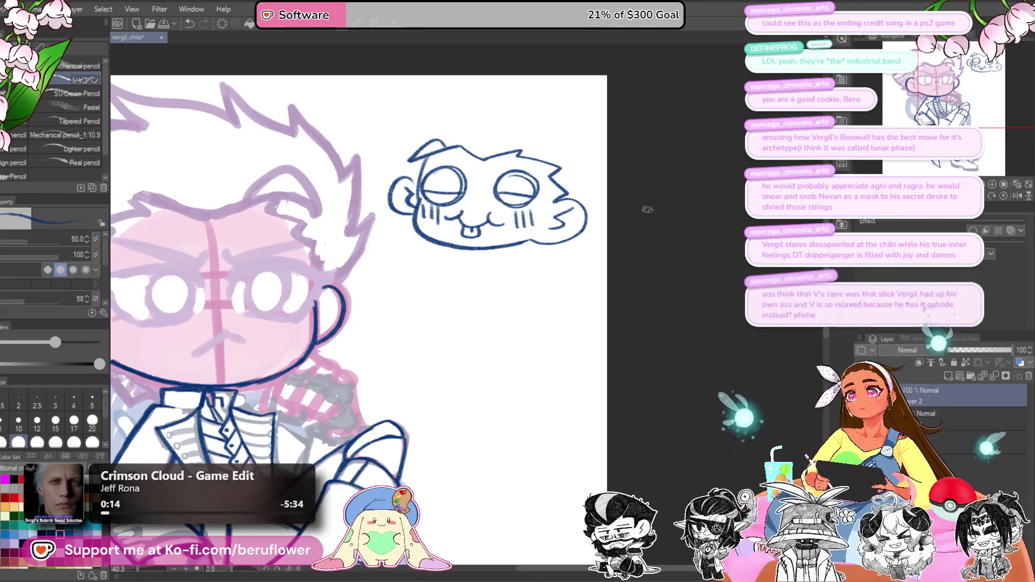
{"action": "key", "text": "ctrl+z"}
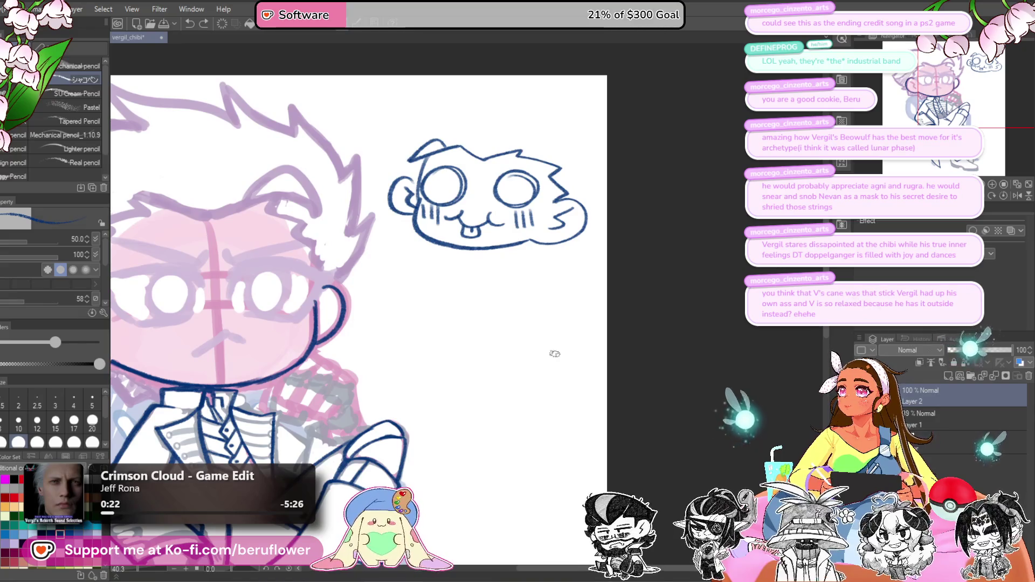
Step: Lasso the doodle face and cut it away with Ctrl+X
{"action": "key", "text": "m"}
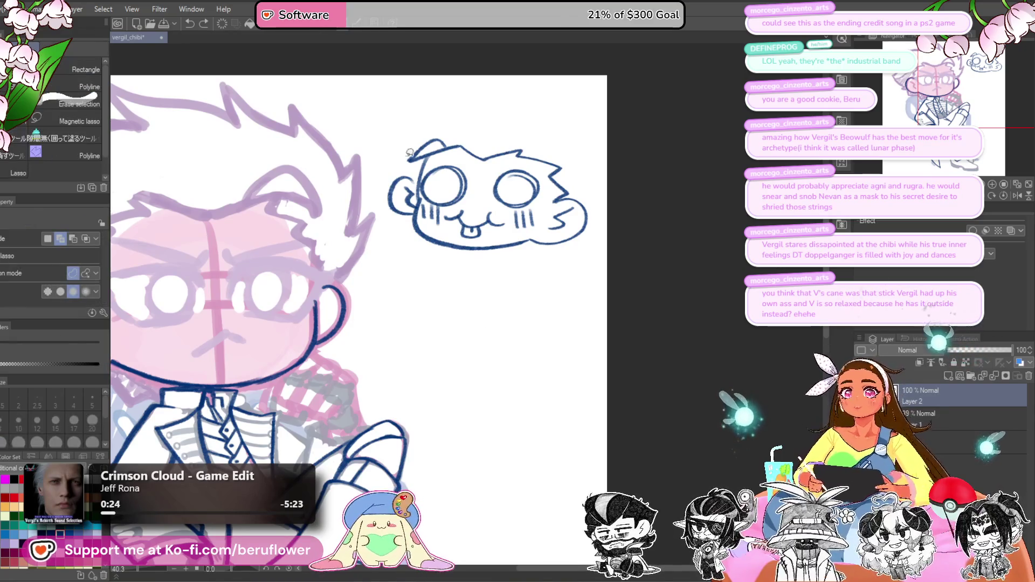
{"action": "mouse_move", "coordinate": [389, 162]}
{"action": "left_mouse_down"}
{"action": "mouse_move", "coordinate": [492, 313]}
{"action": "mouse_move", "coordinate": [430, 102]}
{"action": "left_mouse_up"}
{"action": "key", "text": "ctrl+x"}
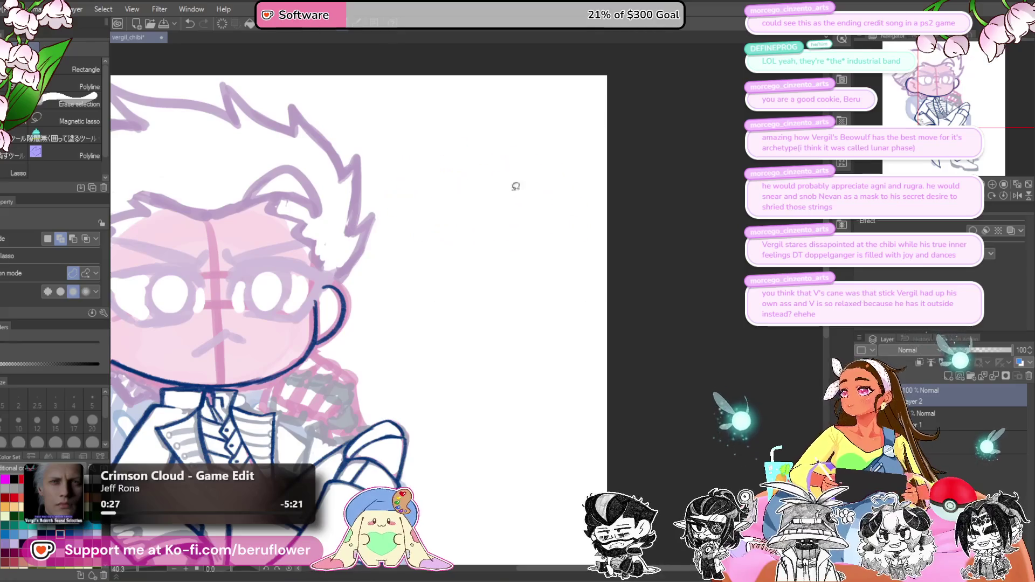
Step: With the pencil, ink the outline and inner line of the chibi's right ear
{"action": "key", "text": "p"}
{"action": "scroll", "coordinate": [511, 245], "scroll_direction": "up", "scroll_amount": 3}
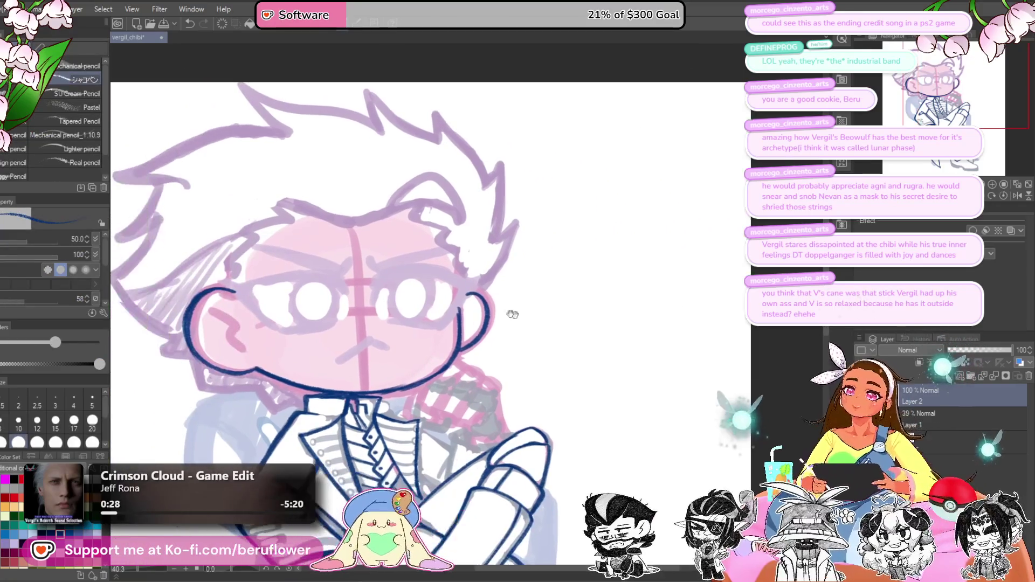
{"action": "scroll", "coordinate": [511, 245], "scroll_direction": "down", "scroll_amount": 4}
{"action": "scroll", "coordinate": [510, 244], "scroll_direction": "up", "scroll_amount": 3}
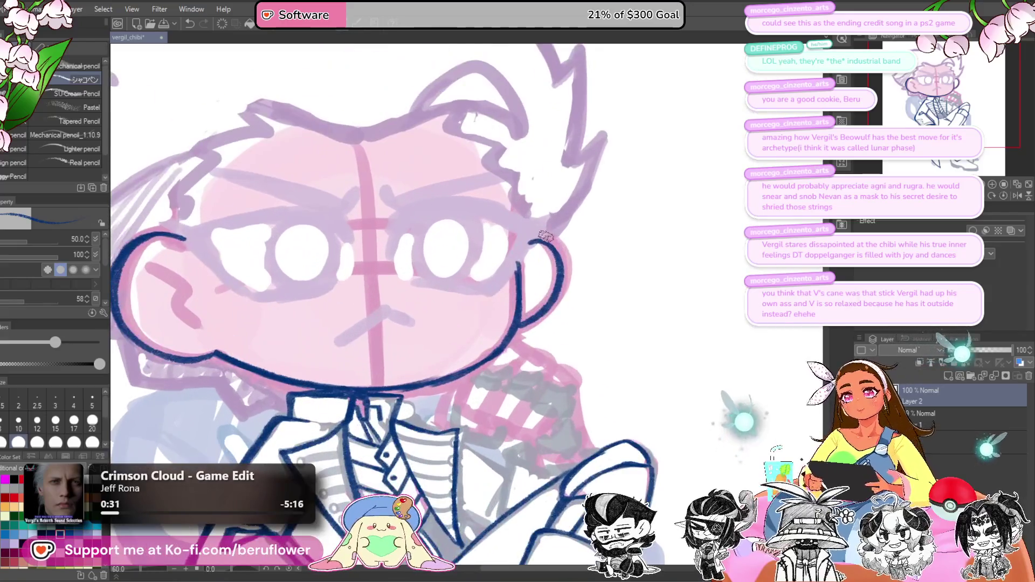
{"action": "scroll", "coordinate": [510, 244], "scroll_direction": "up", "scroll_amount": 3}
{"action": "mouse_move", "coordinate": [537, 229]}
{"action": "left_mouse_down"}
{"action": "mouse_move", "coordinate": [561, 245]}
{"action": "mouse_move", "coordinate": [558, 297]}
{"action": "left_mouse_up"}
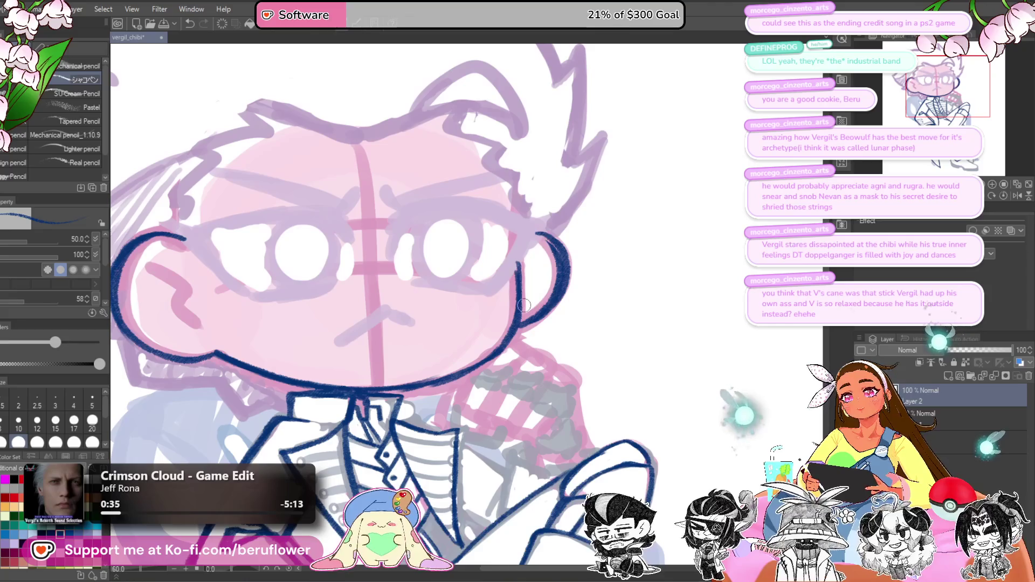
{"action": "left_click_drag", "start_coordinate": [523, 305], "coordinate": [548, 281]}
{"action": "left_click_drag", "start_coordinate": [569, 231], "coordinate": [542, 260]}
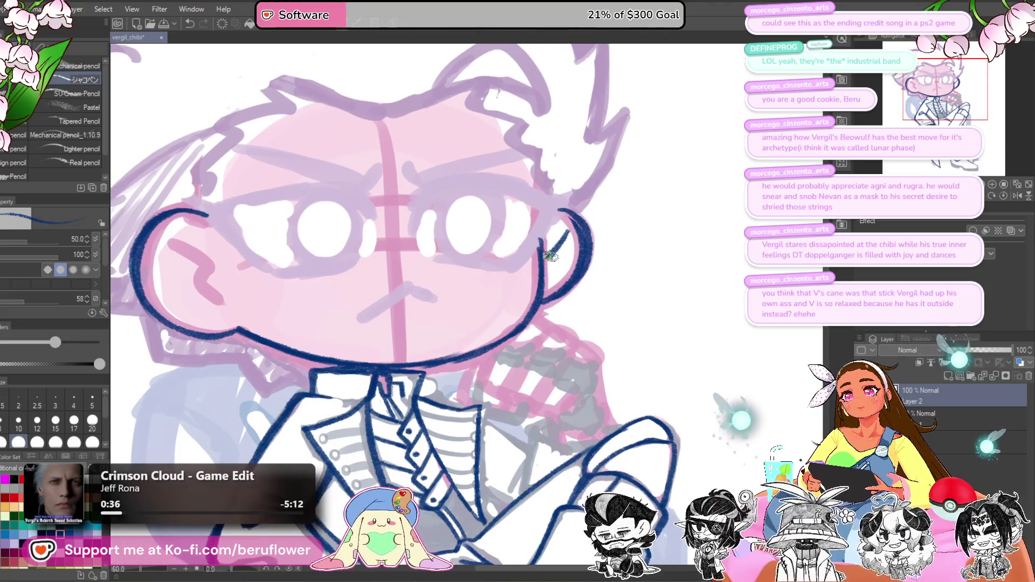
{"action": "scroll", "coordinate": [544, 260], "scroll_direction": "down", "scroll_amount": 4}
{"action": "scroll", "coordinate": [507, 268], "scroll_direction": "up", "scroll_amount": 5}
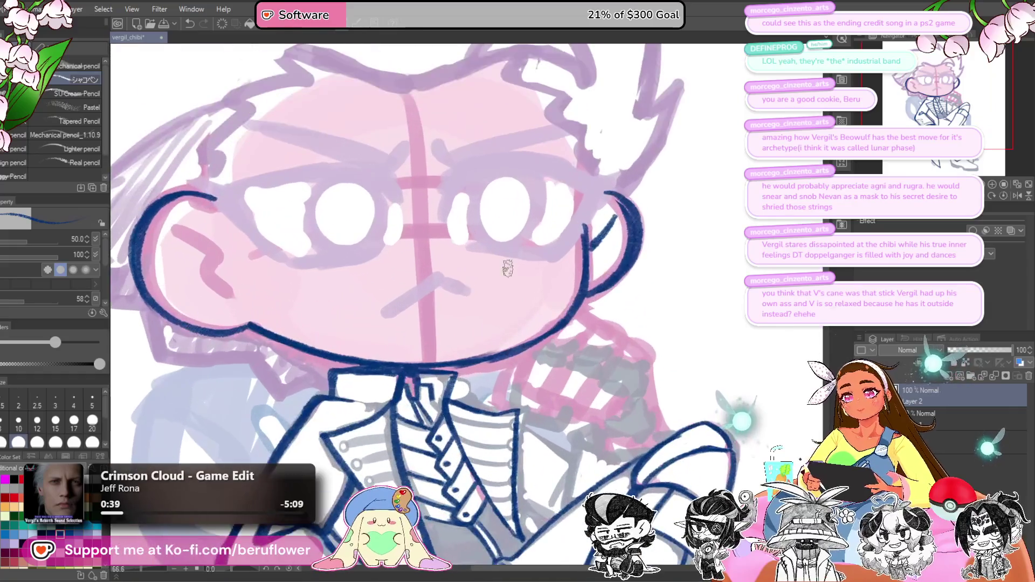
Step: Ink a small frowning mouth on the chibi's face in dark blue
{"action": "mouse_move", "coordinate": [457, 277]}
{"action": "left_mouse_down"}
{"action": "mouse_move", "coordinate": [514, 293]}
{"action": "mouse_move", "coordinate": [450, 320]}
{"action": "left_mouse_up"}
{"action": "left_click_drag", "start_coordinate": [492, 284], "coordinate": [523, 297]}
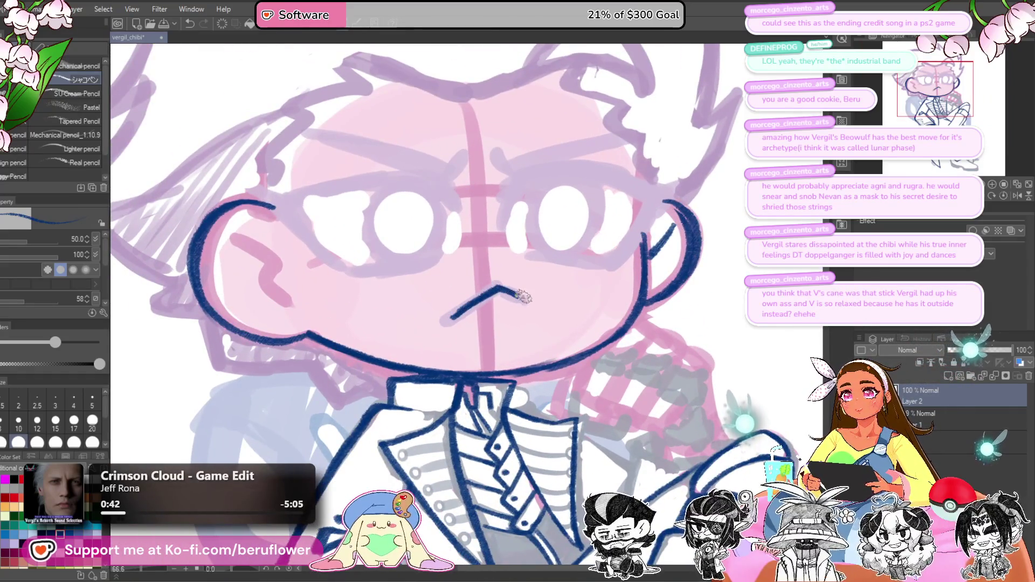
{"action": "scroll", "coordinate": [454, 309], "scroll_direction": "down", "scroll_amount": 3}
{"action": "scroll", "coordinate": [454, 309], "scroll_direction": "up", "scroll_amount": 2}
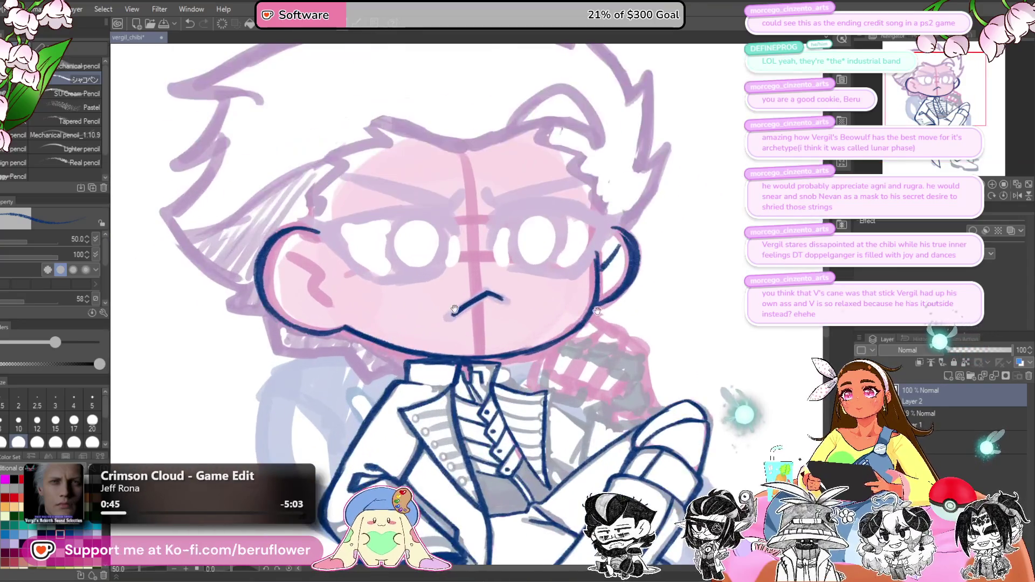
{"action": "scroll", "coordinate": [598, 311], "scroll_direction": "down", "scroll_amount": 3}
{"action": "scroll", "coordinate": [604, 313], "scroll_direction": "up", "scroll_amount": 2}
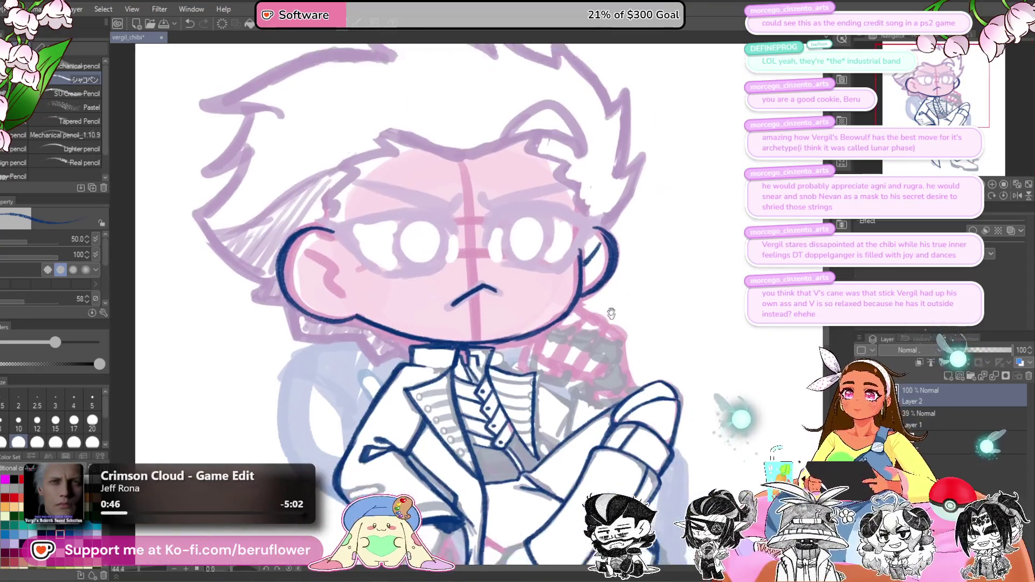
{"action": "scroll", "coordinate": [611, 313], "scroll_direction": "down", "scroll_amount": 4}
{"action": "scroll", "coordinate": [611, 314], "scroll_direction": "up", "scroll_amount": 1}
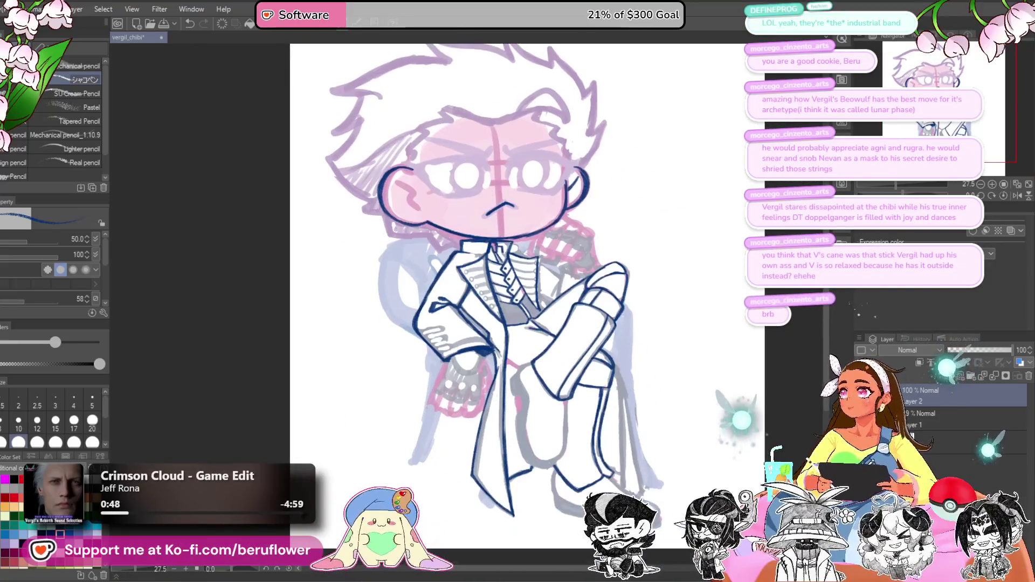
{"action": "scroll", "coordinate": [525, 234], "scroll_direction": "up", "scroll_amount": 3}
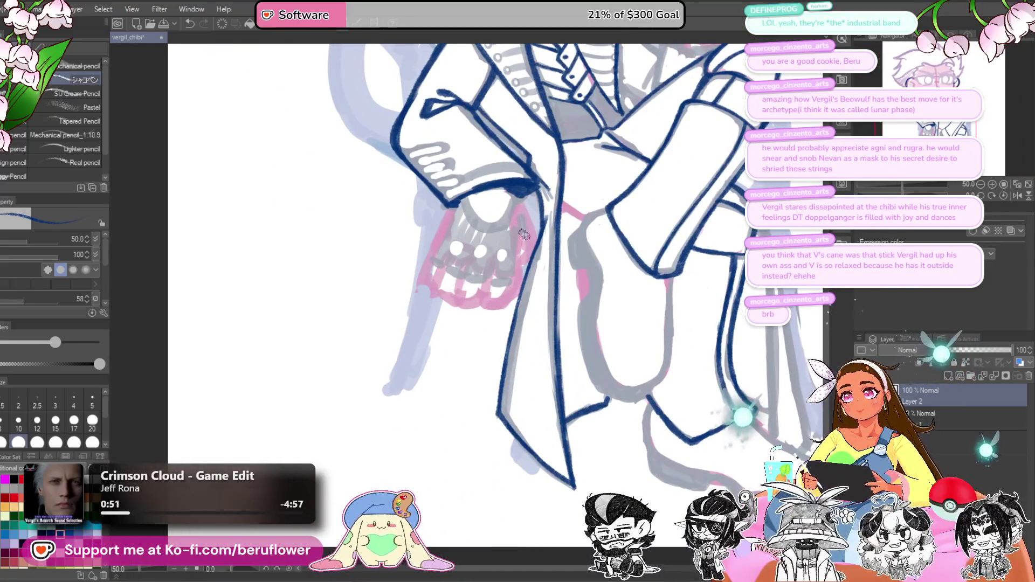
{"action": "scroll", "coordinate": [524, 234], "scroll_direction": "up", "scroll_amount": 3}
Step: Ink the outline beside the hand under the sleeve, plus a finger and fingertip outline
{"action": "mouse_move", "coordinate": [507, 161]}
{"action": "left_mouse_down"}
{"action": "mouse_move", "coordinate": [531, 246]}
{"action": "mouse_move", "coordinate": [537, 221]}
{"action": "left_mouse_up"}
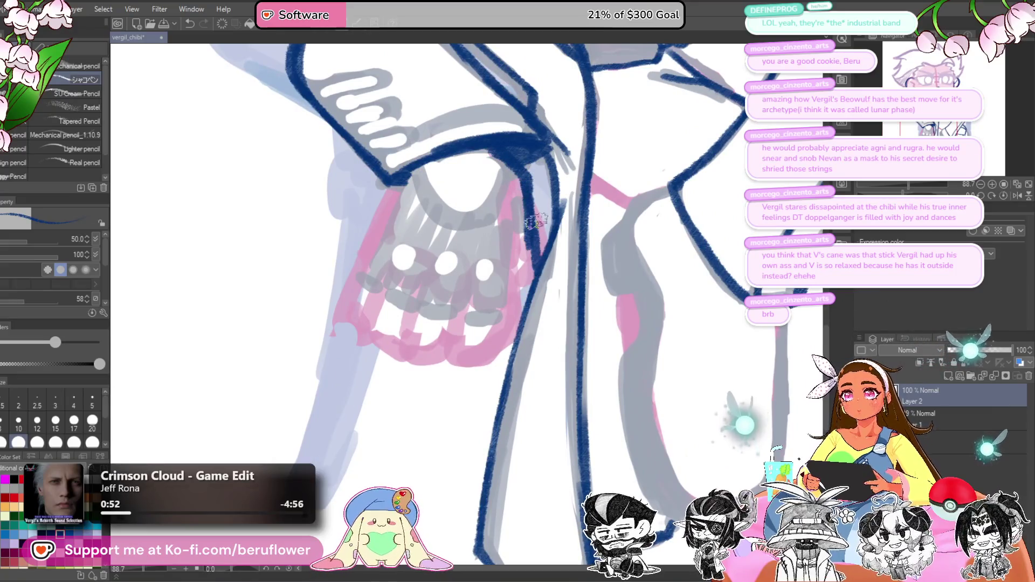
{"action": "key", "text": "ctrl+z"}
{"action": "key", "text": "ctrl+z"}
{"action": "left_click_drag", "start_coordinate": [507, 156], "coordinate": [531, 215]}
{"action": "mouse_move", "coordinate": [518, 178]}
{"action": "left_mouse_down"}
{"action": "mouse_move", "coordinate": [559, 312]}
{"action": "mouse_move", "coordinate": [526, 339]}
{"action": "left_mouse_up"}
{"action": "mouse_move", "coordinate": [510, 235]}
{"action": "left_mouse_down"}
{"action": "mouse_move", "coordinate": [521, 323]}
{"action": "mouse_move", "coordinate": [491, 364]}
{"action": "left_mouse_up"}
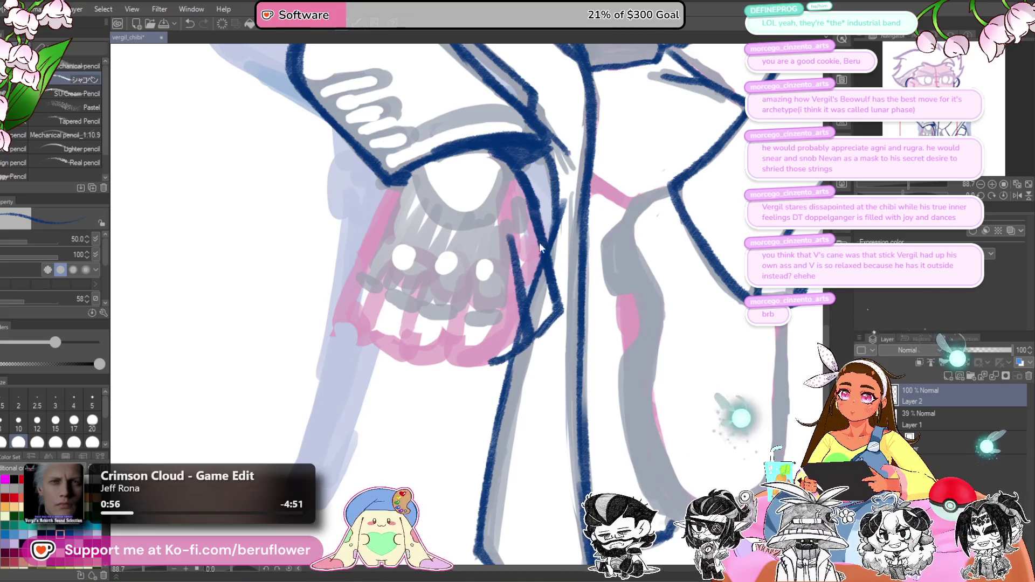
{"action": "key", "text": "ctrl+z"}
{"action": "key", "text": "ctrl+z"}
{"action": "mouse_move", "coordinate": [402, 170]}
{"action": "left_mouse_down"}
{"action": "mouse_move", "coordinate": [423, 237]}
{"action": "mouse_move", "coordinate": [410, 310]}
{"action": "left_mouse_up"}
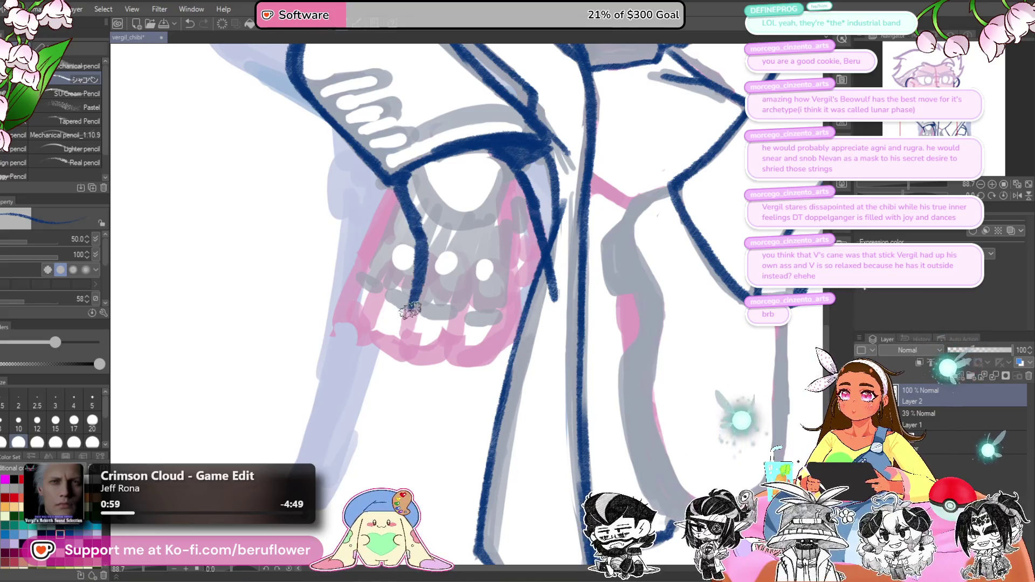
{"action": "mouse_move", "coordinate": [418, 248]}
{"action": "left_mouse_down"}
{"action": "mouse_move", "coordinate": [410, 313]}
{"action": "mouse_move", "coordinate": [431, 345]}
{"action": "mouse_move", "coordinate": [454, 268]}
{"action": "left_mouse_up"}
Step: Ink the glove's right side and finger lines, redrawing the strokes that went astray
{"action": "mouse_move", "coordinate": [534, 240]}
{"action": "left_mouse_down"}
{"action": "mouse_move", "coordinate": [555, 297]}
{"action": "mouse_move", "coordinate": [555, 354]}
{"action": "mouse_move", "coordinate": [523, 360]}
{"action": "left_mouse_up"}
{"action": "mouse_move", "coordinate": [523, 267]}
{"action": "left_mouse_down"}
{"action": "mouse_move", "coordinate": [518, 354]}
{"action": "mouse_move", "coordinate": [496, 364]}
{"action": "left_mouse_up"}
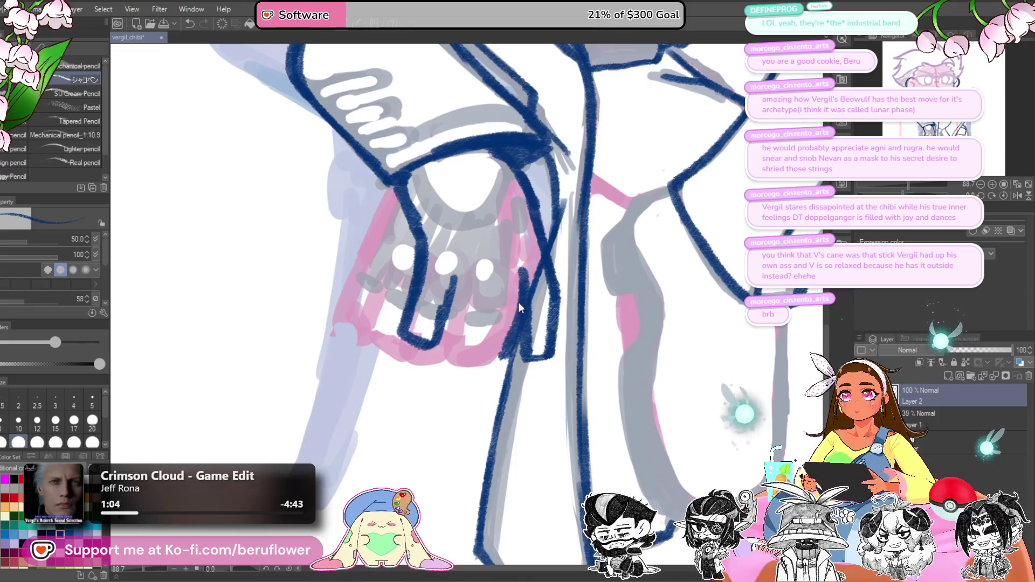
{"action": "key", "text": "ctrl+z"}
{"action": "mouse_move", "coordinate": [531, 296]}
{"action": "left_mouse_down"}
{"action": "mouse_move", "coordinate": [520, 265]}
{"action": "mouse_move", "coordinate": [494, 364]}
{"action": "left_mouse_up"}
{"action": "left_click_drag", "start_coordinate": [455, 272], "coordinate": [447, 358]}
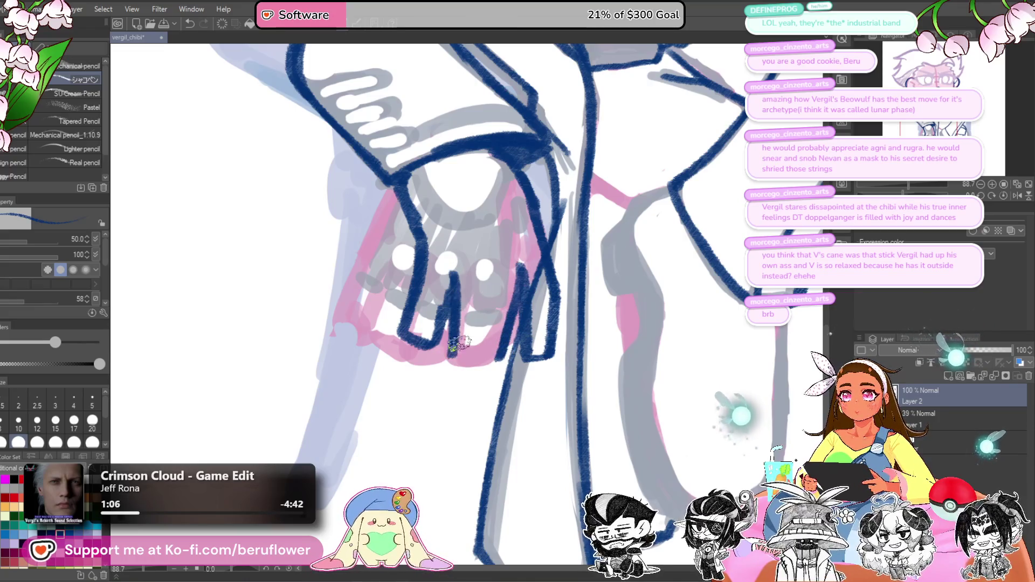
{"action": "mouse_move", "coordinate": [518, 313]}
{"action": "left_mouse_down"}
{"action": "mouse_move", "coordinate": [496, 369]}
{"action": "mouse_move", "coordinate": [486, 276]}
{"action": "left_mouse_up"}
{"action": "scroll", "coordinate": [490, 244], "scroll_direction": "down", "scroll_amount": 3}
{"action": "scroll", "coordinate": [496, 275], "scroll_direction": "up", "scroll_amount": 2}
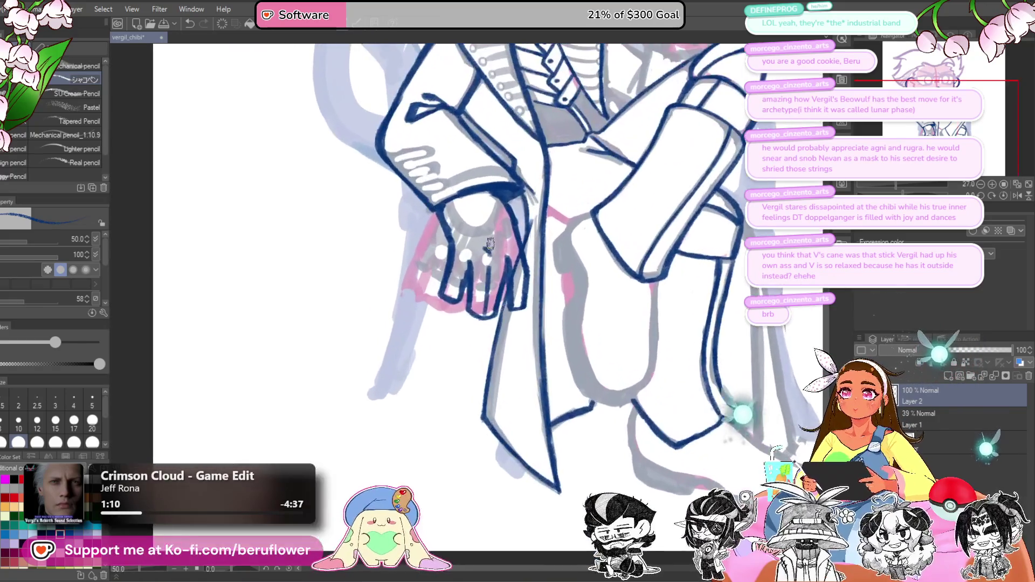
{"action": "key", "text": "ctrl+z"}
{"action": "key", "text": "ctrl+z"}
{"action": "key", "text": "ctrl+z"}
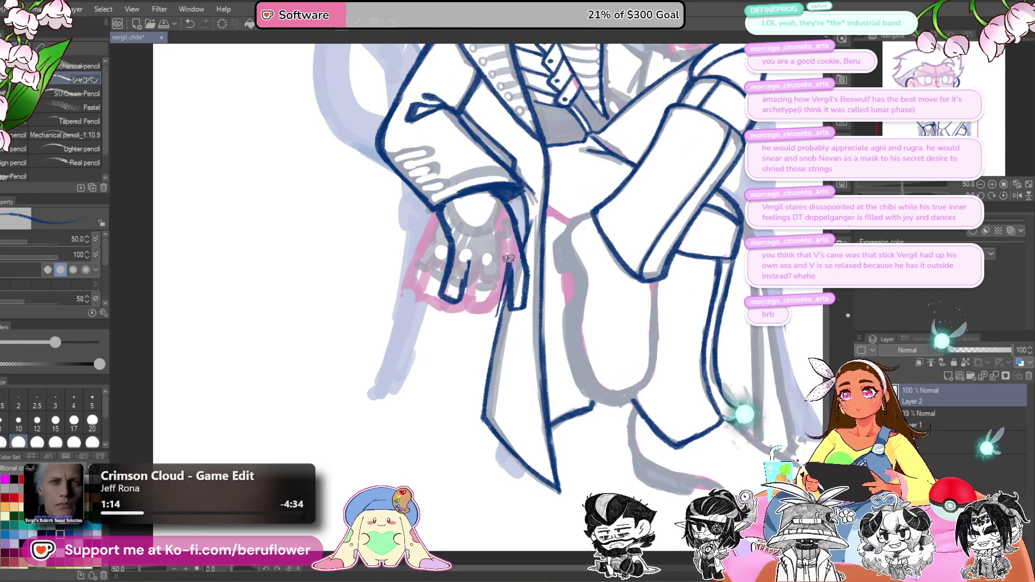
{"action": "key", "text": "ctrl+z"}
{"action": "left_click_drag", "start_coordinate": [509, 251], "coordinate": [502, 288]}
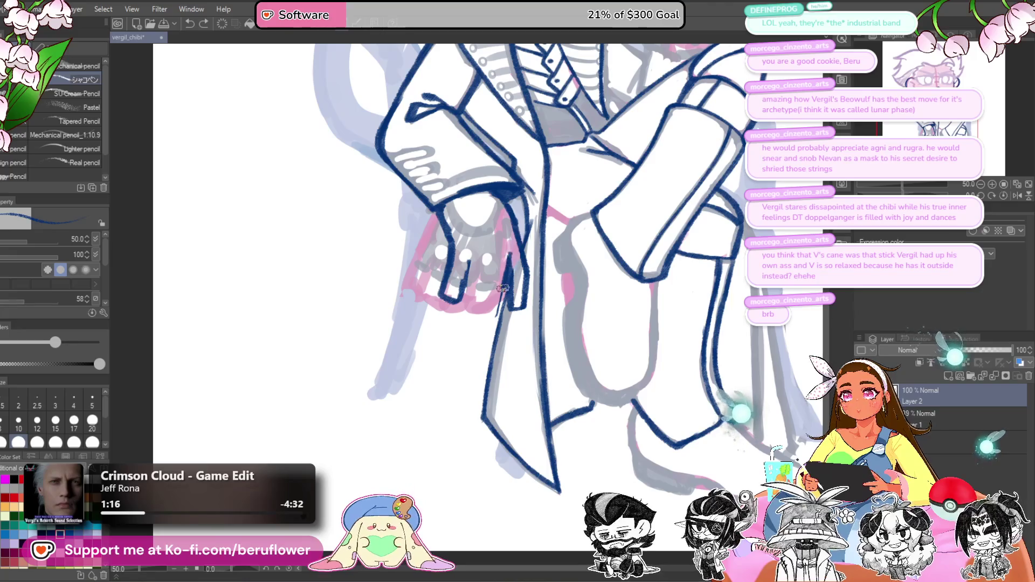
{"action": "mouse_move", "coordinate": [492, 253]}
{"action": "left_mouse_down"}
{"action": "mouse_move", "coordinate": [484, 290]}
{"action": "mouse_move", "coordinate": [461, 299]}
{"action": "mouse_move", "coordinate": [484, 300]}
{"action": "left_mouse_up"}
Step: Ink the outer edge of the resting hand and wrist and add knuckle marks
{"action": "scroll", "coordinate": [555, 282], "scroll_direction": "down", "scroll_amount": 5}
{"action": "scroll", "coordinate": [555, 282], "scroll_direction": "up", "scroll_amount": 6}
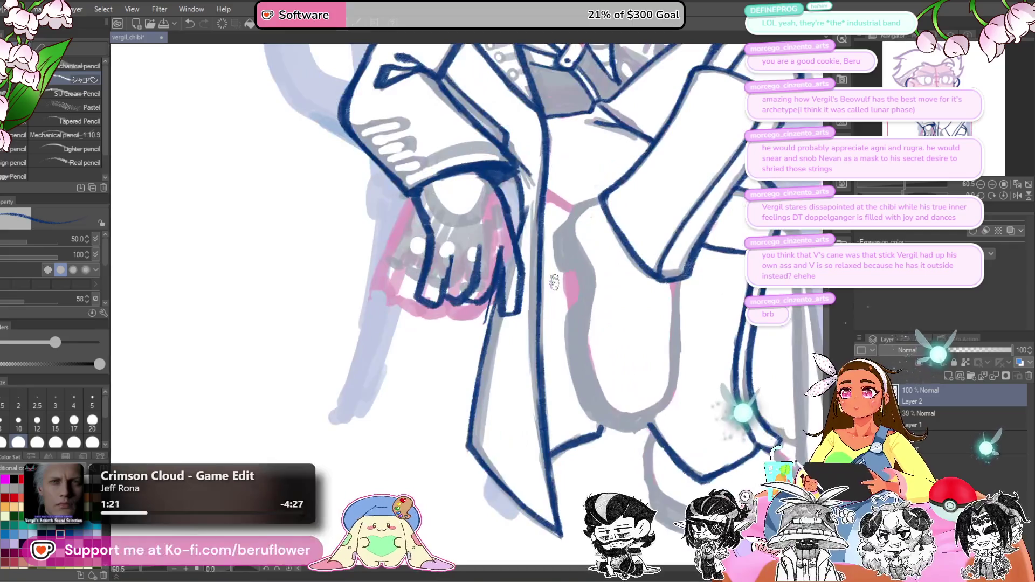
{"action": "scroll", "coordinate": [485, 307], "scroll_direction": "down", "scroll_amount": 5}
{"action": "scroll", "coordinate": [510, 255], "scroll_direction": "up", "scroll_amount": 4}
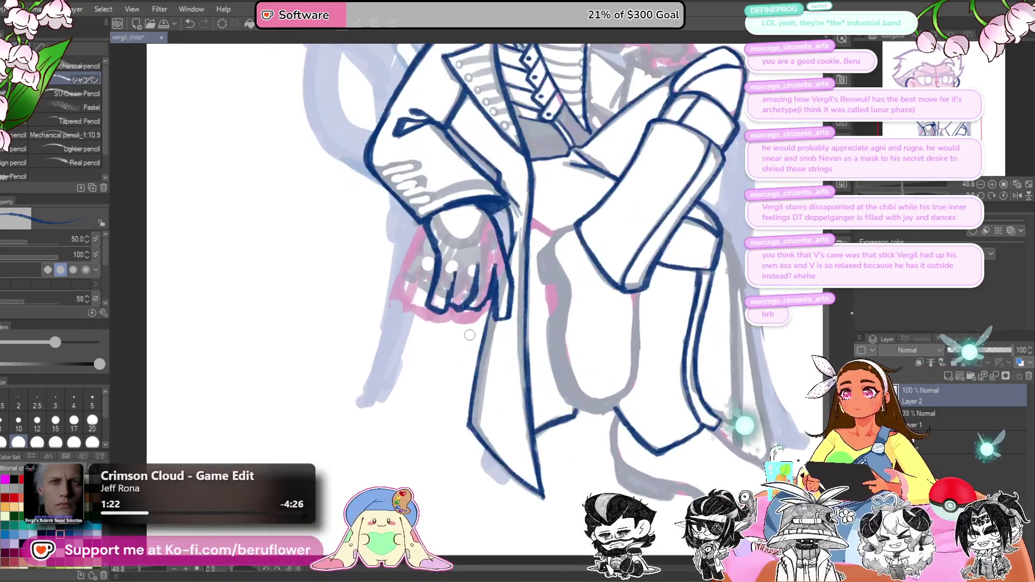
{"action": "left_click_drag", "start_coordinate": [488, 266], "coordinate": [505, 337]}
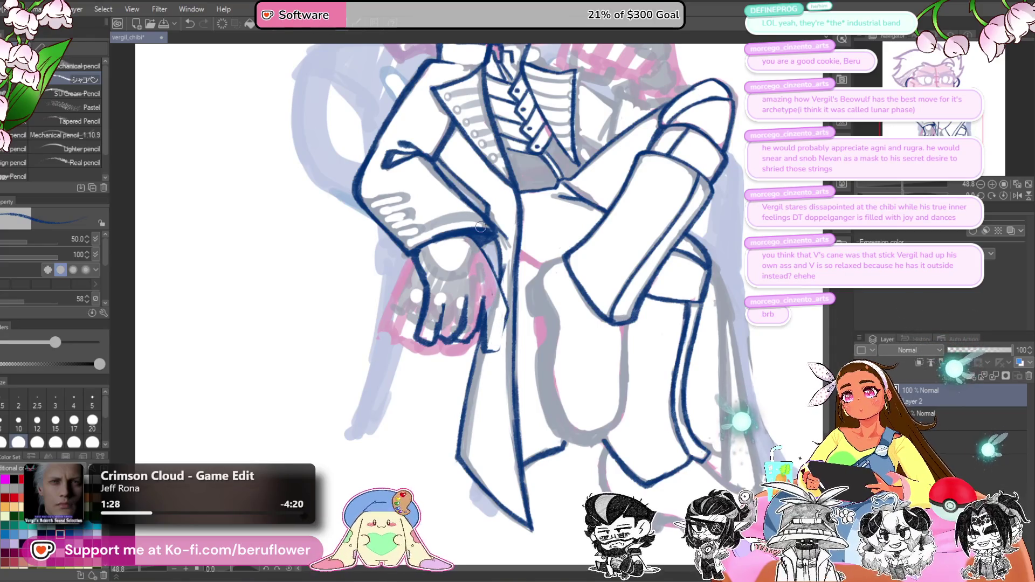
{"action": "mouse_move", "coordinate": [477, 240]}
{"action": "left_mouse_down"}
{"action": "mouse_move", "coordinate": [505, 307]}
{"action": "mouse_move", "coordinate": [500, 345]}
{"action": "left_mouse_up"}
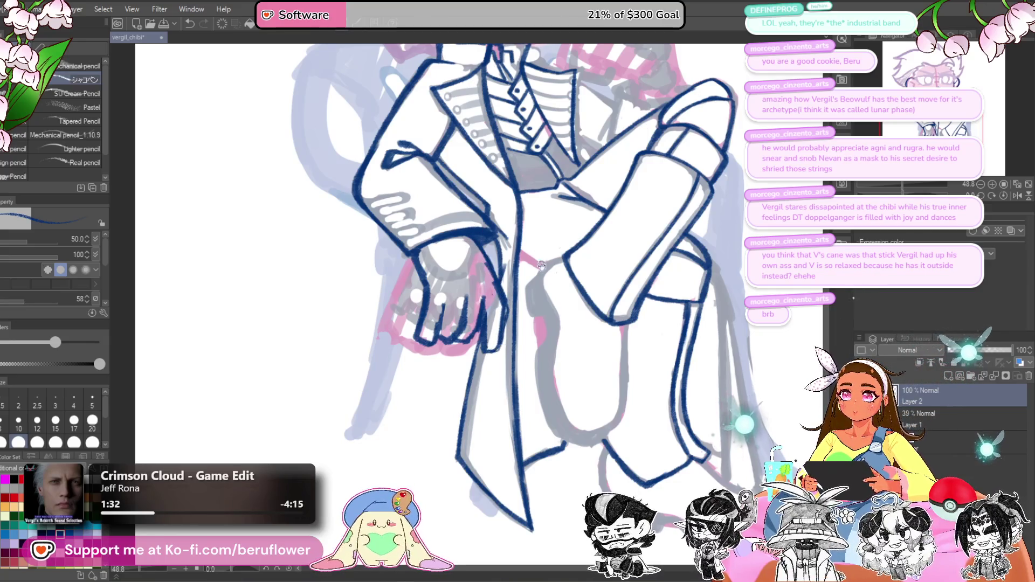
{"action": "mouse_move", "coordinate": [446, 249]}
{"action": "left_mouse_down"}
{"action": "mouse_move", "coordinate": [434, 290]}
{"action": "mouse_move", "coordinate": [425, 250]}
{"action": "left_mouse_up"}
{"action": "mouse_move", "coordinate": [430, 322]}
{"action": "left_mouse_down"}
{"action": "mouse_move", "coordinate": [431, 334]}
{"action": "mouse_move", "coordinate": [477, 323]}
{"action": "left_mouse_up"}
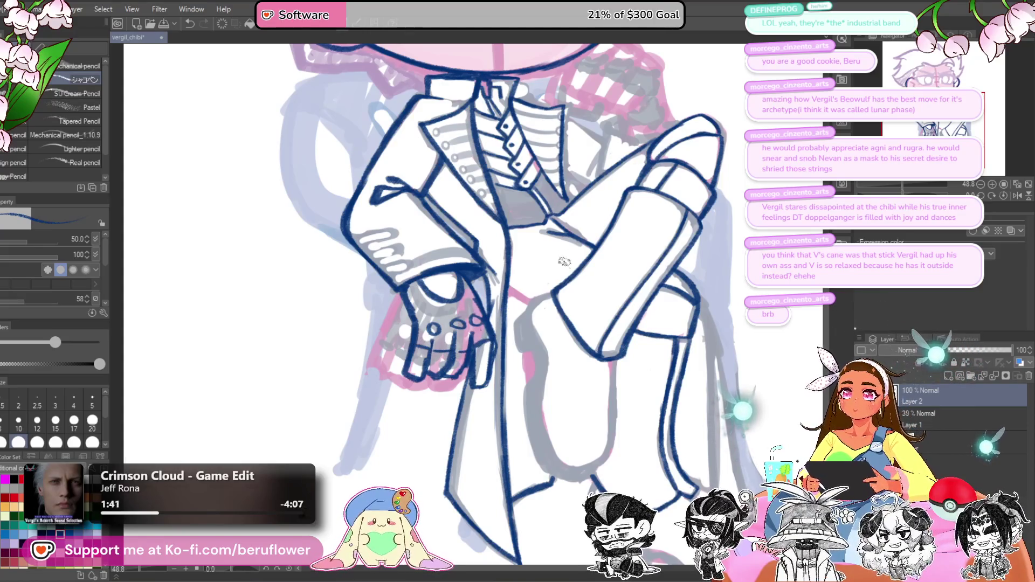
{"action": "left_click_drag", "start_coordinate": [438, 403], "coordinate": [431, 404]}
{"action": "scroll", "coordinate": [432, 403], "scroll_direction": "down", "scroll_amount": 5}
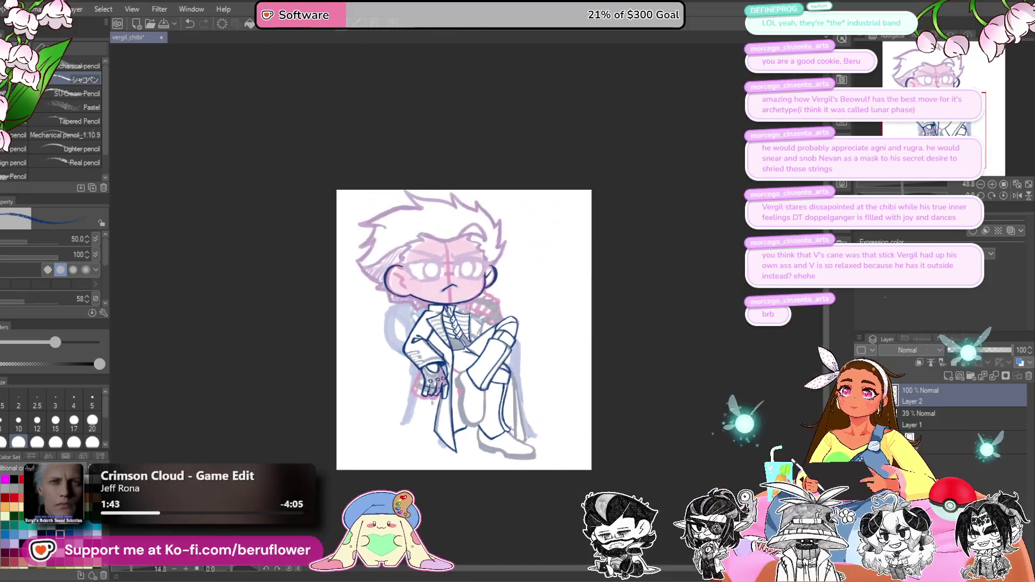
Step: Zoom in and ink lines from the jaw along the scarf, replacing a thick stroke with a thinner one
{"action": "scroll", "coordinate": [620, 372], "scroll_direction": "up", "scroll_amount": 4}
{"action": "scroll", "coordinate": [624, 371], "scroll_direction": "down", "scroll_amount": 1}
{"action": "scroll", "coordinate": [623, 371], "scroll_direction": "up", "scroll_amount": 2}
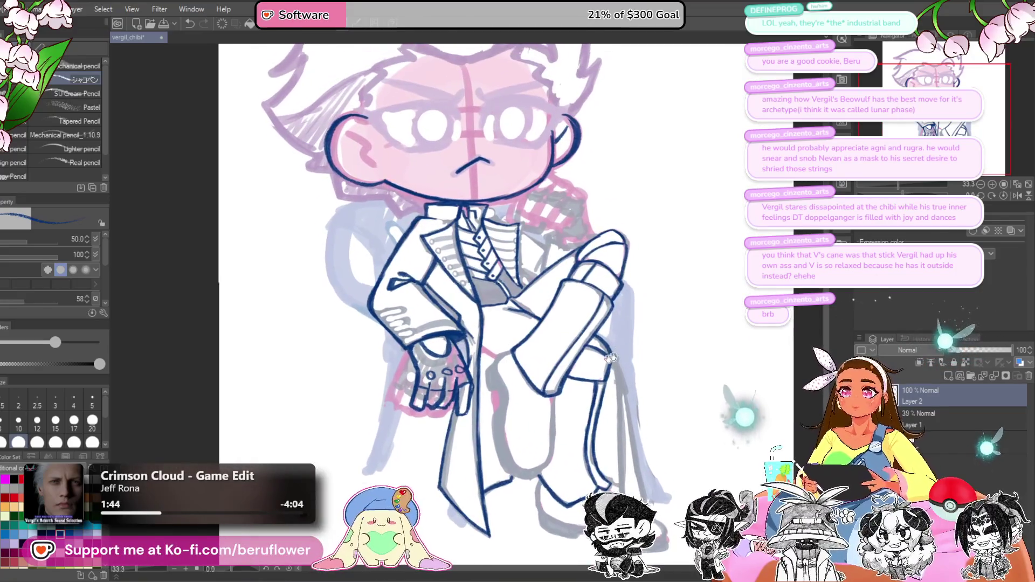
{"action": "scroll", "coordinate": [572, 251], "scroll_direction": "up", "scroll_amount": 4}
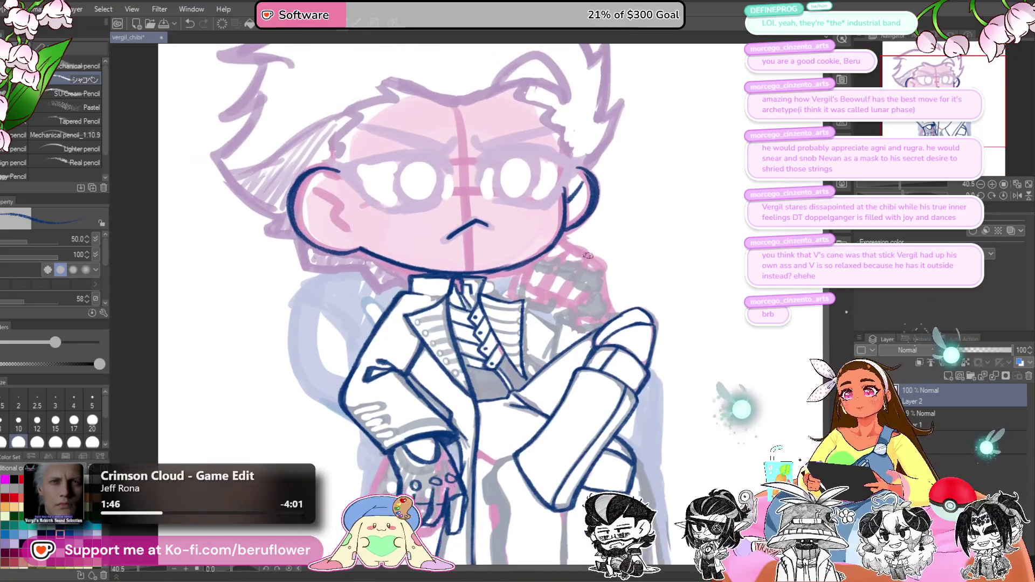
{"action": "scroll", "coordinate": [506, 275], "scroll_direction": "down", "scroll_amount": 5}
{"action": "scroll", "coordinate": [571, 231], "scroll_direction": "up", "scroll_amount": 2}
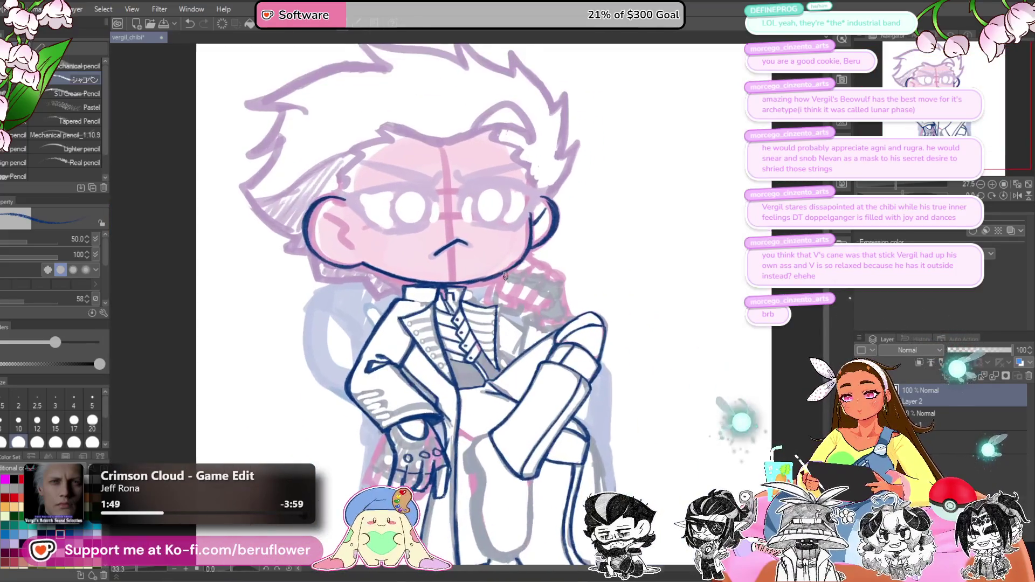
{"action": "scroll", "coordinate": [571, 231], "scroll_direction": "up", "scroll_amount": 2}
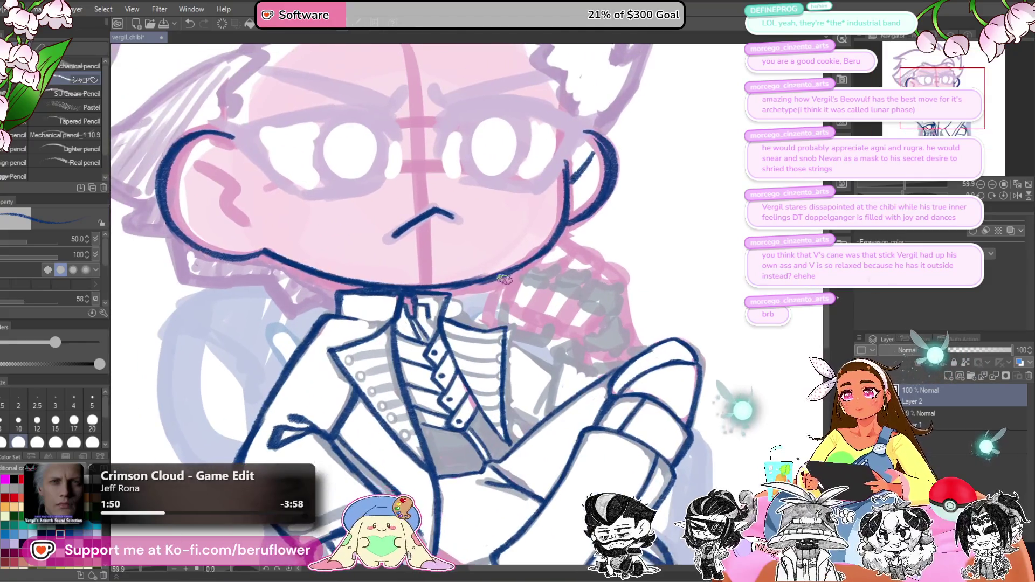
{"action": "left_click_drag", "start_coordinate": [561, 240], "coordinate": [631, 278]}
{"action": "left_click_drag", "start_coordinate": [550, 267], "coordinate": [520, 311]}
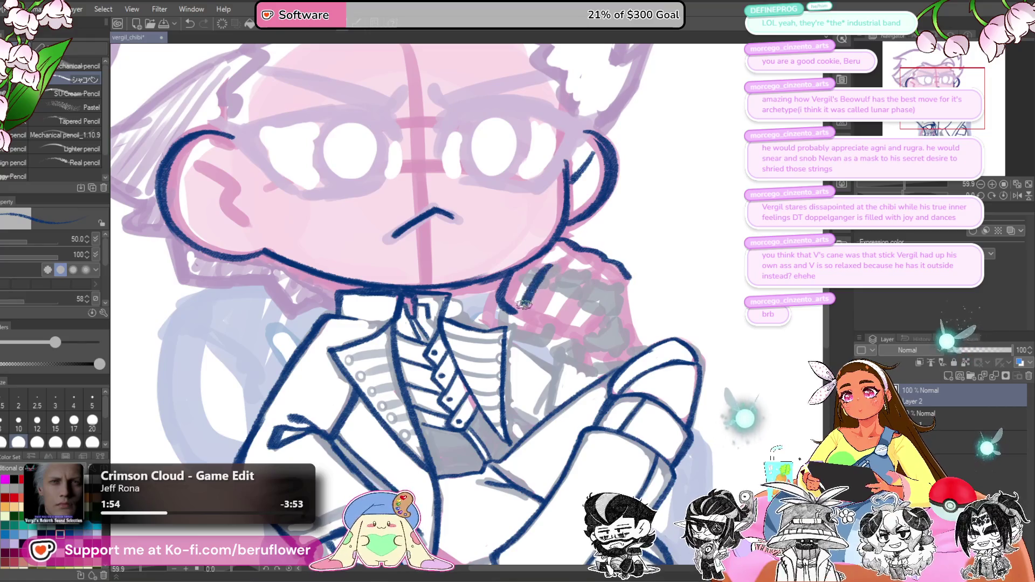
{"action": "left_click_drag", "start_coordinate": [553, 265], "coordinate": [522, 312]}
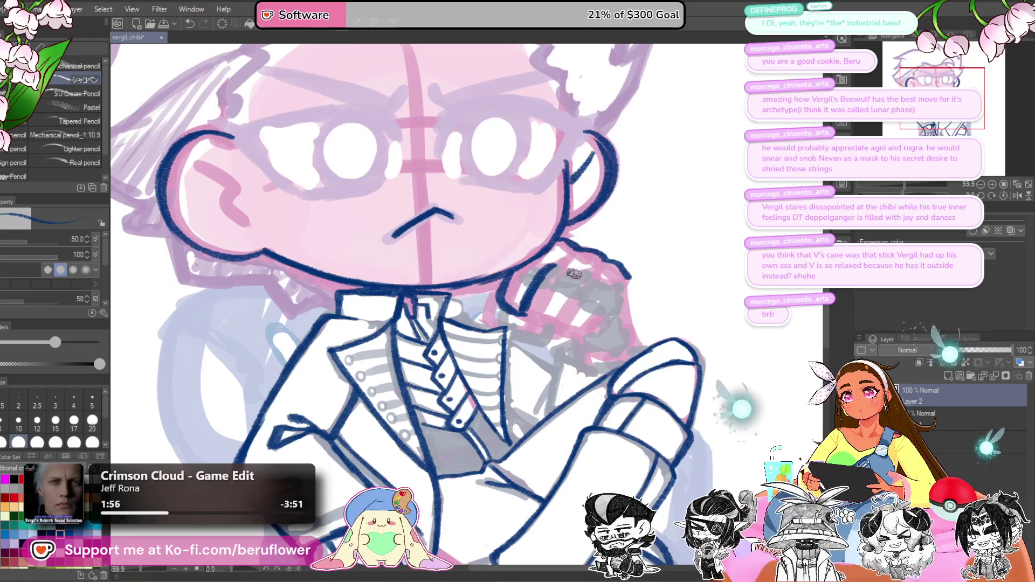
{"action": "left_click_drag", "start_coordinate": [561, 257], "coordinate": [526, 311]}
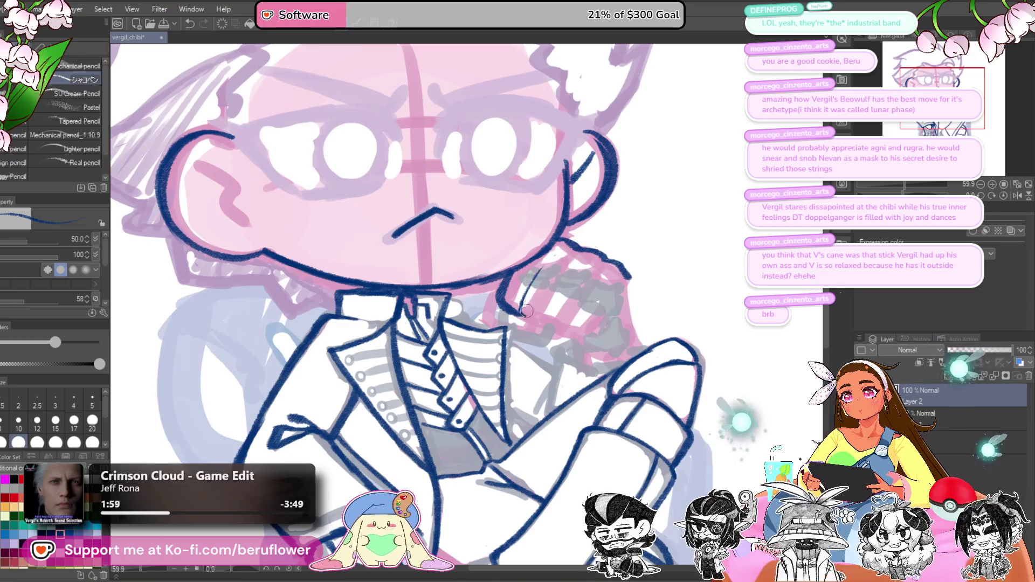
{"action": "left_click_drag", "start_coordinate": [549, 265], "coordinate": [517, 313]}
Step: Ink the fist's finger lines, bottom edge and outer edge down to the cuff
{"action": "left_click_drag", "start_coordinate": [569, 277], "coordinate": [539, 321]}
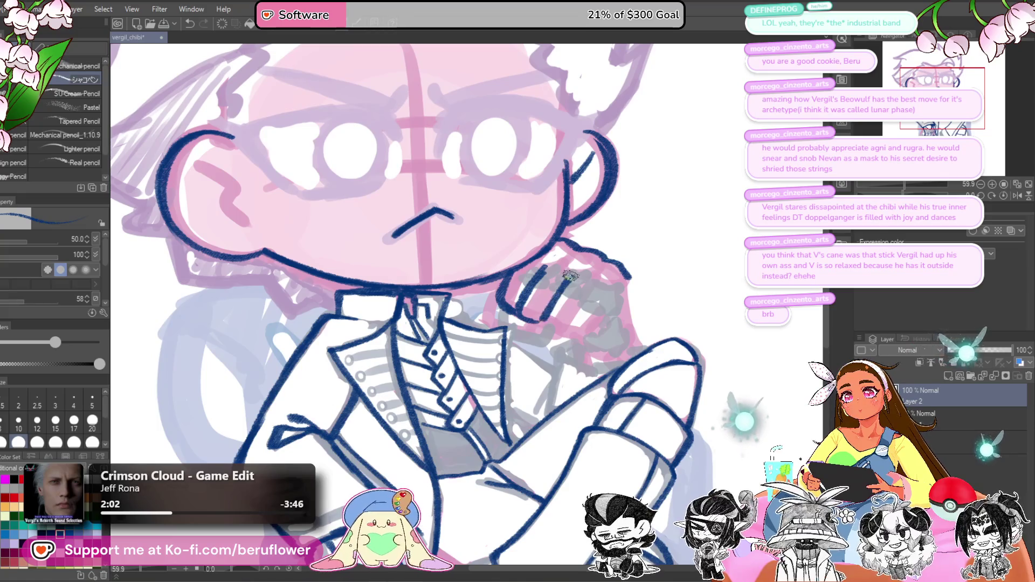
{"action": "mouse_move", "coordinate": [595, 289]}
{"action": "left_mouse_down"}
{"action": "mouse_move", "coordinate": [563, 330]}
{"action": "mouse_move", "coordinate": [598, 338]}
{"action": "left_mouse_up"}
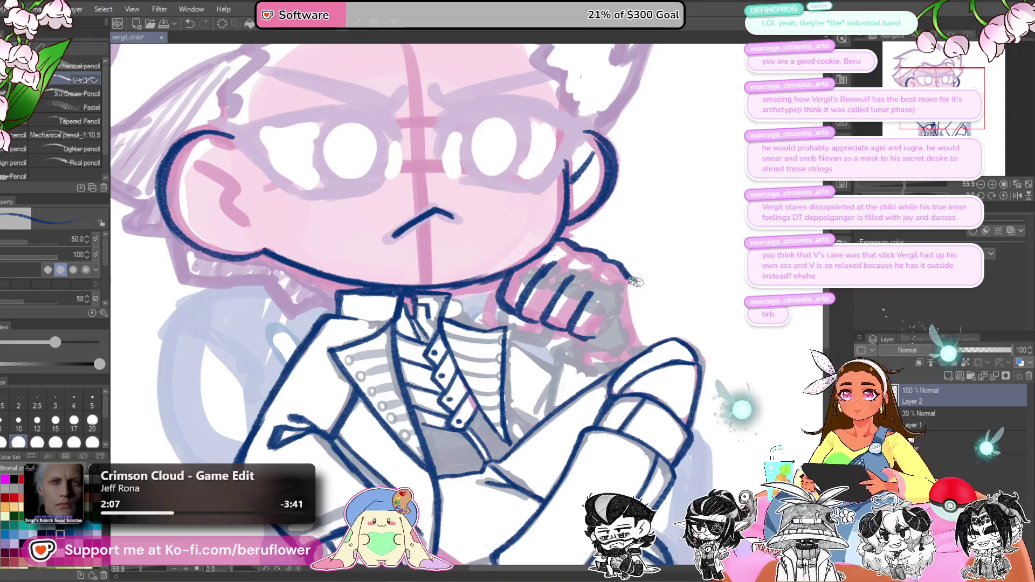
{"action": "left_click_drag", "start_coordinate": [628, 281], "coordinate": [652, 337]}
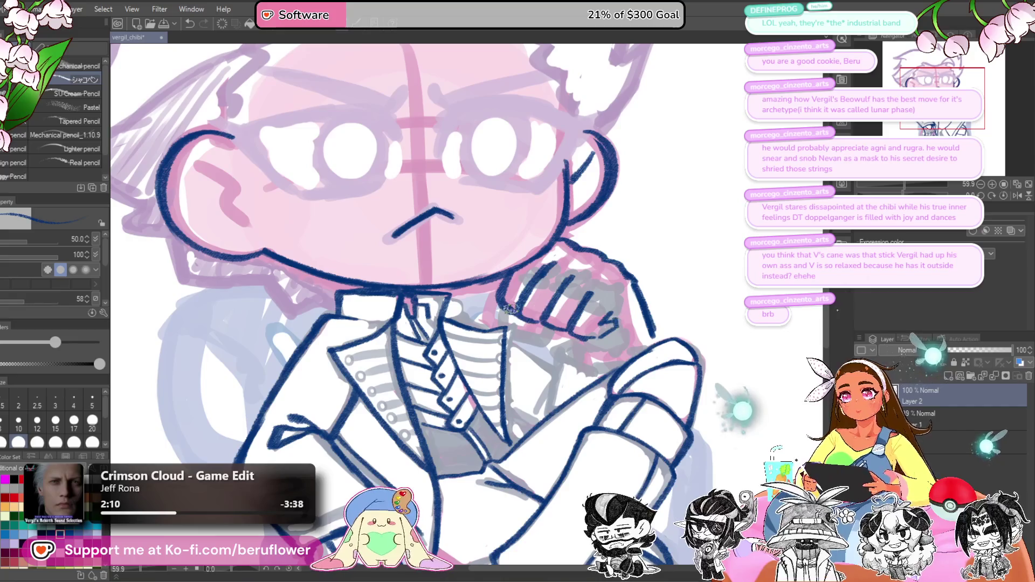
{"action": "left_click_drag", "start_coordinate": [684, 223], "coordinate": [673, 228]}
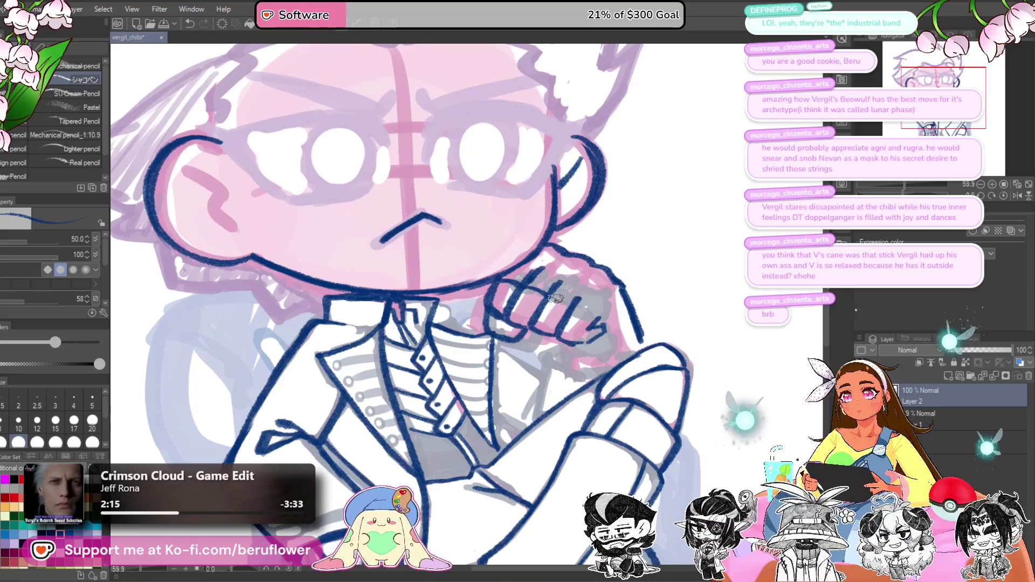
{"action": "mouse_move", "coordinate": [533, 259]}
{"action": "left_mouse_down"}
{"action": "mouse_move", "coordinate": [591, 264]}
{"action": "mouse_move", "coordinate": [603, 290]}
{"action": "mouse_move", "coordinate": [602, 263]}
{"action": "left_mouse_up"}
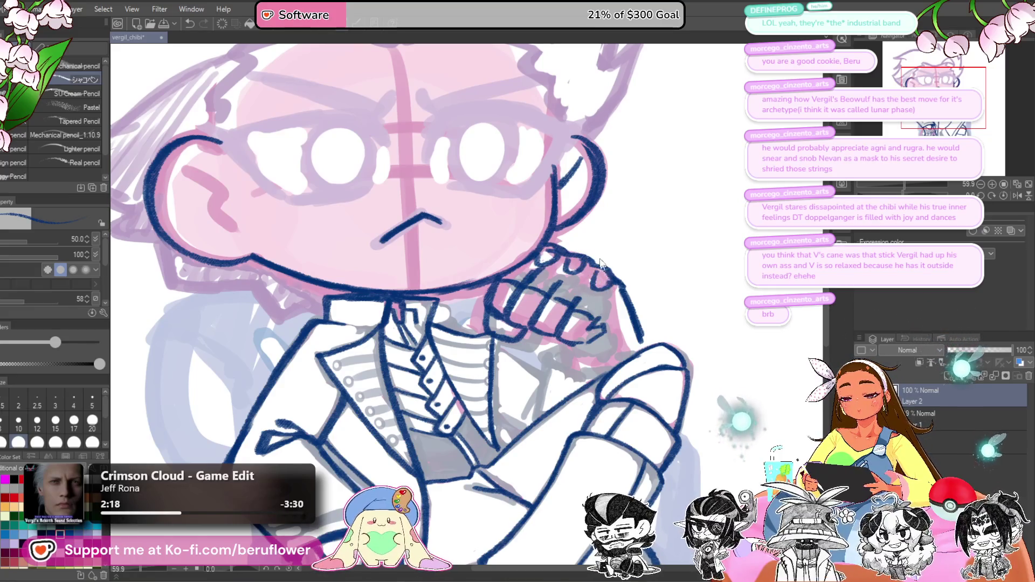
{"action": "key", "text": "ctrl+z"}
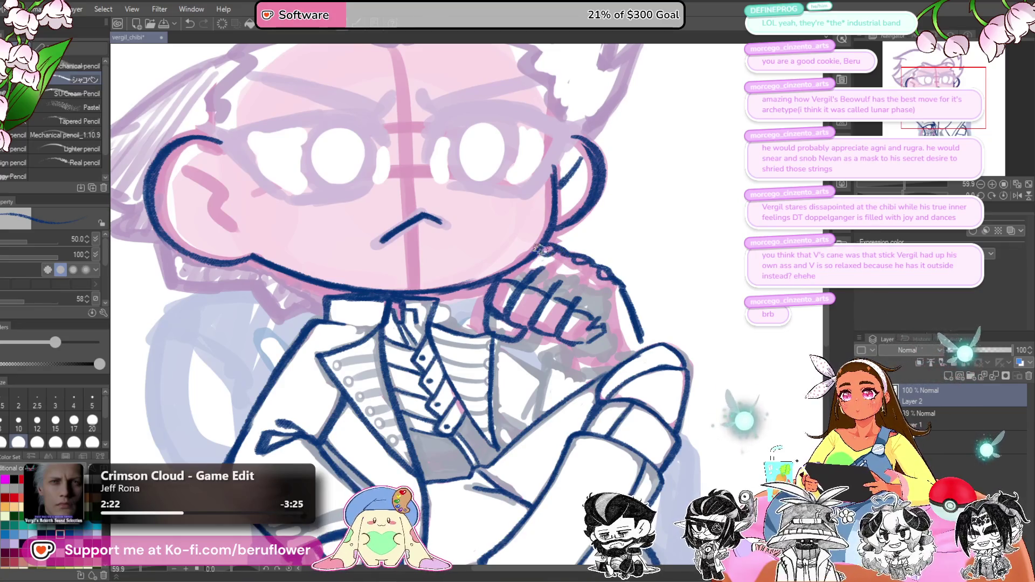
Step: Remove stray strokes beside the fist, centre the fist in view, then zoom out
{"action": "scroll", "coordinate": [542, 249], "scroll_direction": "up", "scroll_amount": 2}
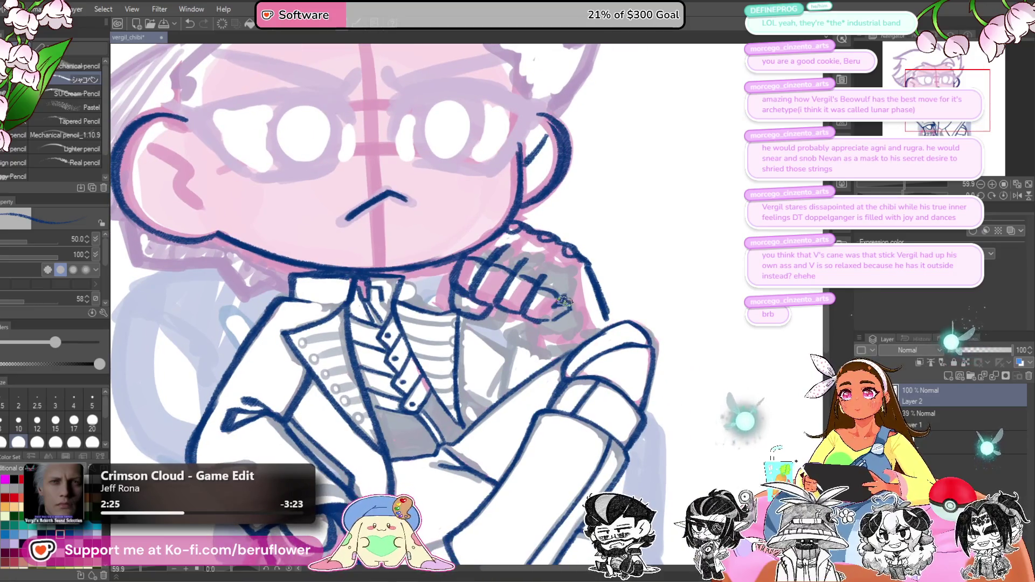
{"action": "scroll", "coordinate": [564, 302], "scroll_direction": "down", "scroll_amount": 1}
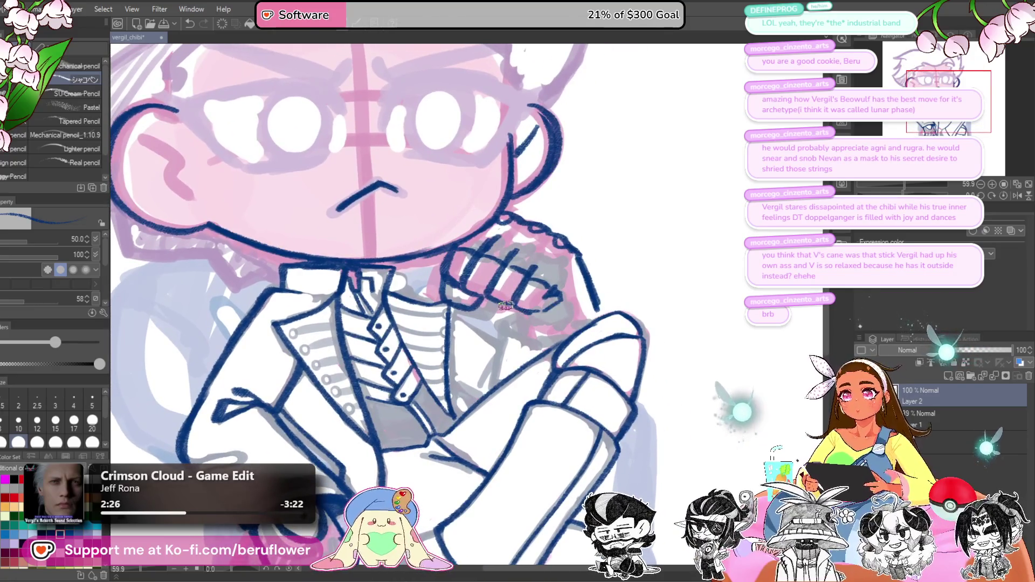
{"action": "left_click_drag", "start_coordinate": [518, 312], "coordinate": [583, 300]}
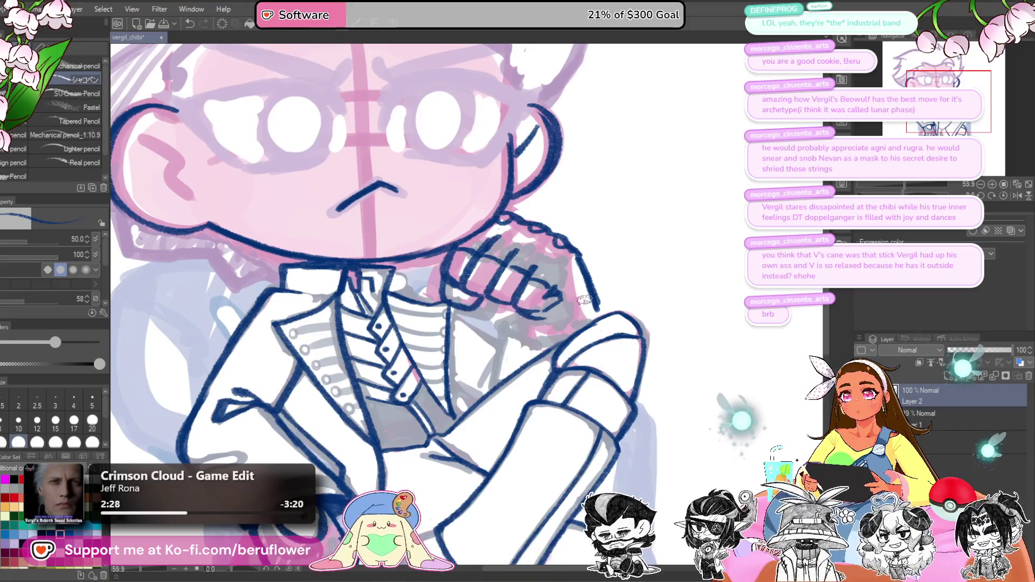
{"action": "key", "text": "ctrl+z"}
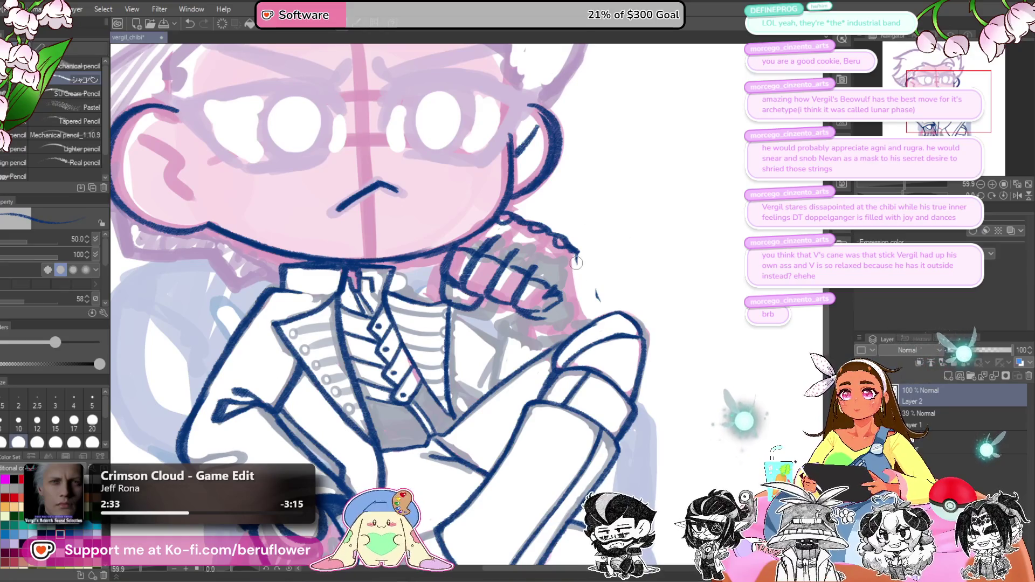
{"action": "mouse_move", "coordinate": [582, 270]}
{"action": "left_mouse_down"}
{"action": "mouse_move", "coordinate": [622, 293]}
{"action": "mouse_move", "coordinate": [625, 261]}
{"action": "left_mouse_up"}
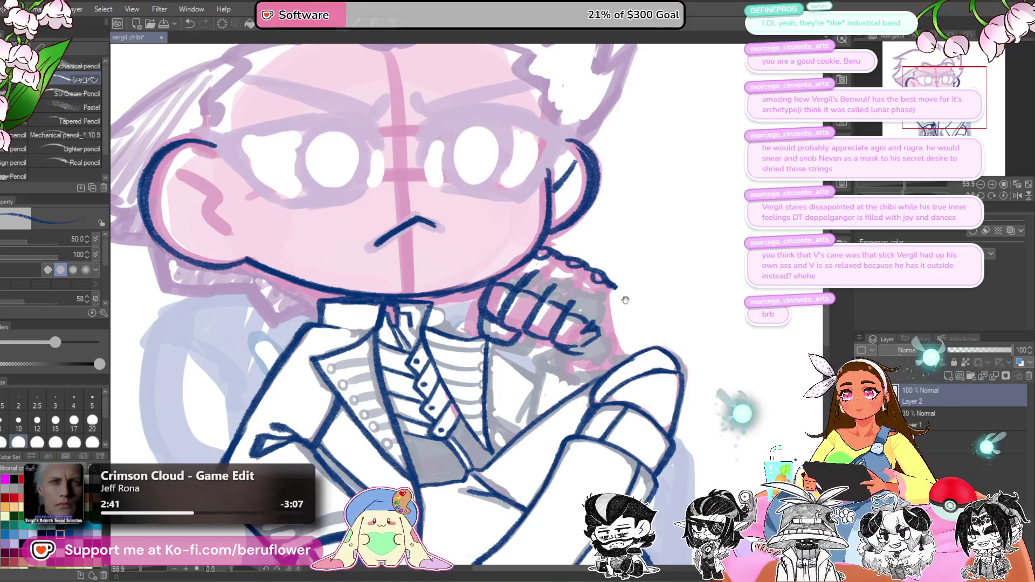
{"action": "mouse_move", "coordinate": [616, 307]}
{"action": "left_mouse_down"}
{"action": "mouse_move", "coordinate": [591, 321]}
{"action": "mouse_move", "coordinate": [603, 369]}
{"action": "left_mouse_up"}
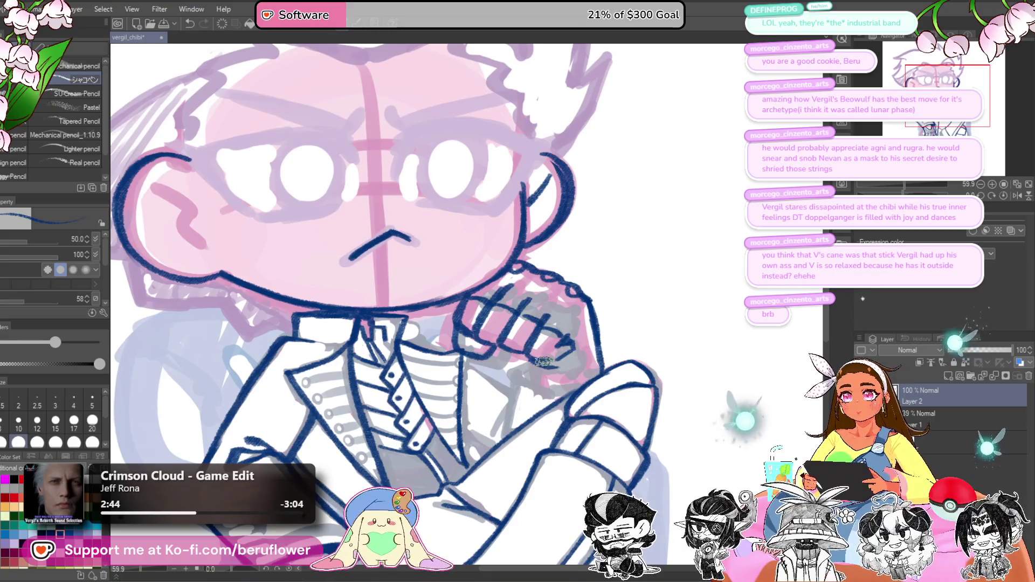
{"action": "mouse_move", "coordinate": [539, 358]}
{"action": "left_mouse_down"}
{"action": "mouse_move", "coordinate": [536, 342]}
{"action": "mouse_move", "coordinate": [520, 360]}
{"action": "mouse_move", "coordinate": [542, 376]}
{"action": "mouse_move", "coordinate": [533, 364]}
{"action": "left_mouse_up"}
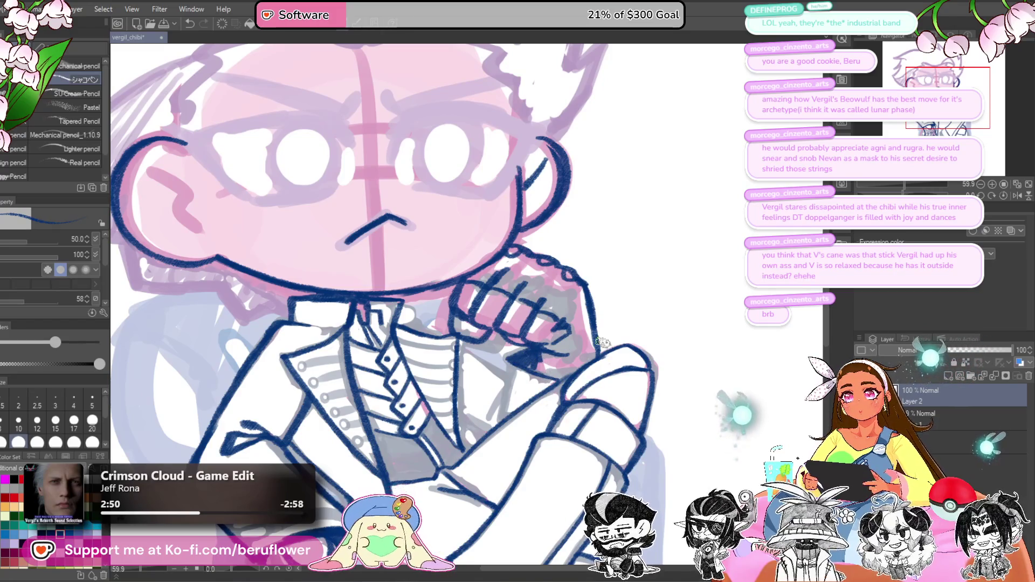
{"action": "left_click_drag", "start_coordinate": [592, 340], "coordinate": [580, 343]}
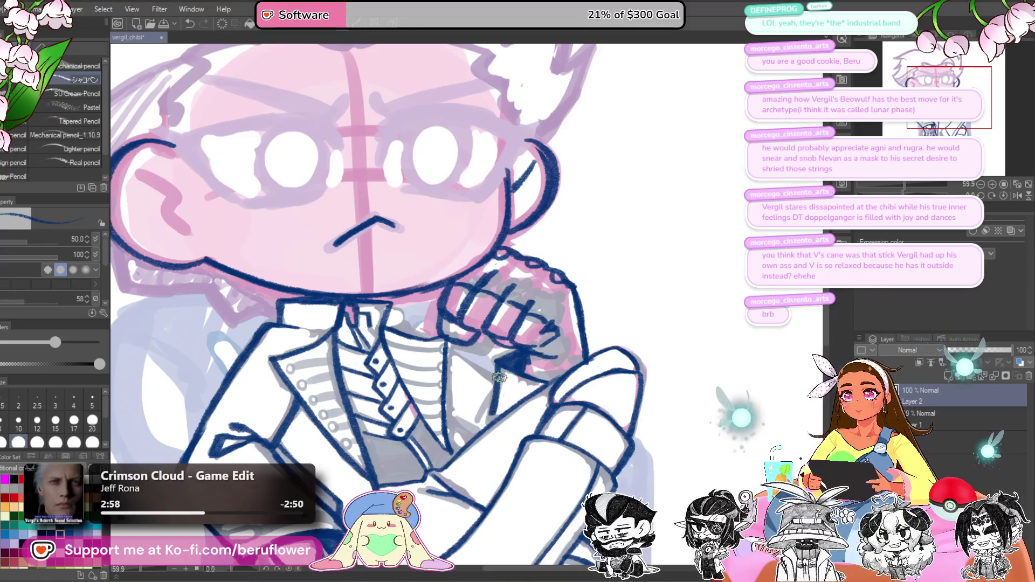
{"action": "mouse_move", "coordinate": [523, 393]}
{"action": "left_mouse_down"}
{"action": "mouse_move", "coordinate": [527, 324]}
{"action": "mouse_move", "coordinate": [530, 333]}
{"action": "left_mouse_up"}
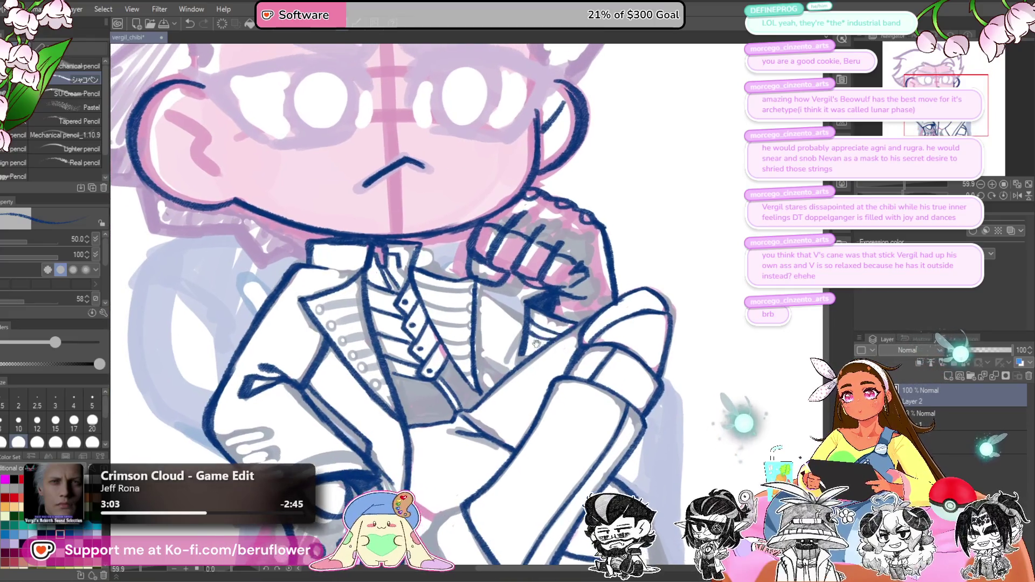
{"action": "key", "text": "ctrl+z"}
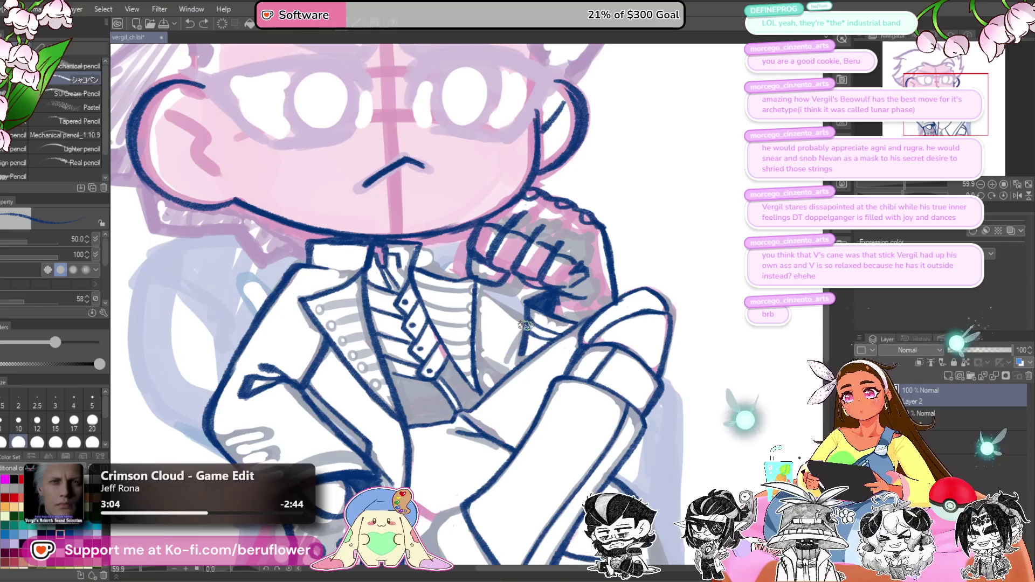
{"action": "left_click_drag", "start_coordinate": [429, 247], "coordinate": [489, 302]}
{"action": "scroll", "coordinate": [509, 304], "scroll_direction": "down", "scroll_amount": 3}
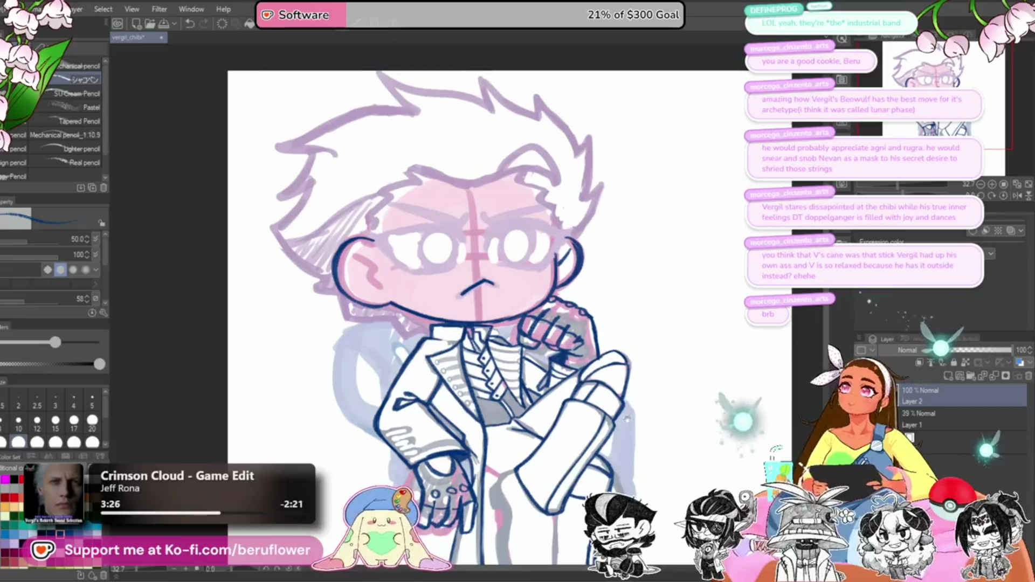
Step: Ink the lower boot's left edge, ankle and toe outline, then straighten the canvas
{"action": "scroll", "coordinate": [543, 361], "scroll_direction": "down", "scroll_amount": 5}
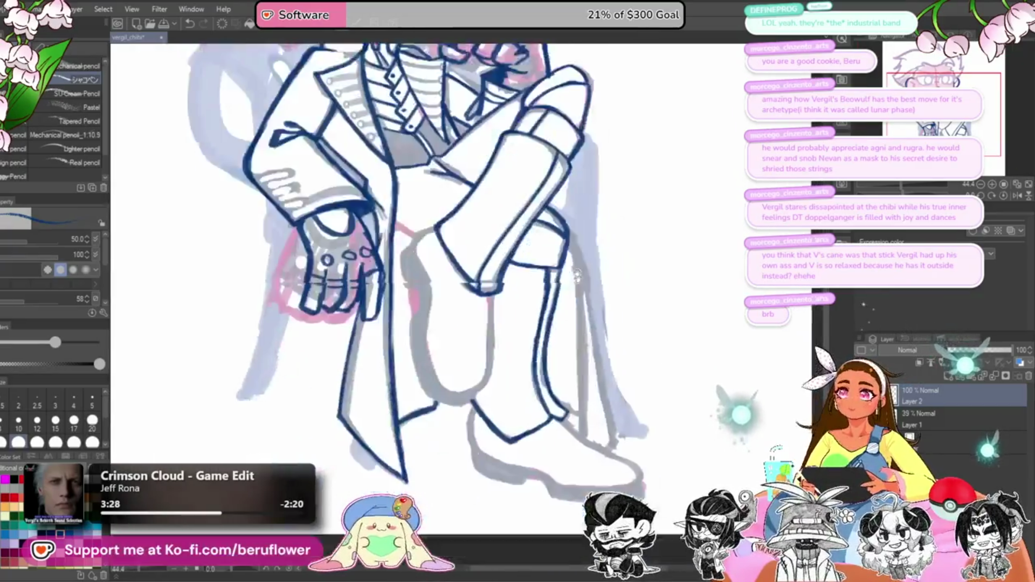
{"action": "scroll", "coordinate": [502, 220], "scroll_direction": "up", "scroll_amount": 2}
{"action": "scroll", "coordinate": [501, 220], "scroll_direction": "up", "scroll_amount": 3}
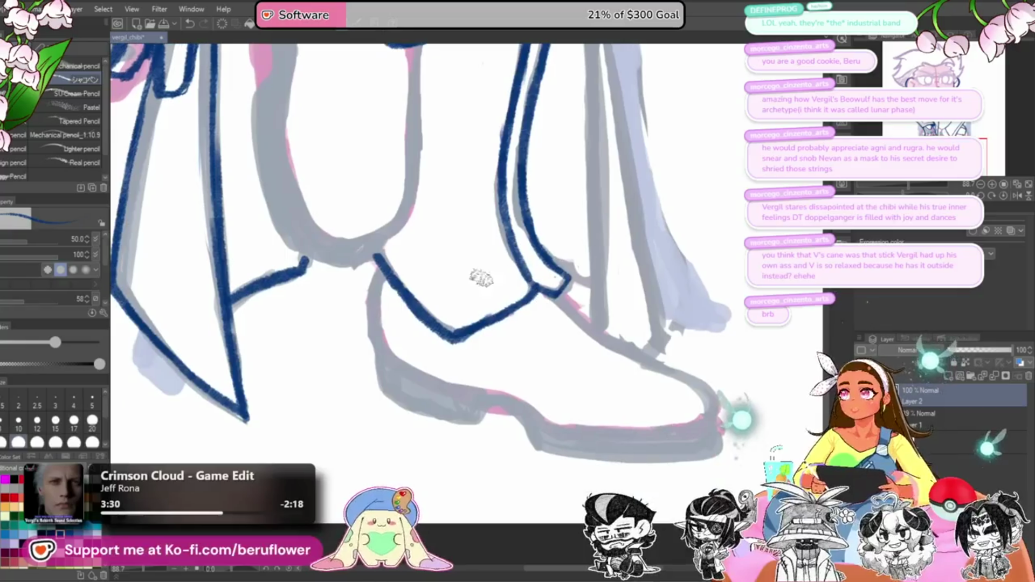
{"action": "mouse_move", "coordinate": [381, 309]}
{"action": "left_mouse_down"}
{"action": "mouse_move", "coordinate": [385, 399]}
{"action": "mouse_move", "coordinate": [310, 399]}
{"action": "left_mouse_up"}
{"action": "left_click_drag", "start_coordinate": [467, 330], "coordinate": [637, 439]}
{"action": "scroll", "coordinate": [637, 439], "scroll_direction": "down", "scroll_amount": 2}
{"action": "mouse_move", "coordinate": [635, 351]}
{"action": "left_mouse_down"}
{"action": "mouse_move", "coordinate": [640, 381]}
{"action": "mouse_move", "coordinate": [653, 306]}
{"action": "left_mouse_up"}
{"action": "mouse_move", "coordinate": [636, 222]}
{"action": "left_mouse_down"}
{"action": "mouse_move", "coordinate": [536, 350]}
{"action": "mouse_move", "coordinate": [372, 434]}
{"action": "left_mouse_up"}
{"action": "key", "text": "ctrl+@"}
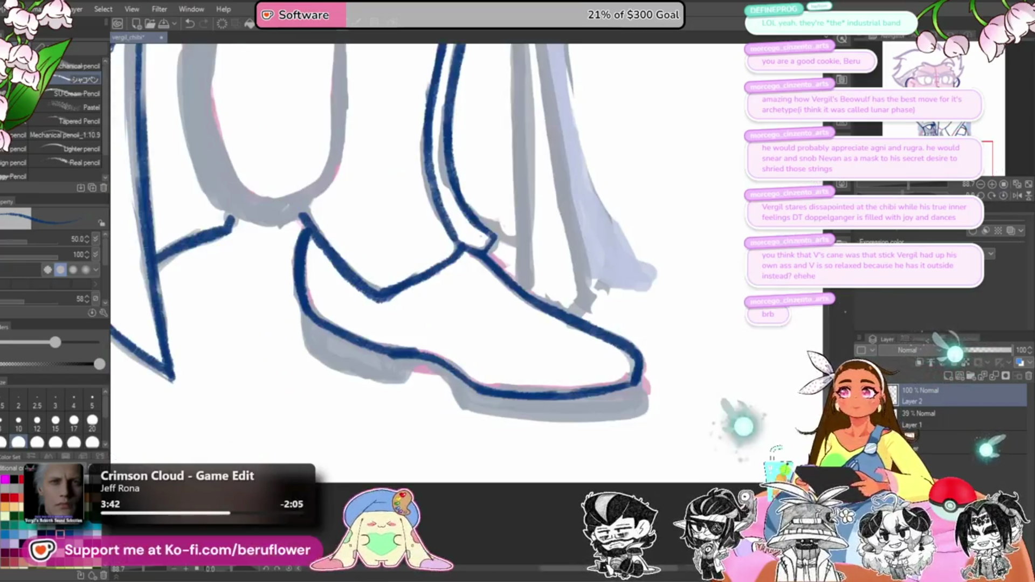
Step: Ink the heel line and heel outline down to the sole corner, then reset the view
{"action": "left_click_drag", "start_coordinate": [623, 364], "coordinate": [630, 389]}
{"action": "left_click_drag", "start_coordinate": [515, 380], "coordinate": [542, 390]}
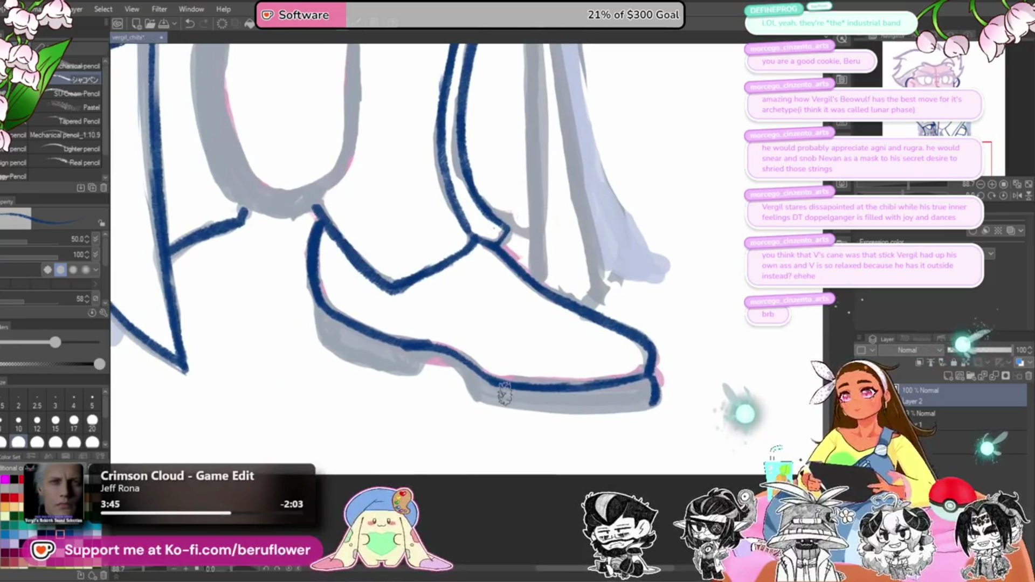
{"action": "mouse_move", "coordinate": [316, 298]}
{"action": "left_mouse_down"}
{"action": "mouse_move", "coordinate": [322, 338]}
{"action": "mouse_move", "coordinate": [370, 370]}
{"action": "mouse_move", "coordinate": [419, 379]}
{"action": "left_mouse_up"}
{"action": "key", "text": "ctrl+z"}
{"action": "mouse_move", "coordinate": [322, 333]}
{"action": "left_mouse_down"}
{"action": "mouse_move", "coordinate": [393, 377]}
{"action": "mouse_move", "coordinate": [426, 372]}
{"action": "mouse_move", "coordinate": [436, 355]}
{"action": "mouse_move", "coordinate": [468, 372]}
{"action": "mouse_move", "coordinate": [477, 402]}
{"action": "mouse_move", "coordinate": [502, 372]}
{"action": "mouse_move", "coordinate": [532, 393]}
{"action": "mouse_move", "coordinate": [607, 391]}
{"action": "left_mouse_up"}
{"action": "key", "text": "ctrl+z"}
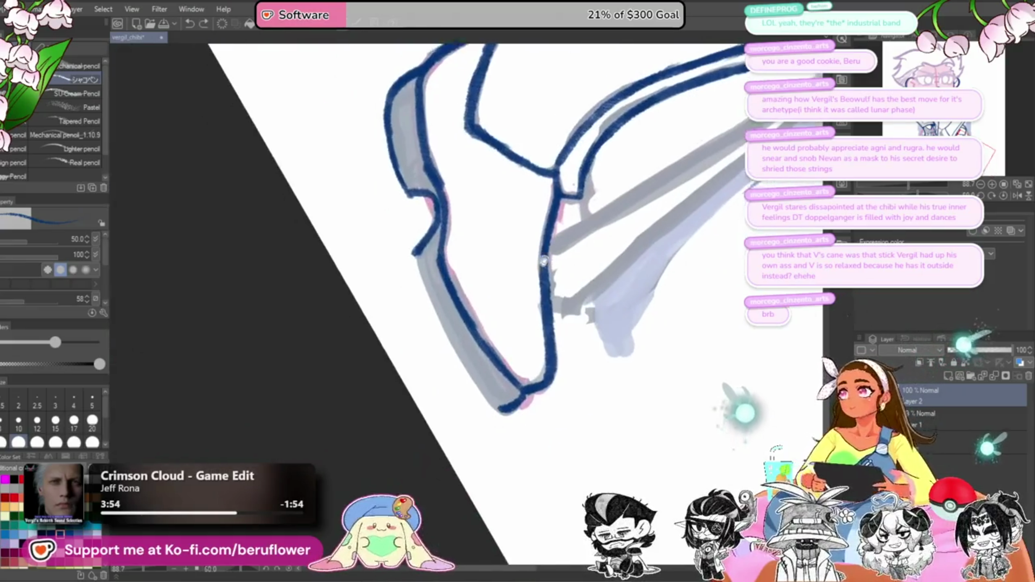
{"action": "left_click_drag", "start_coordinate": [424, 237], "coordinate": [451, 335]}
{"action": "left_click_drag", "start_coordinate": [434, 278], "coordinate": [464, 363]}
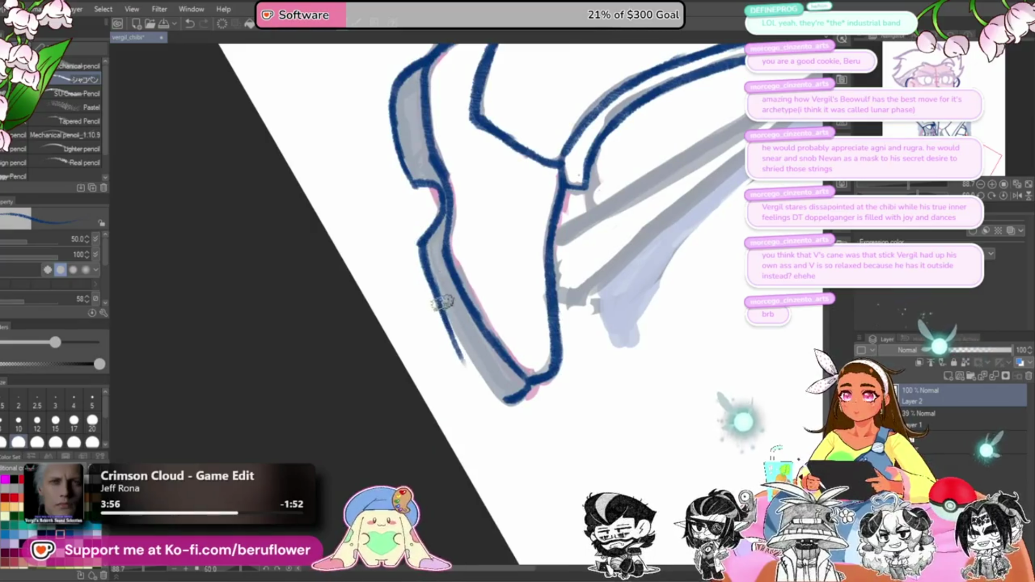
{"action": "mouse_move", "coordinate": [442, 303]}
{"action": "left_mouse_down"}
{"action": "mouse_move", "coordinate": [488, 394]}
{"action": "mouse_move", "coordinate": [523, 409]}
{"action": "left_mouse_up"}
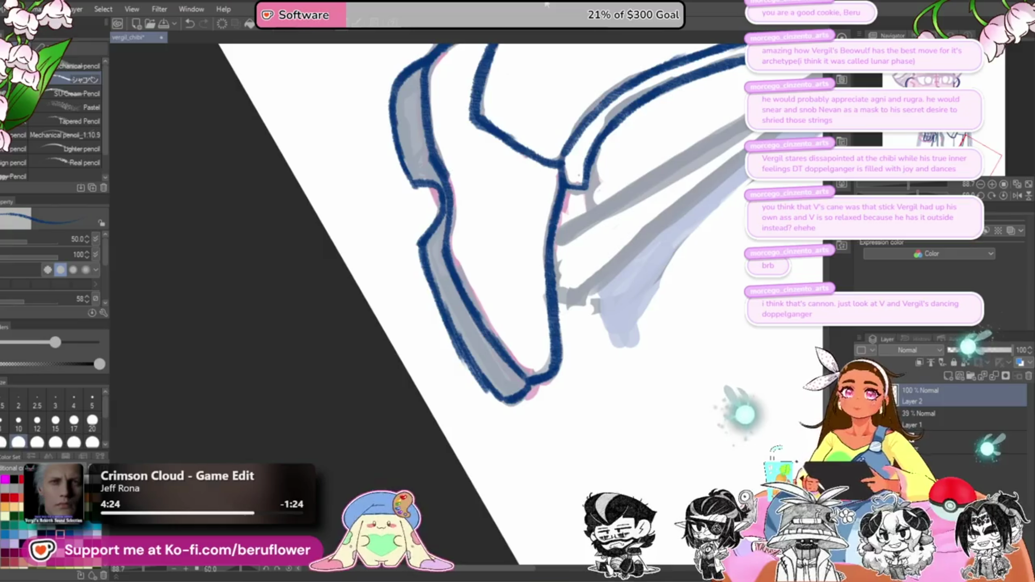
{"action": "key", "text": "ctrl+at"}
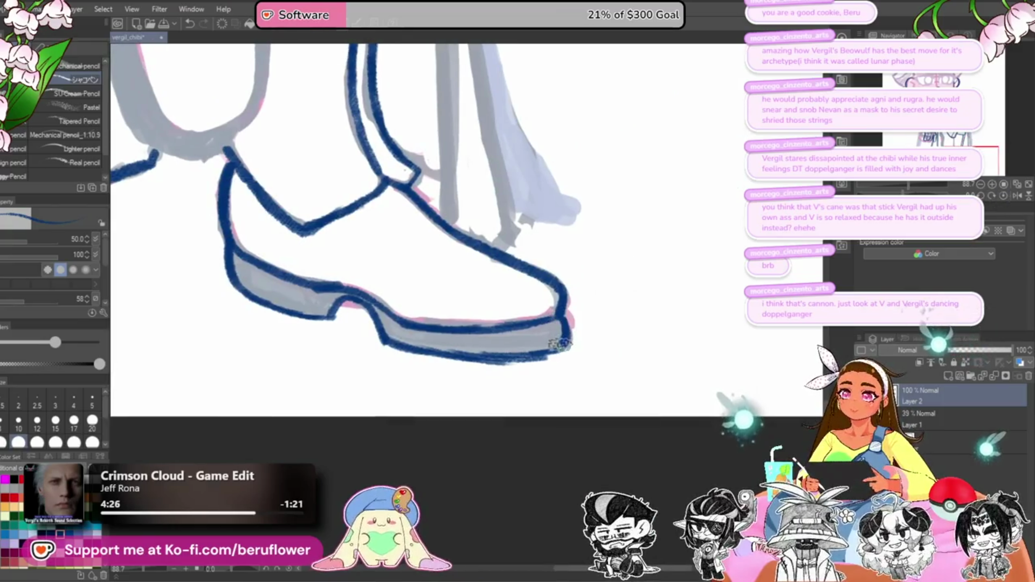
Step: Ink the raised shoe's left edge, its outline and bottom line, and the line below it in dark blue
{"action": "left_click_drag", "start_coordinate": [445, 261], "coordinate": [501, 405]}
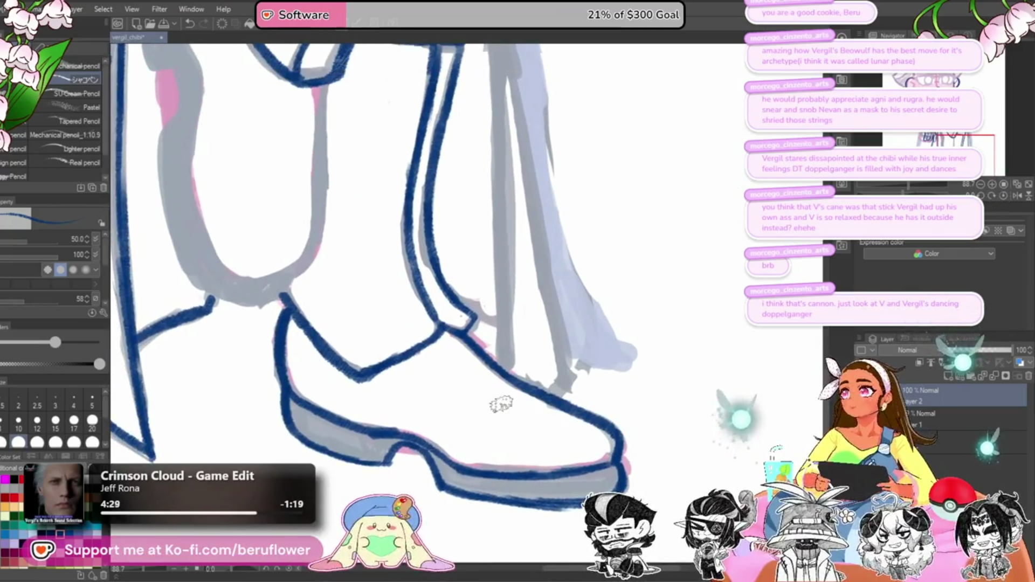
{"action": "key", "text": "ctrl+minus"}
{"action": "key", "text": "ctrl+minus"}
{"action": "key", "text": "ctrl+plus"}
{"action": "key", "text": "ctrl+plus"}
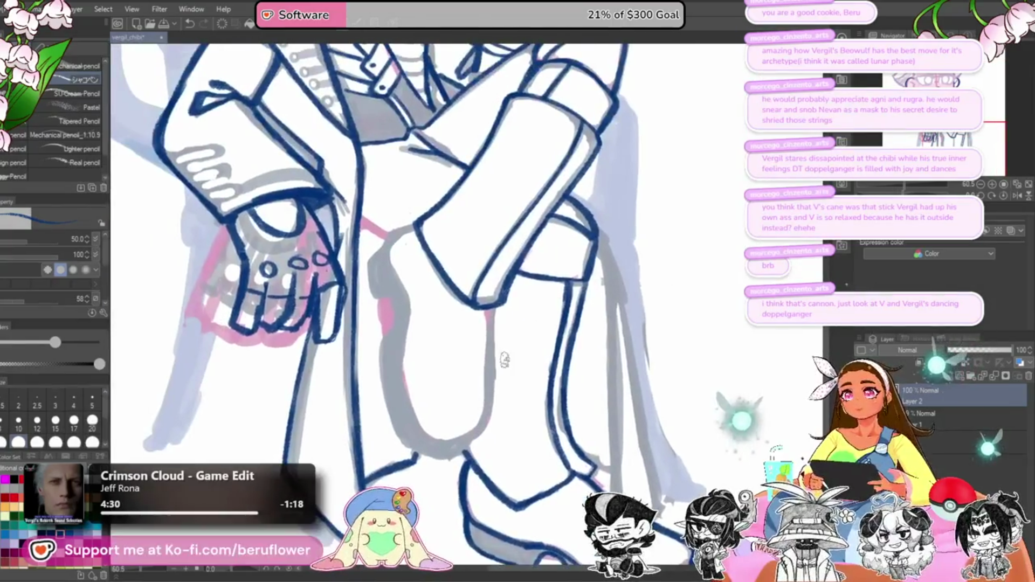
{"action": "key", "text": "ctrl+plus"}
{"action": "mouse_move", "coordinate": [411, 198]}
{"action": "left_mouse_down"}
{"action": "mouse_move", "coordinate": [379, 231]}
{"action": "mouse_move", "coordinate": [395, 294]}
{"action": "left_mouse_up"}
{"action": "scroll", "coordinate": [459, 291], "scroll_direction": "down", "scroll_amount": 1}
{"action": "left_click_drag", "start_coordinate": [508, 267], "coordinate": [513, 399]}
{"action": "mouse_move", "coordinate": [384, 254]}
{"action": "left_mouse_down"}
{"action": "mouse_move", "coordinate": [403, 272]}
{"action": "mouse_move", "coordinate": [389, 323]}
{"action": "mouse_move", "coordinate": [396, 356]}
{"action": "left_mouse_up"}
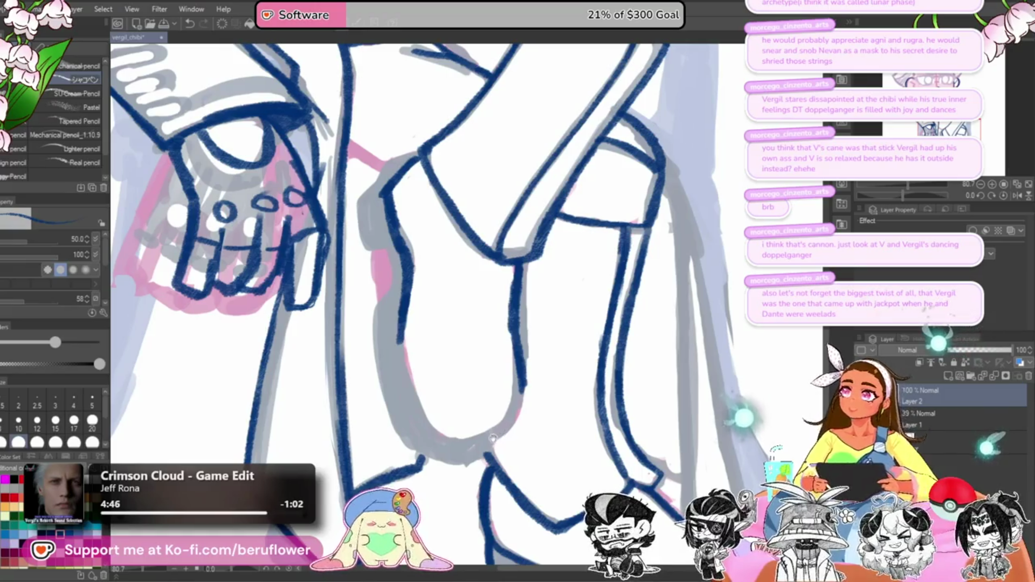
Step: Erase a stray blue line segment and ink two lines along the leg and shoe
{"action": "scroll", "coordinate": [492, 438], "scroll_direction": "down", "scroll_amount": 3}
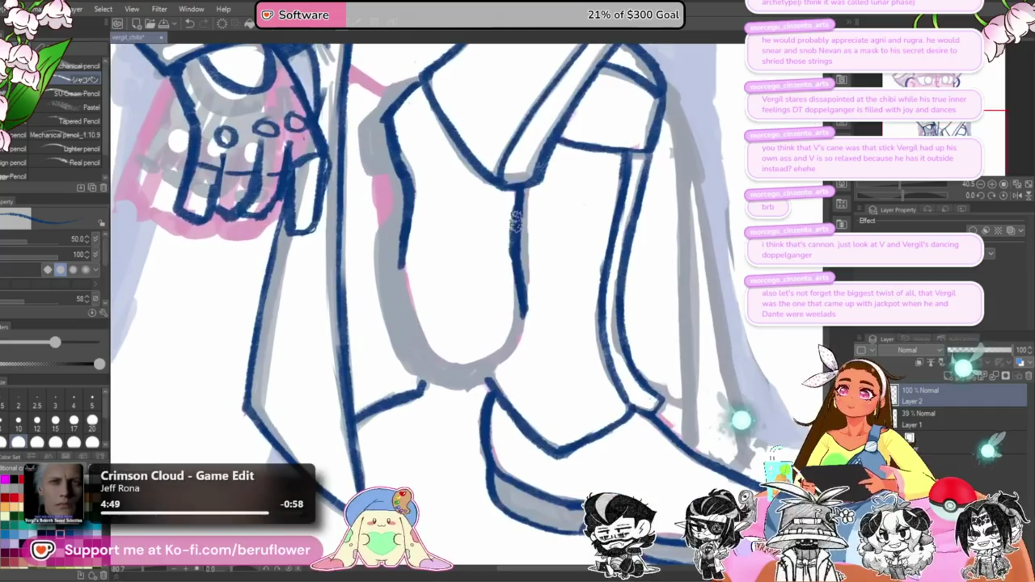
{"action": "mouse_move", "coordinate": [515, 213]}
{"action": "left_mouse_down"}
{"action": "mouse_move", "coordinate": [518, 258]}
{"action": "mouse_move", "coordinate": [530, 237]}
{"action": "left_mouse_up"}
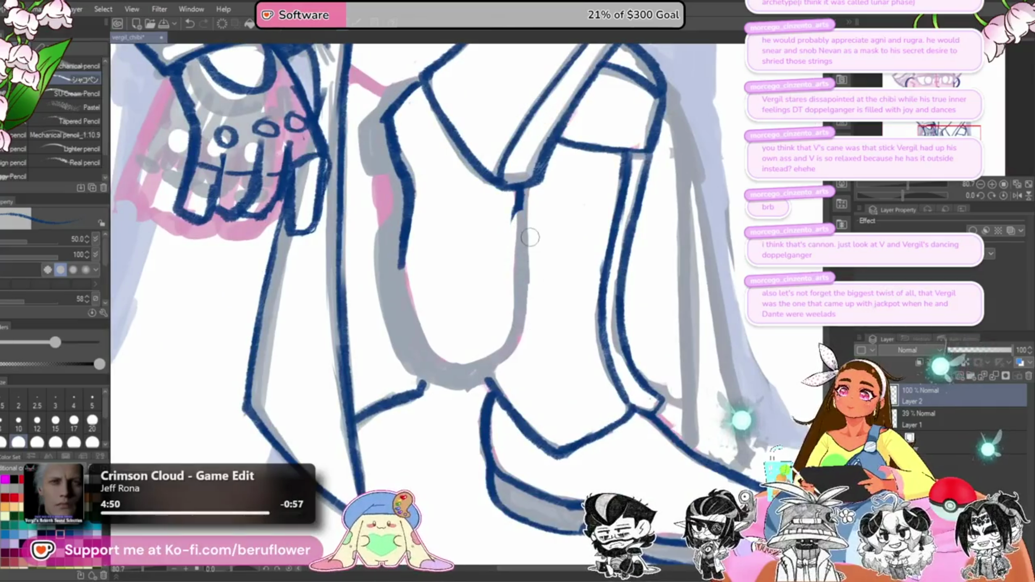
{"action": "scroll", "coordinate": [530, 237], "scroll_direction": "down", "scroll_amount": 5}
{"action": "scroll", "coordinate": [485, 259], "scroll_direction": "up", "scroll_amount": 4}
{"action": "mouse_move", "coordinate": [459, 242]}
{"action": "left_mouse_down"}
{"action": "mouse_move", "coordinate": [439, 332]}
{"action": "mouse_move", "coordinate": [450, 356]}
{"action": "left_mouse_up"}
{"action": "mouse_move", "coordinate": [525, 221]}
{"action": "left_mouse_down"}
{"action": "mouse_move", "coordinate": [510, 290]}
{"action": "mouse_move", "coordinate": [518, 334]}
{"action": "left_mouse_up"}
{"action": "scroll", "coordinate": [448, 358], "scroll_direction": "down", "scroll_amount": 2}
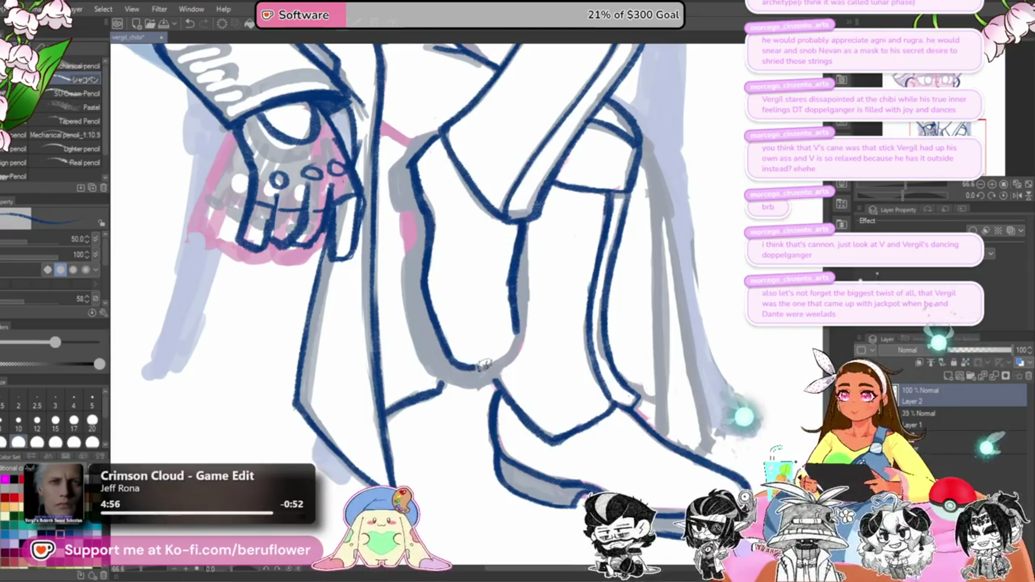
{"action": "scroll", "coordinate": [496, 311], "scroll_direction": "up", "scroll_amount": 1}
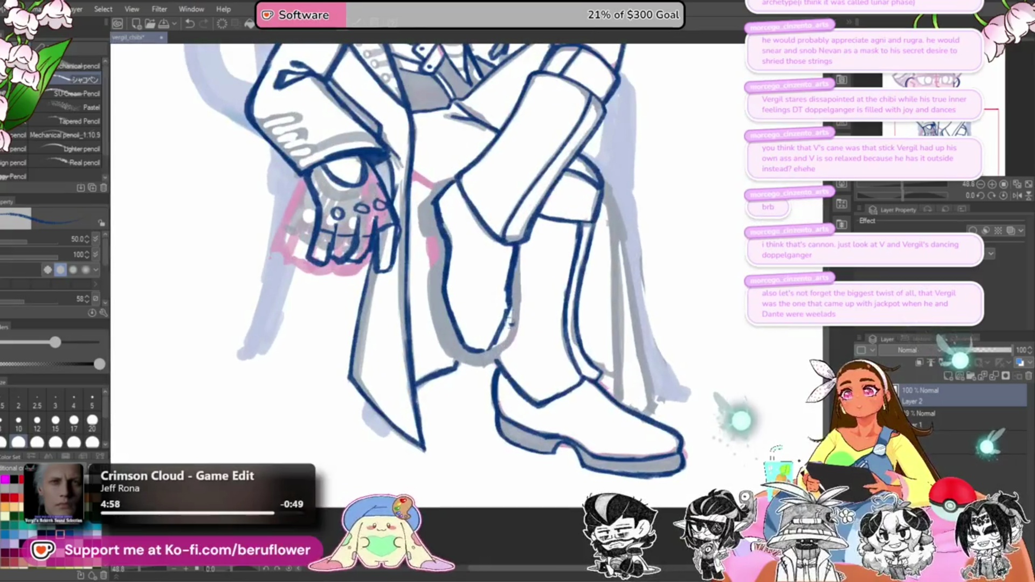
{"action": "scroll", "coordinate": [487, 346], "scroll_direction": "up", "scroll_amount": 3}
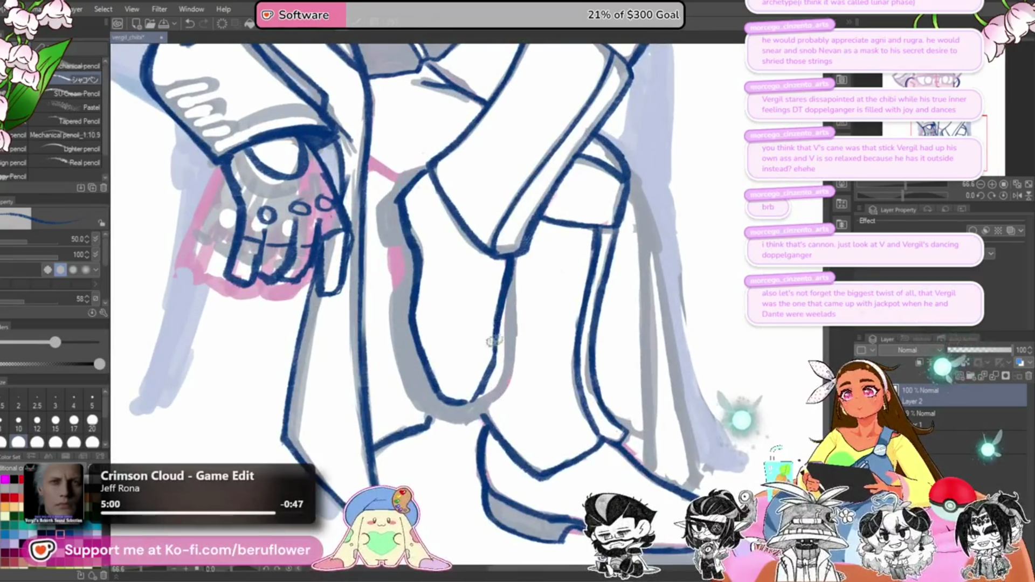
{"action": "scroll", "coordinate": [487, 345], "scroll_direction": "down", "scroll_amount": 5}
{"action": "scroll", "coordinate": [518, 274], "scroll_direction": "up", "scroll_amount": 3}
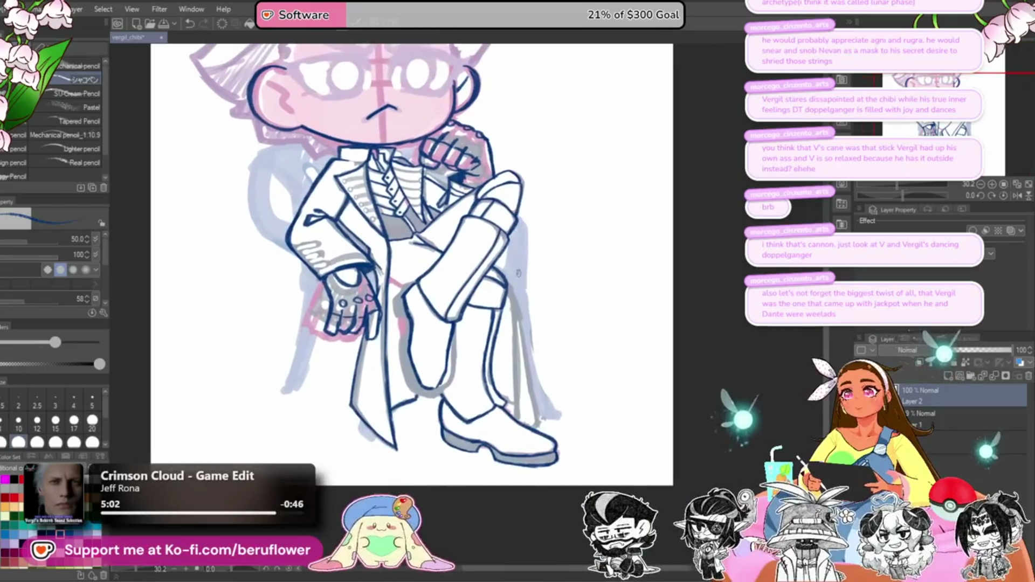
Step: Lasso the crossed leg's boot lineart and shorten it slightly from the bottom with a transform
{"action": "key", "text": "m"}
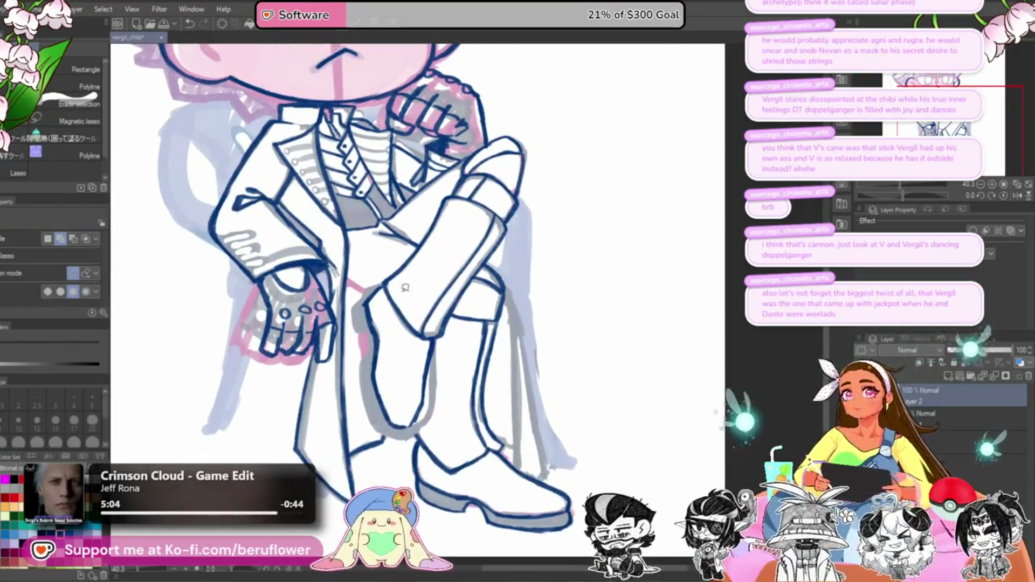
{"action": "mouse_move", "coordinate": [370, 338]}
{"action": "left_mouse_down"}
{"action": "mouse_move", "coordinate": [388, 428]}
{"action": "mouse_move", "coordinate": [412, 433]}
{"action": "mouse_move", "coordinate": [444, 349]}
{"action": "mouse_move", "coordinate": [381, 292]}
{"action": "left_mouse_up"}
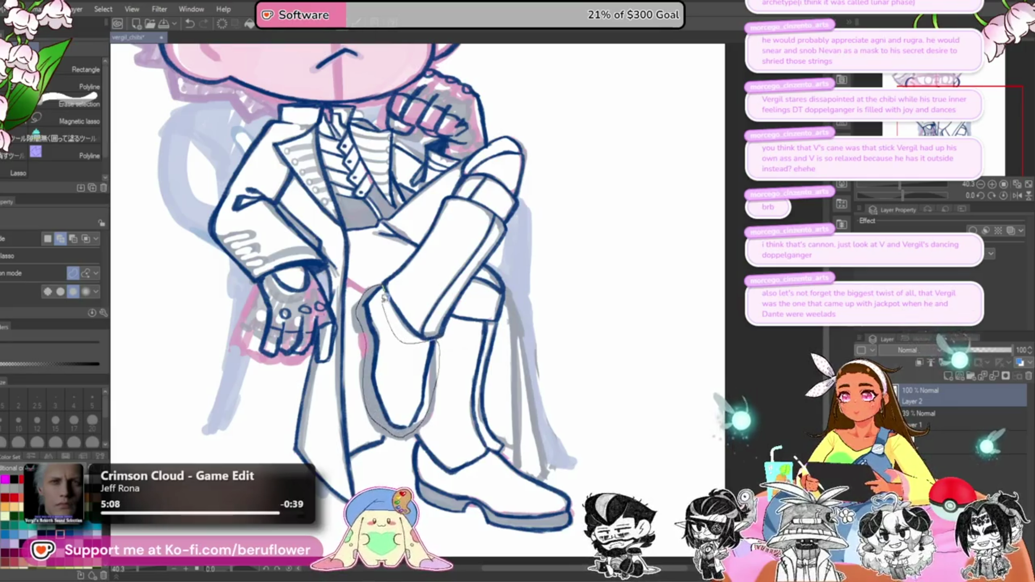
{"action": "key", "text": "ctrl+t"}
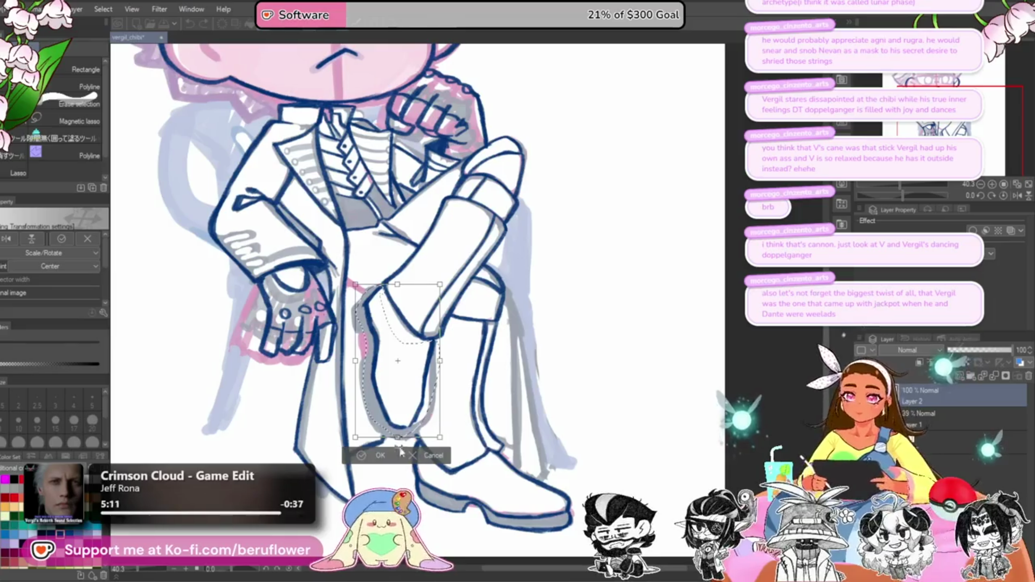
{"action": "left_click_drag", "start_coordinate": [397, 451], "coordinate": [397, 448]}
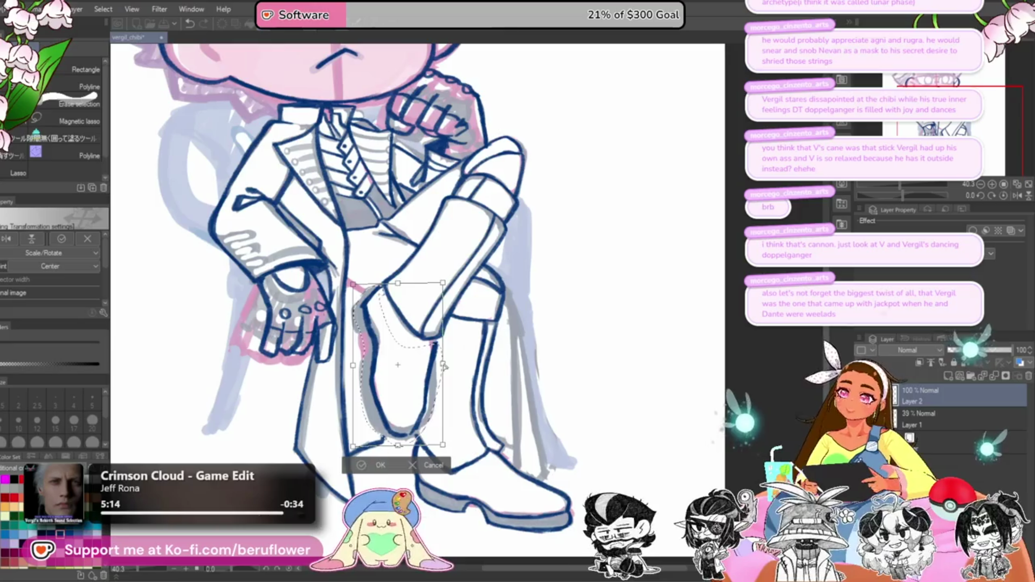
{"action": "key", "text": "Return"}
{"action": "key", "text": "ctrl+d"}
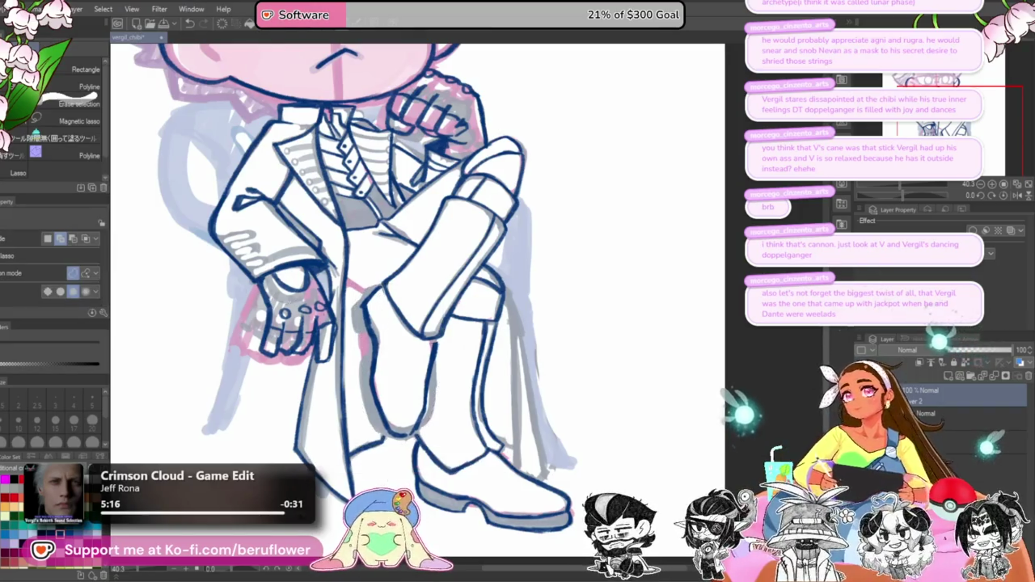
{"action": "key", "text": "p"}
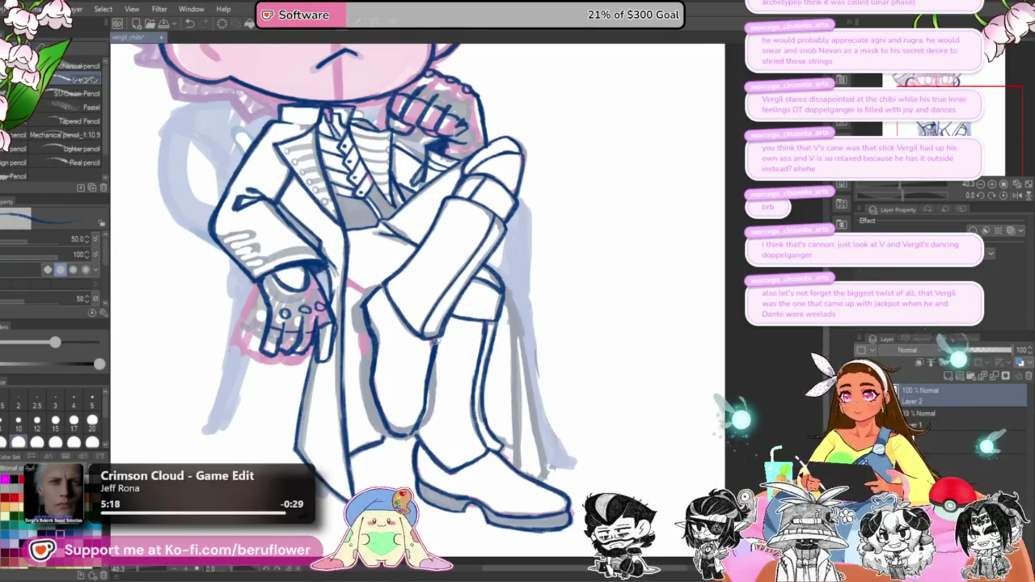
Step: Try redrawing the crossed boot's left outline several times, undoing each attempt
{"action": "scroll", "coordinate": [434, 341], "scroll_direction": "up", "scroll_amount": 2}
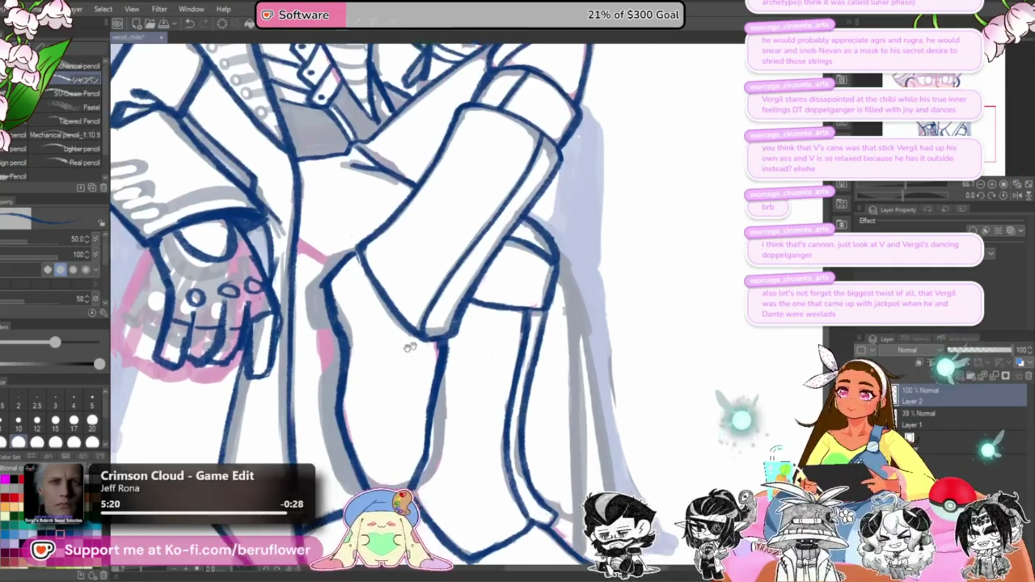
{"action": "left_click_drag", "start_coordinate": [410, 348], "coordinate": [478, 315]}
{"action": "left_click_drag", "start_coordinate": [381, 262], "coordinate": [377, 296]}
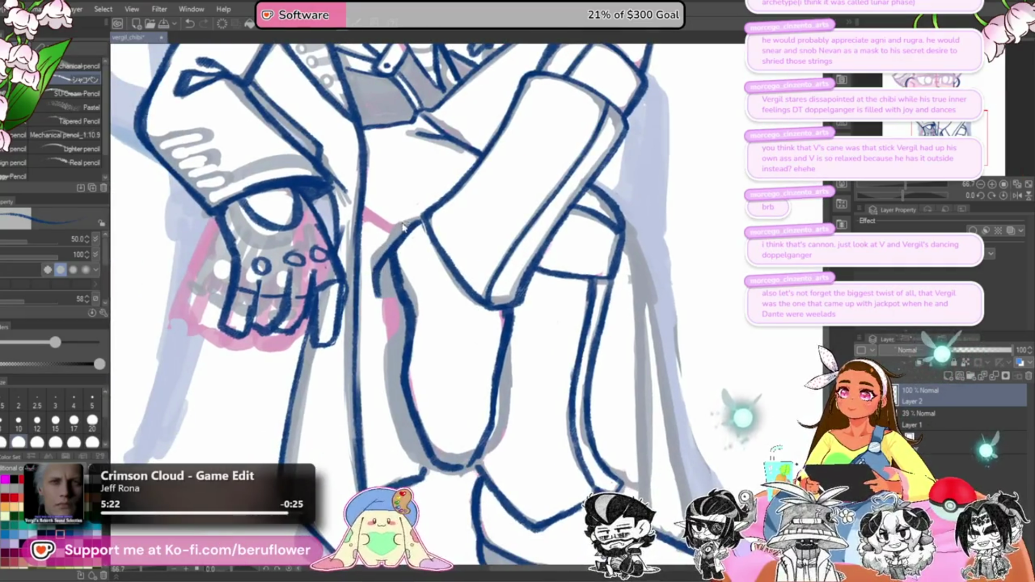
{"action": "key", "text": "ctrl+z"}
{"action": "key", "text": "ctrl+z"}
{"action": "key", "text": "ctrl+z"}
{"action": "key", "text": "ctrl+z"}
{"action": "key", "text": "ctrl+z"}
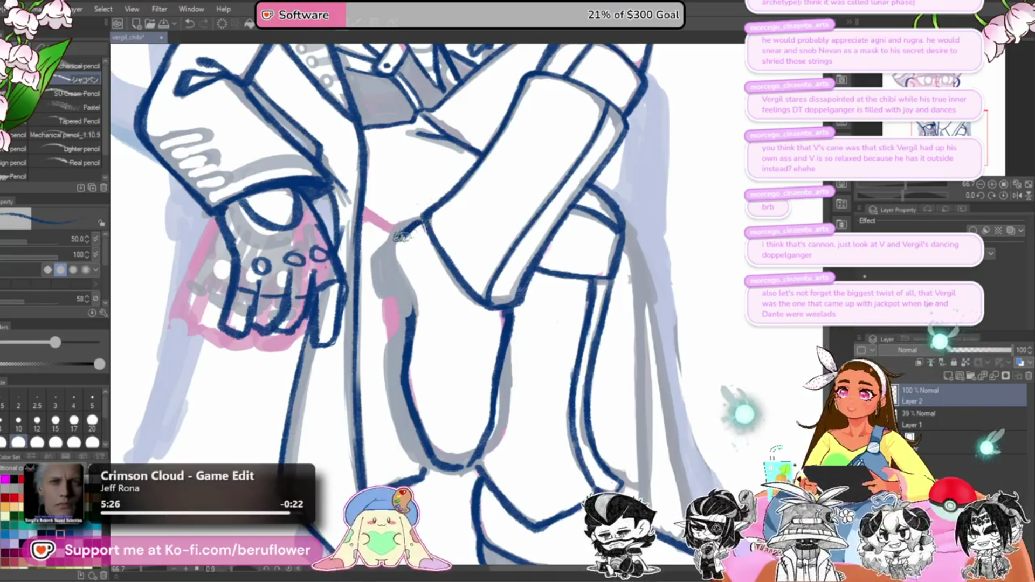
{"action": "left_click_drag", "start_coordinate": [398, 256], "coordinate": [415, 297]}
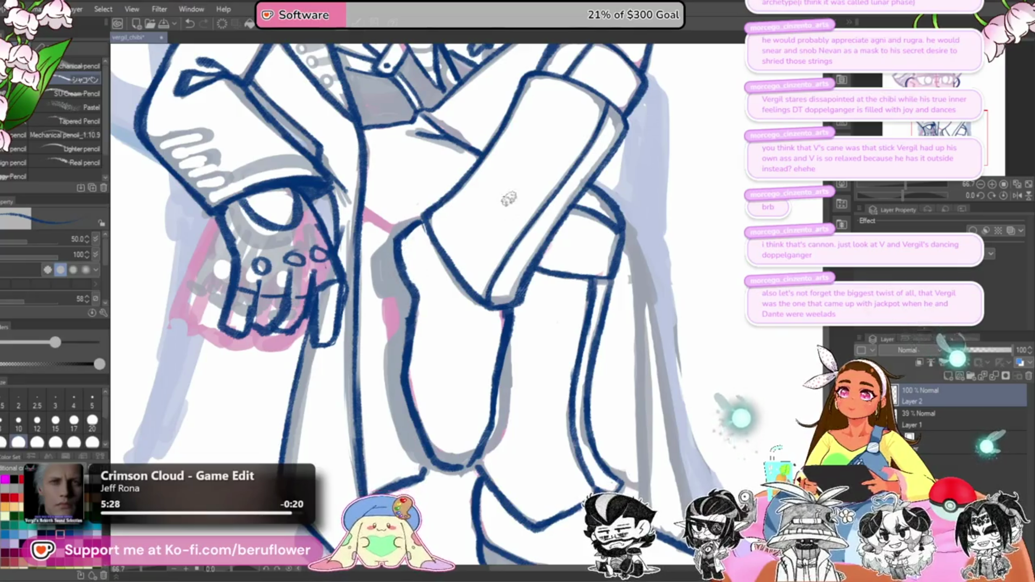
{"action": "key", "text": "ctrl+z"}
{"action": "key", "text": "ctrl+z"}
{"action": "key", "text": "ctrl+y"}
{"action": "key", "text": "ctrl+y"}
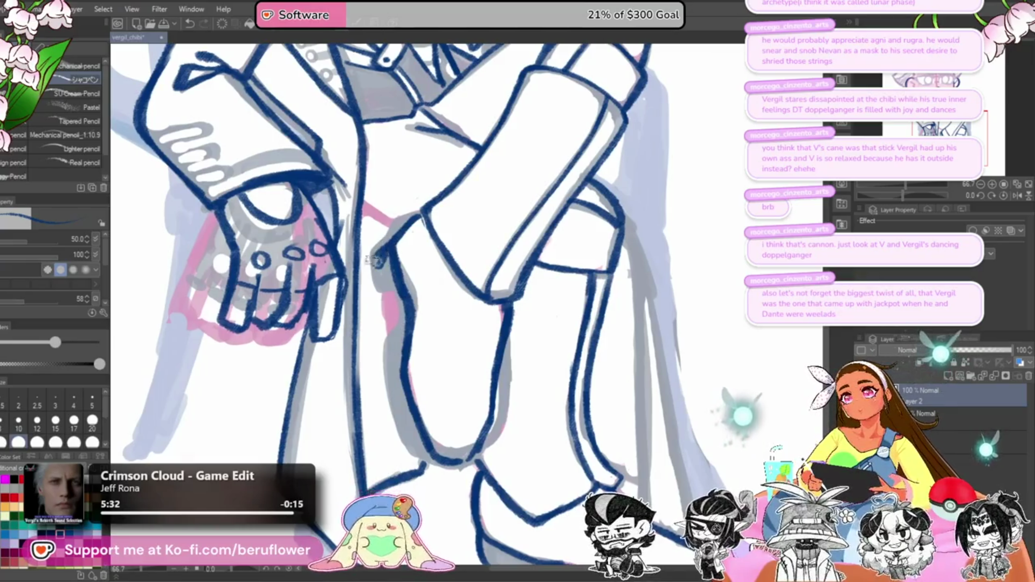
{"action": "mouse_move", "coordinate": [376, 271]}
{"action": "left_mouse_down"}
{"action": "mouse_move", "coordinate": [381, 254]}
{"action": "mouse_move", "coordinate": [400, 298]}
{"action": "left_mouse_up"}
{"action": "key", "text": "ctrl+z"}
{"action": "key", "text": "ctrl+z"}
Step: Erase the blue left boot outline, redraw it, and undo the stray inner-edge and lower strokes
{"action": "scroll", "coordinate": [400, 298], "scroll_direction": "down", "scroll_amount": 2}
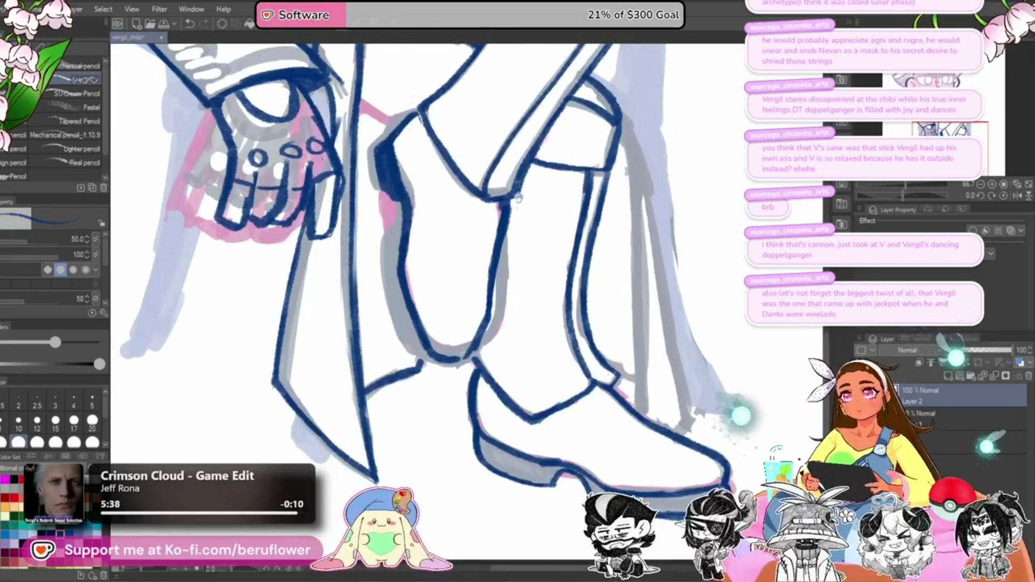
{"action": "scroll", "coordinate": [493, 304], "scroll_direction": "up", "scroll_amount": 2}
{"action": "scroll", "coordinate": [436, 252], "scroll_direction": "down", "scroll_amount": 3}
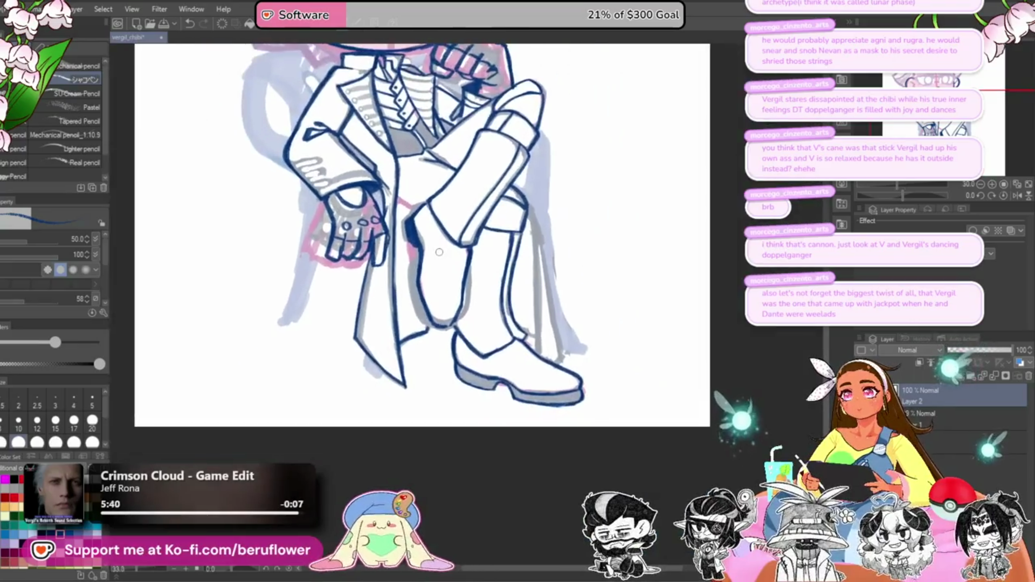
{"action": "scroll", "coordinate": [438, 250], "scroll_direction": "up", "scroll_amount": 2}
{"action": "mouse_move", "coordinate": [485, 285]}
{"action": "left_mouse_down"}
{"action": "mouse_move", "coordinate": [481, 248]}
{"action": "mouse_move", "coordinate": [474, 302]}
{"action": "left_mouse_up"}
{"action": "key", "text": "ctrl+z"}
{"action": "key", "text": "ctrl+z"}
{"action": "key", "text": "ctrl+z"}
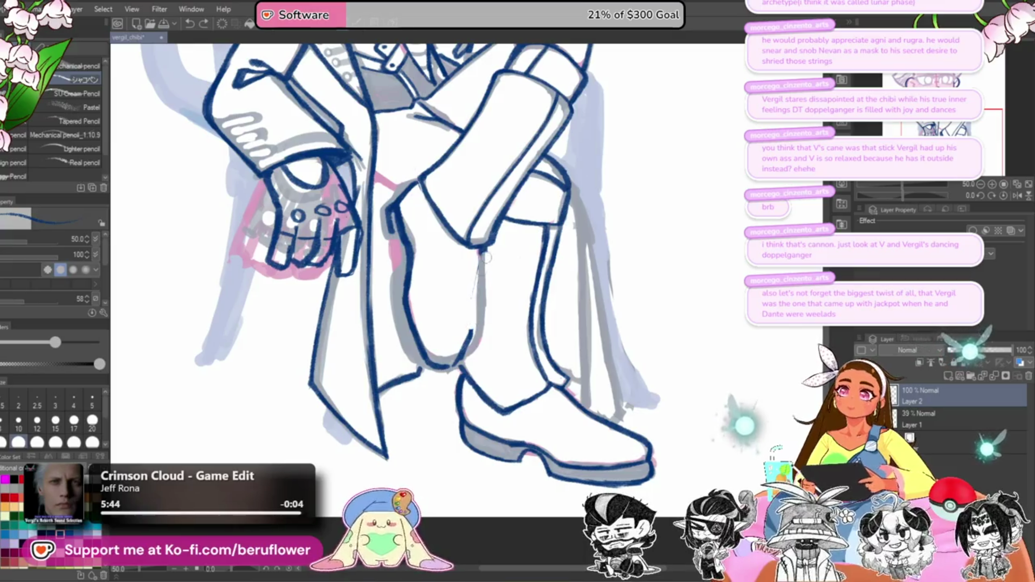
{"action": "key", "text": "ctrl+z"}
{"action": "left_click_drag", "start_coordinate": [398, 200], "coordinate": [435, 369]}
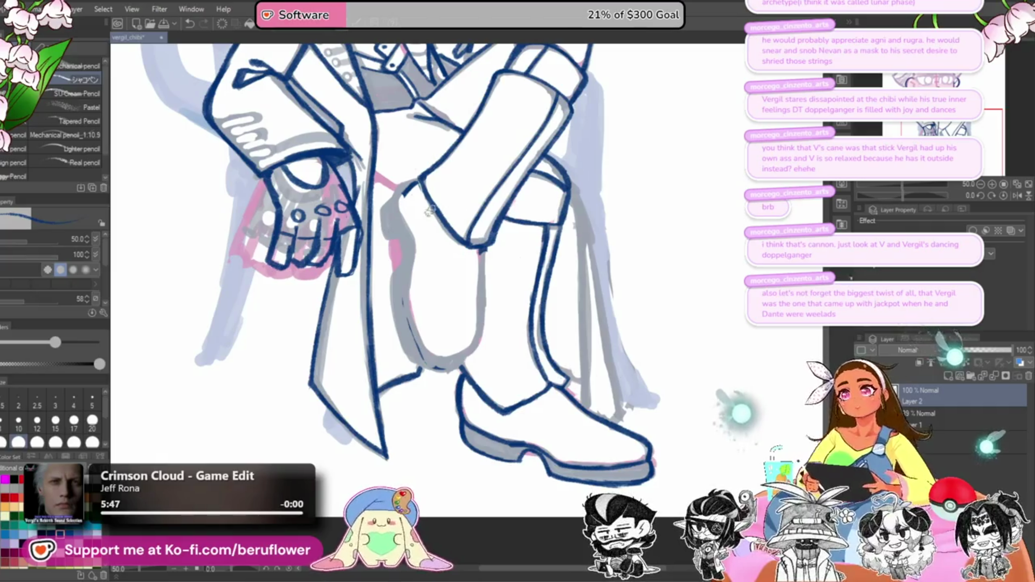
{"action": "mouse_move", "coordinate": [404, 183]}
{"action": "left_mouse_down"}
{"action": "mouse_move", "coordinate": [396, 205]}
{"action": "mouse_move", "coordinate": [416, 249]}
{"action": "mouse_move", "coordinate": [410, 298]}
{"action": "mouse_move", "coordinate": [426, 339]}
{"action": "left_mouse_up"}
{"action": "mouse_move", "coordinate": [482, 247]}
{"action": "left_mouse_down"}
{"action": "mouse_move", "coordinate": [477, 317]}
{"action": "mouse_move", "coordinate": [469, 274]}
{"action": "left_mouse_up"}
{"action": "key", "text": "ctrl+z"}
{"action": "left_click_drag", "start_coordinate": [413, 297], "coordinate": [426, 342]}
{"action": "key", "text": "ctrl+z"}
{"action": "key", "text": "ctrl+z"}
{"action": "key", "text": "ctrl+z"}
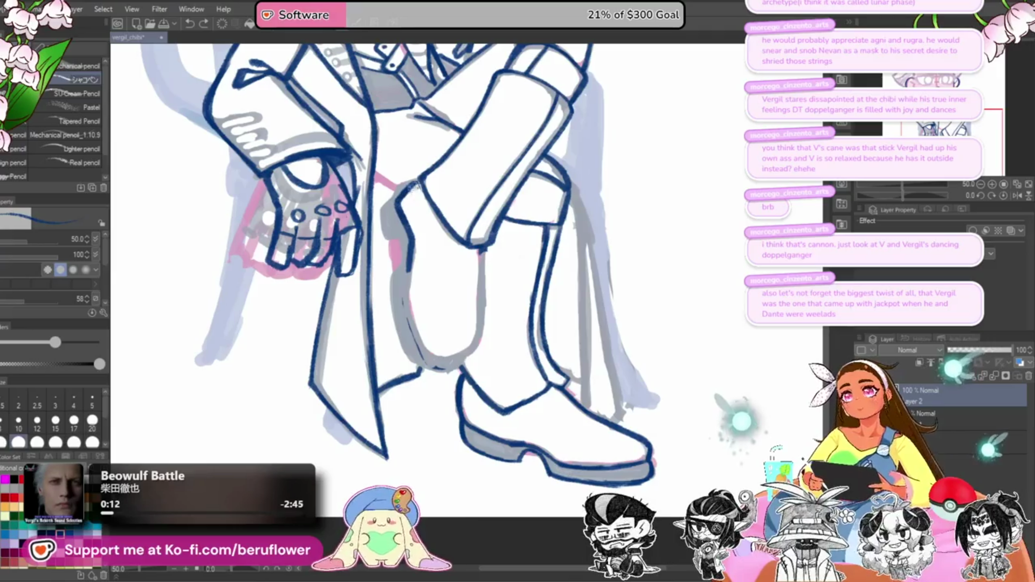
Step: Add dark blue strokes at the boot top and darken the boot's left and right edges
{"action": "left_click_drag", "start_coordinate": [412, 193], "coordinate": [427, 176]}
{"action": "mouse_move", "coordinate": [386, 217]}
{"action": "left_mouse_down"}
{"action": "mouse_move", "coordinate": [393, 237]}
{"action": "mouse_move", "coordinate": [396, 214]}
{"action": "left_mouse_up"}
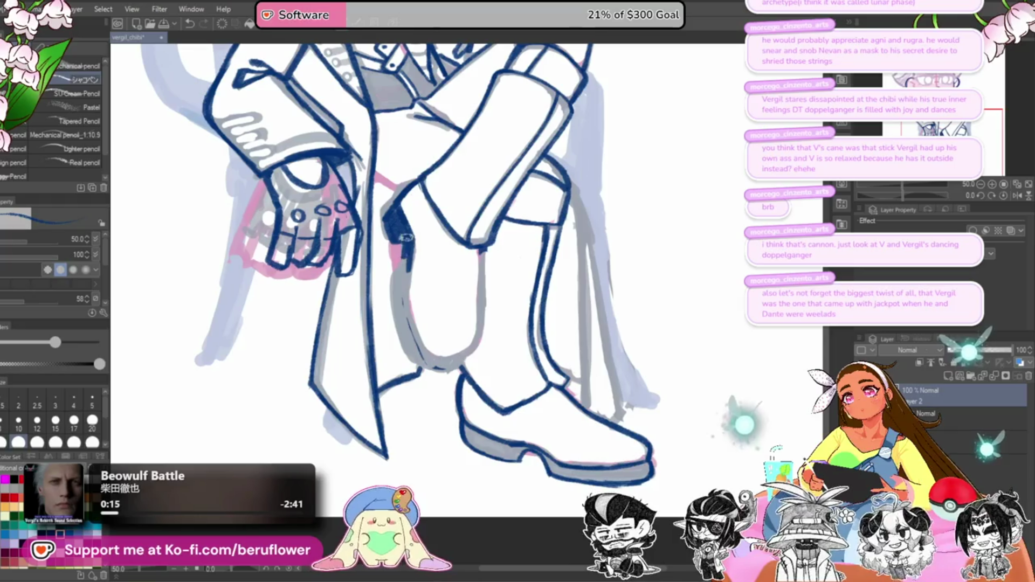
{"action": "left_click_drag", "start_coordinate": [406, 258], "coordinate": [415, 317]}
{"action": "left_click_drag", "start_coordinate": [479, 246], "coordinate": [474, 311]}
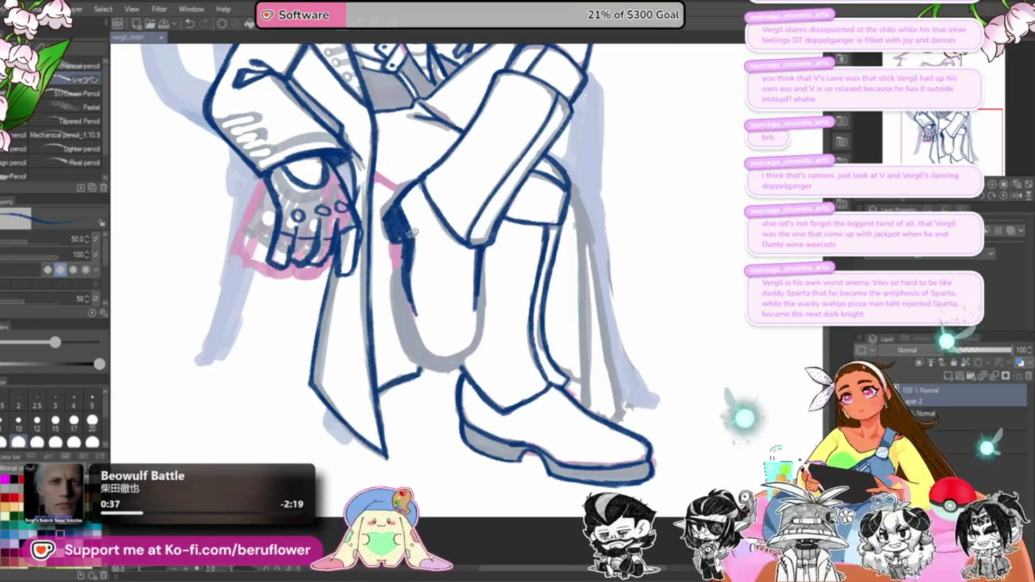
Step: Thicken the inner coat-edge line and ink a dark line down the inner boot edge
{"action": "left_click_drag", "start_coordinate": [410, 229], "coordinate": [420, 330]}
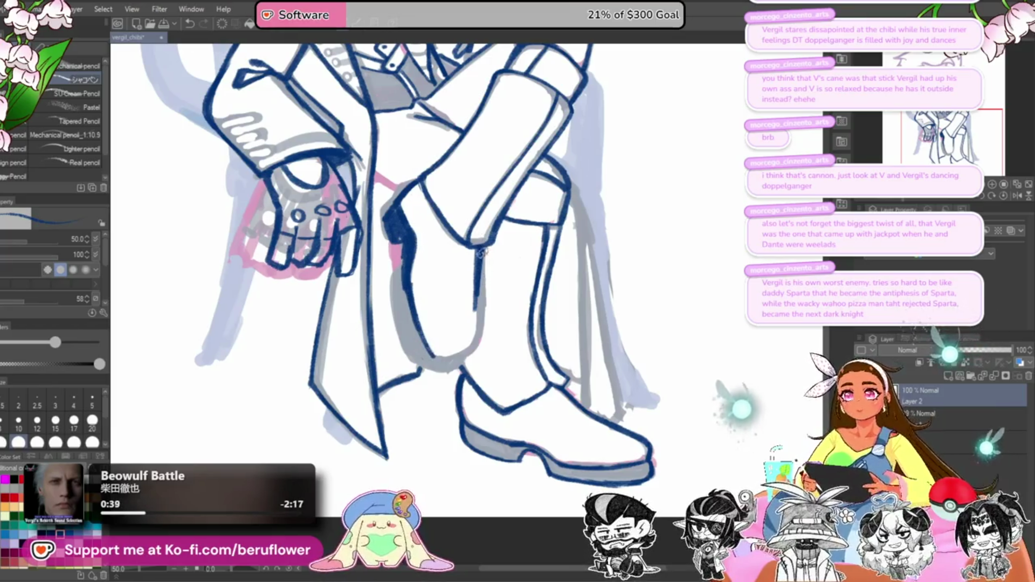
{"action": "left_click_drag", "start_coordinate": [482, 250], "coordinate": [478, 345]}
{"action": "left_click_drag", "start_coordinate": [476, 275], "coordinate": [478, 348]}
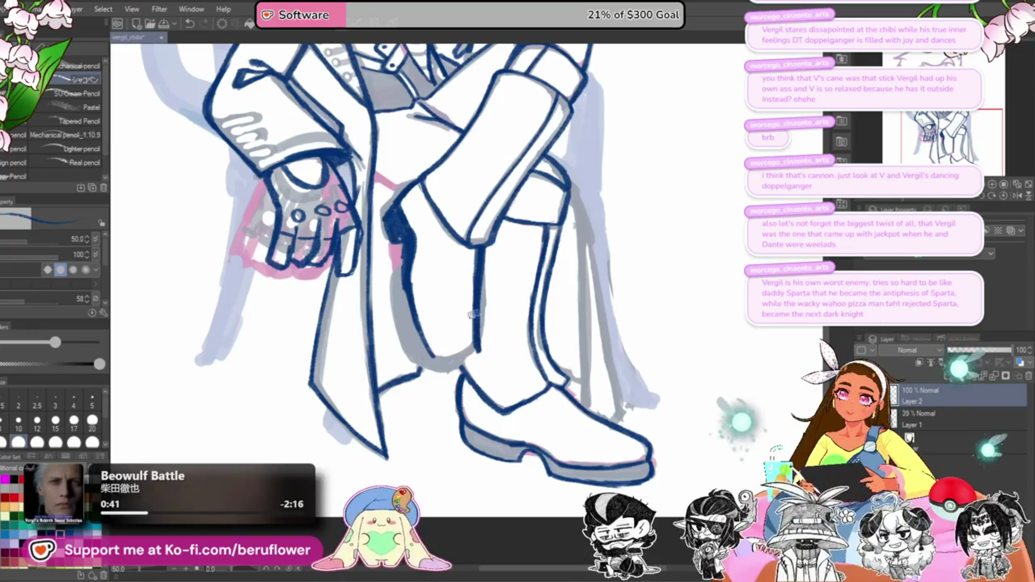
{"action": "left_click_drag", "start_coordinate": [476, 304], "coordinate": [478, 343]}
{"action": "left_click_drag", "start_coordinate": [414, 318], "coordinate": [442, 366]}
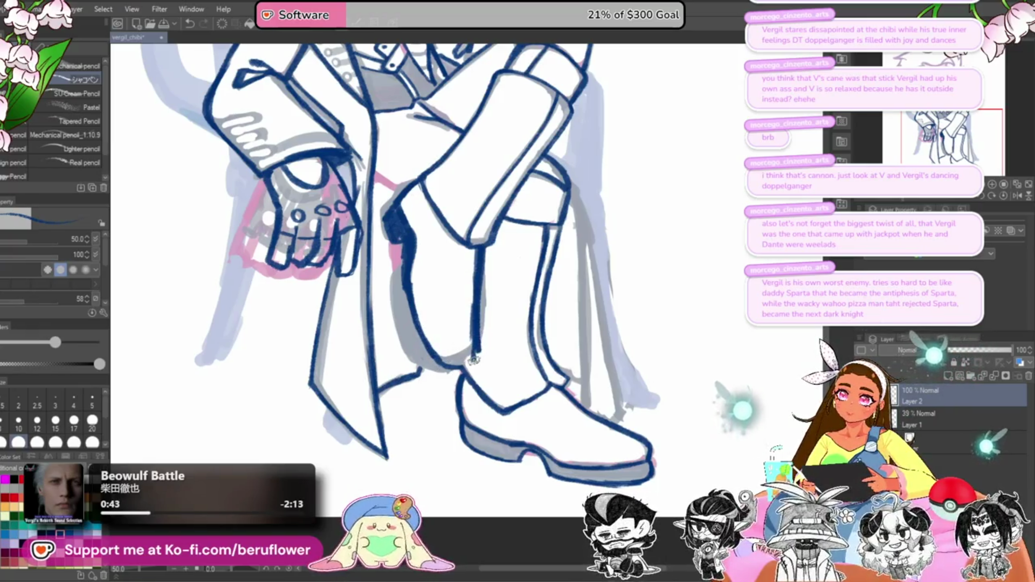
Step: Extend the dark fill beside the knee and shade down the boot's left contour
{"action": "scroll", "coordinate": [476, 328], "scroll_direction": "down", "scroll_amount": 5}
{"action": "scroll", "coordinate": [491, 303], "scroll_direction": "up", "scroll_amount": 8}
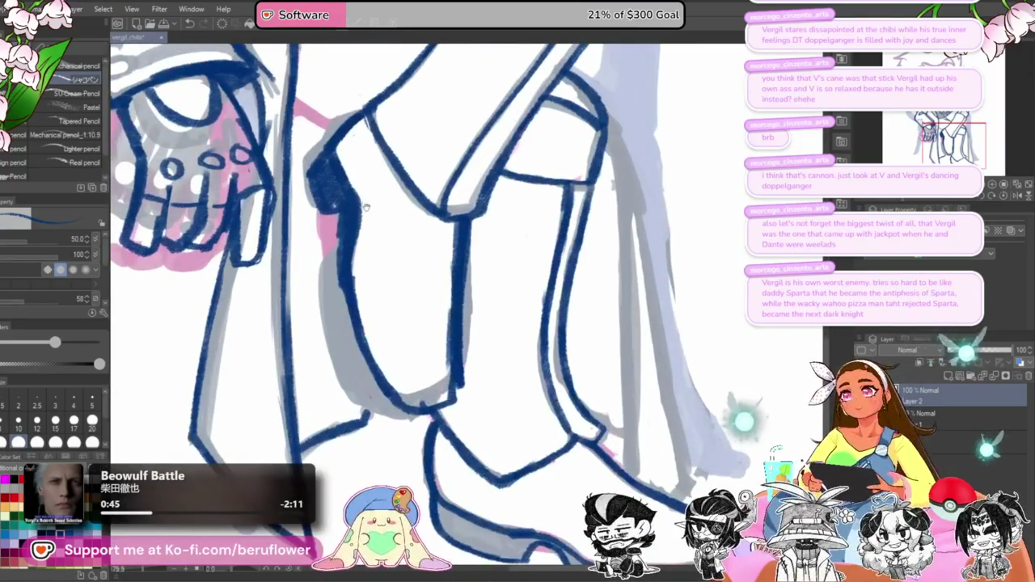
{"action": "left_click_drag", "start_coordinate": [491, 303], "coordinate": [588, 357]}
{"action": "mouse_move", "coordinate": [431, 254]}
{"action": "left_mouse_down"}
{"action": "mouse_move", "coordinate": [415, 211]}
{"action": "mouse_move", "coordinate": [434, 267]}
{"action": "left_mouse_up"}
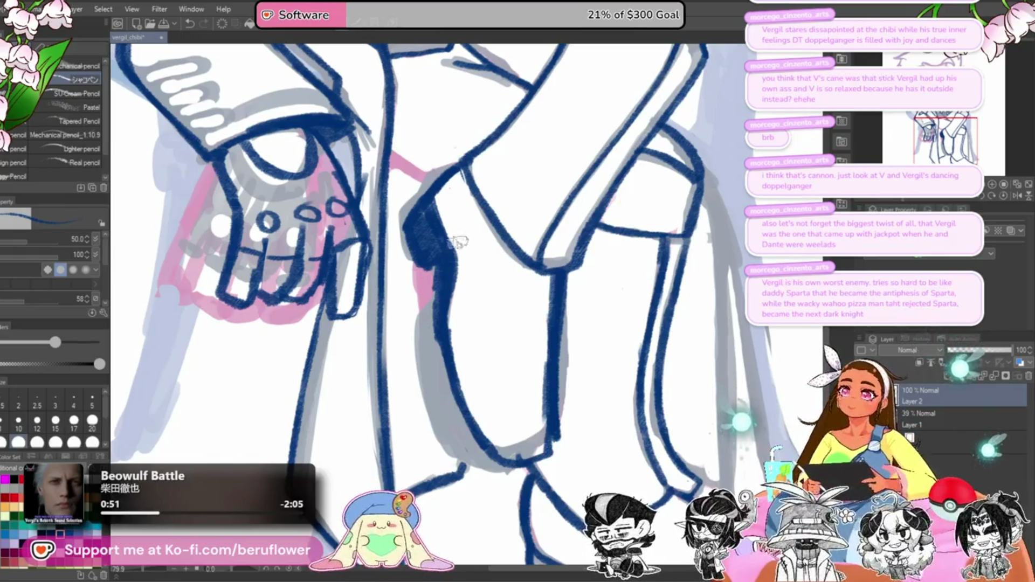
{"action": "mouse_move", "coordinate": [436, 270]}
{"action": "left_mouse_down"}
{"action": "mouse_move", "coordinate": [423, 308]}
{"action": "mouse_move", "coordinate": [439, 399]}
{"action": "mouse_move", "coordinate": [457, 440]}
{"action": "mouse_move", "coordinate": [485, 463]}
{"action": "mouse_move", "coordinate": [470, 463]}
{"action": "left_mouse_up"}
{"action": "mouse_move", "coordinate": [426, 250]}
{"action": "left_mouse_down"}
{"action": "mouse_move", "coordinate": [440, 251]}
{"action": "mouse_move", "coordinate": [438, 349]}
{"action": "left_mouse_up"}
Step: Save the drawing with Ctrl+S
{"action": "scroll", "coordinate": [438, 349], "scroll_direction": "down", "scroll_amount": 5}
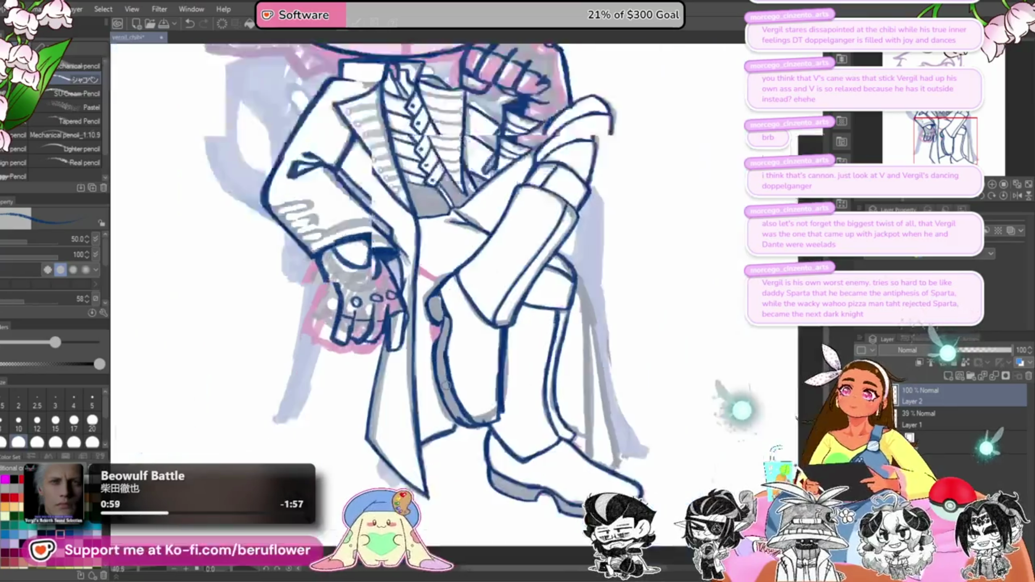
{"action": "scroll", "coordinate": [417, 247], "scroll_direction": "up", "scroll_amount": 4}
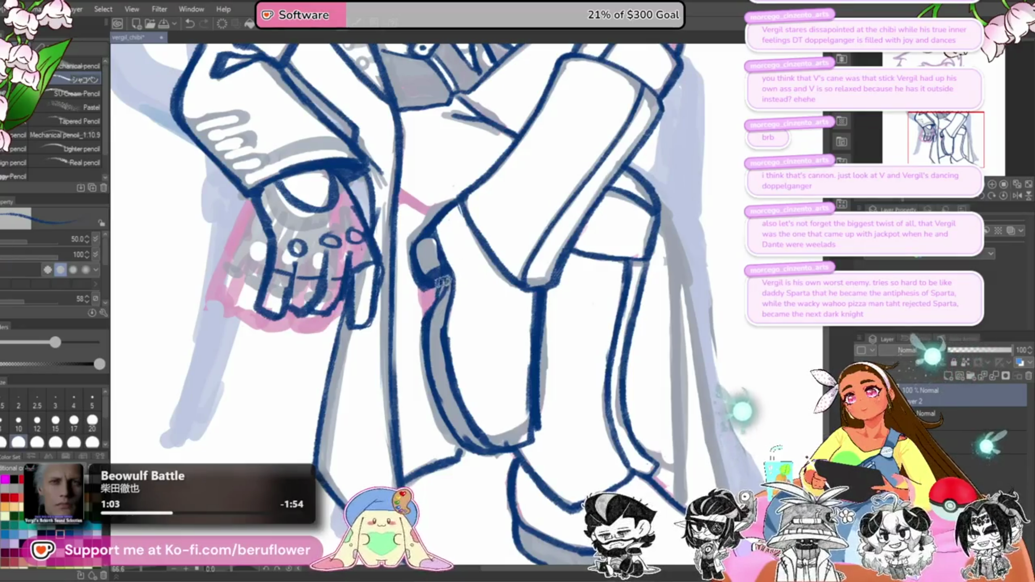
{"action": "scroll", "coordinate": [442, 281], "scroll_direction": "down", "scroll_amount": 5}
{"action": "scroll", "coordinate": [592, 328], "scroll_direction": "up", "scroll_amount": 3}
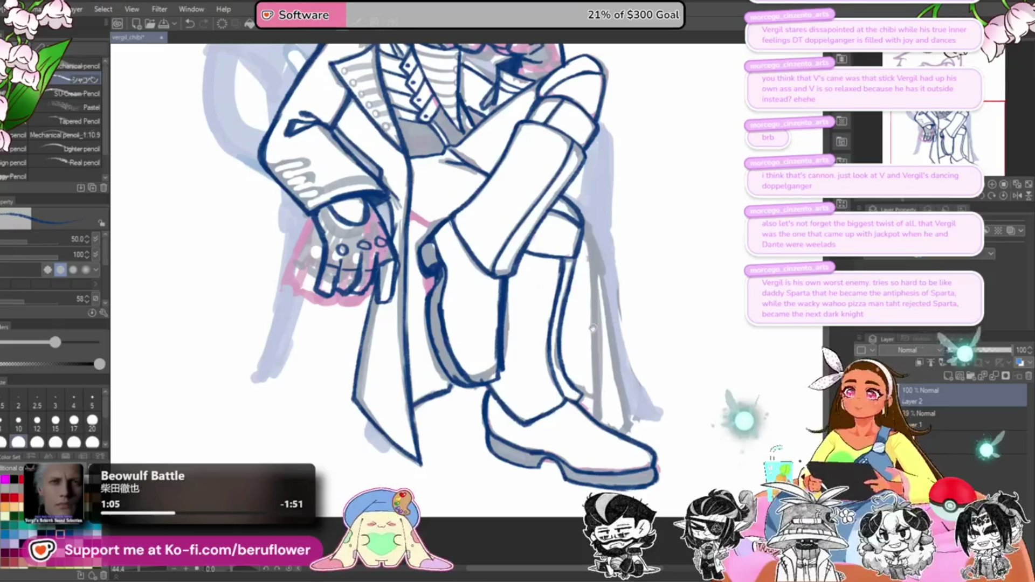
{"action": "key", "text": "ctrl+s"}
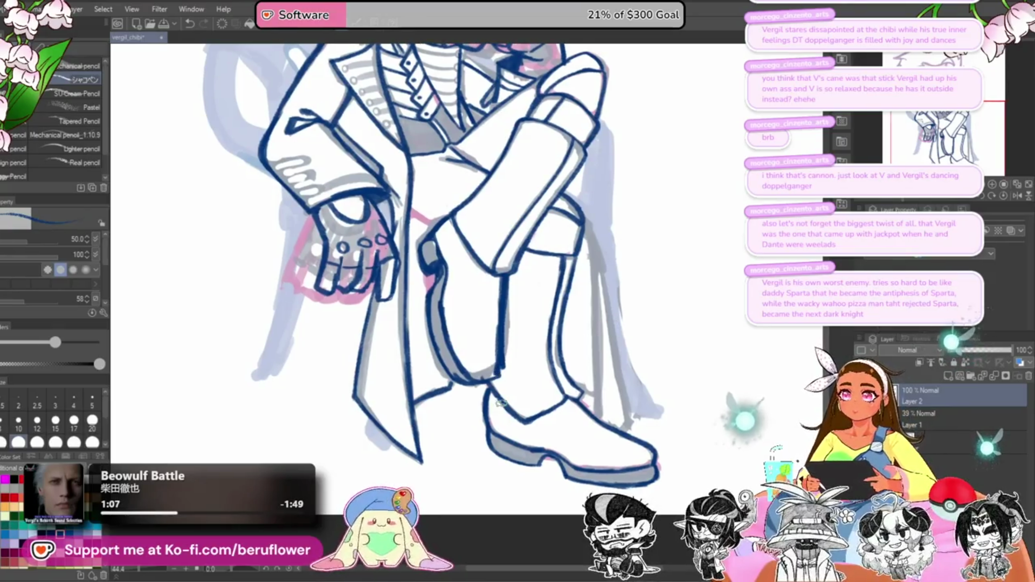
Step: Erase the old boot inner-edge and boot-top lines and redraw both edges toward the ankle
{"action": "left_click_drag", "start_coordinate": [501, 287], "coordinate": [501, 304]}
{"action": "mouse_move", "coordinate": [448, 275]}
{"action": "left_mouse_down"}
{"action": "mouse_move", "coordinate": [450, 345]}
{"action": "mouse_move", "coordinate": [474, 375]}
{"action": "mouse_move", "coordinate": [503, 375]}
{"action": "left_mouse_up"}
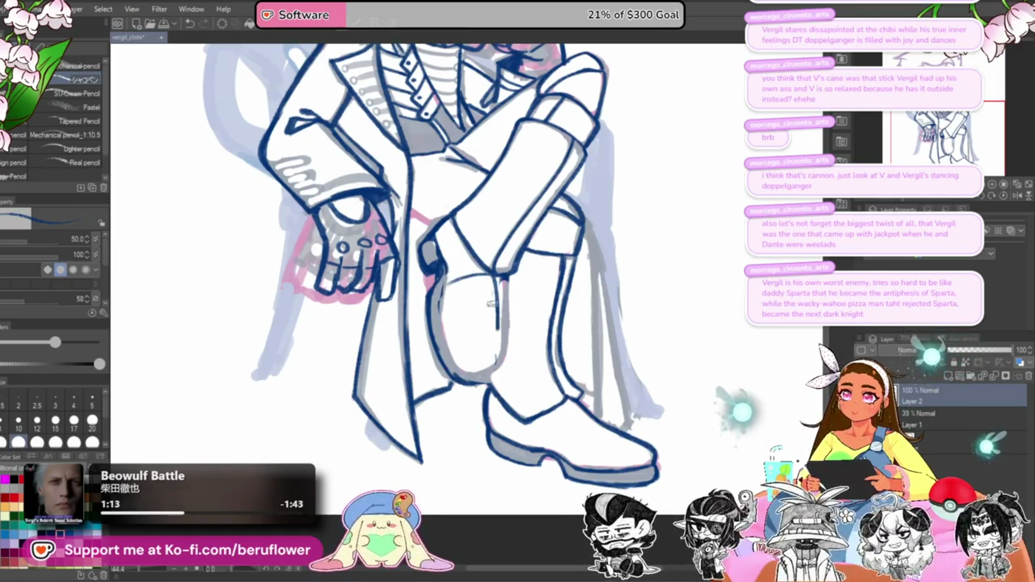
{"action": "left_click_drag", "start_coordinate": [496, 280], "coordinate": [492, 360]}
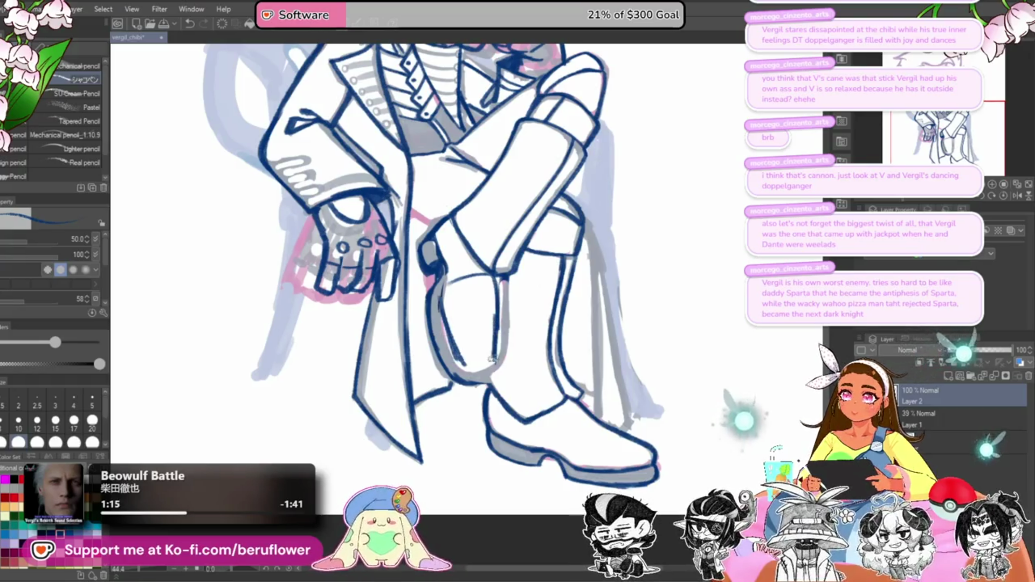
{"action": "mouse_move", "coordinate": [498, 278]}
{"action": "left_mouse_down"}
{"action": "mouse_move", "coordinate": [466, 366]}
{"action": "mouse_move", "coordinate": [448, 297]}
{"action": "mouse_move", "coordinate": [488, 286]}
{"action": "mouse_move", "coordinate": [501, 329]}
{"action": "left_mouse_up"}
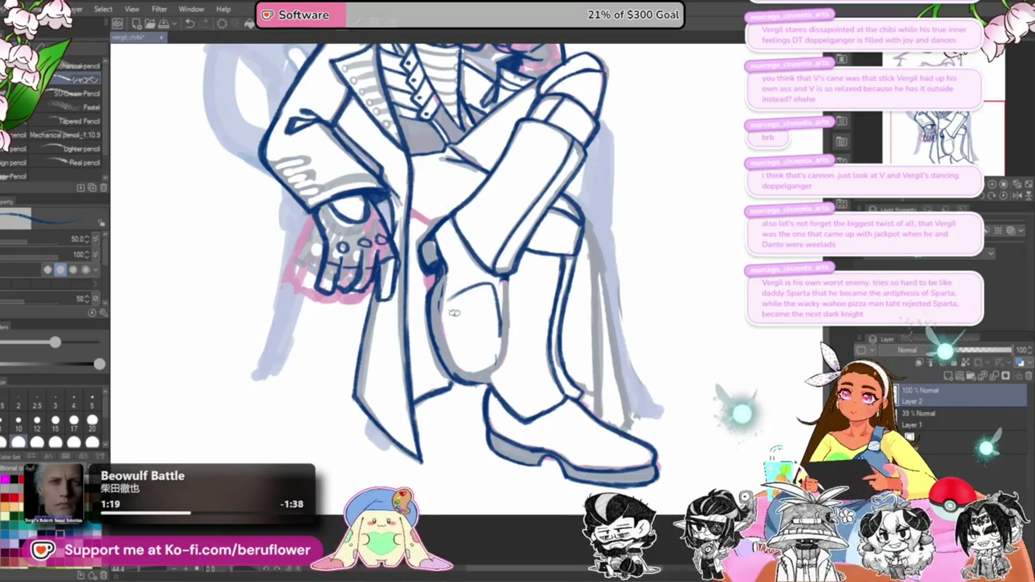
{"action": "left_click_drag", "start_coordinate": [448, 301], "coordinate": [453, 372]}
{"action": "left_click_drag", "start_coordinate": [500, 334], "coordinate": [472, 379]}
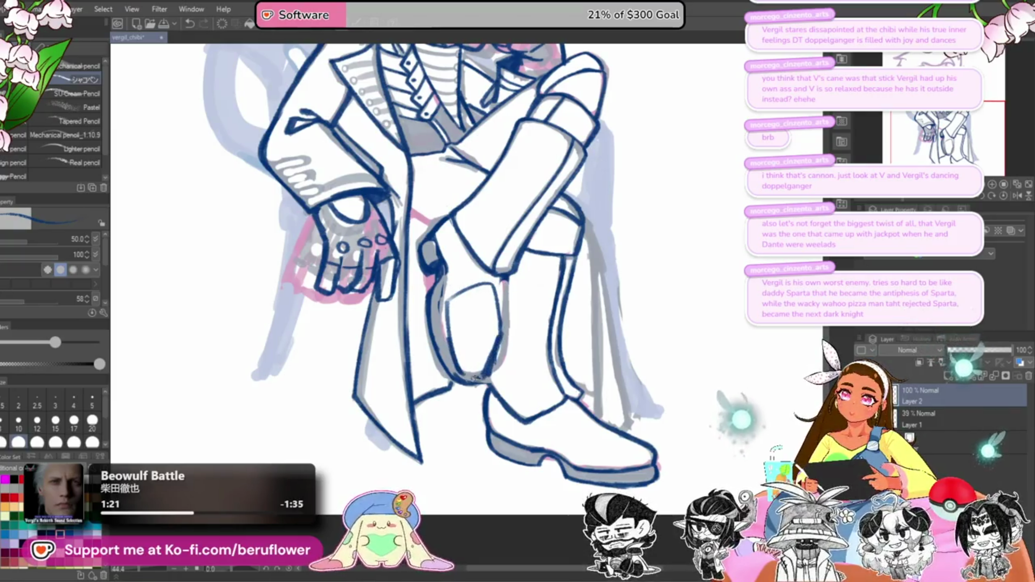
Step: Add a short stroke up the boot edge and double the inner edge with dark strokes
{"action": "left_click_drag", "start_coordinate": [452, 298], "coordinate": [459, 227]}
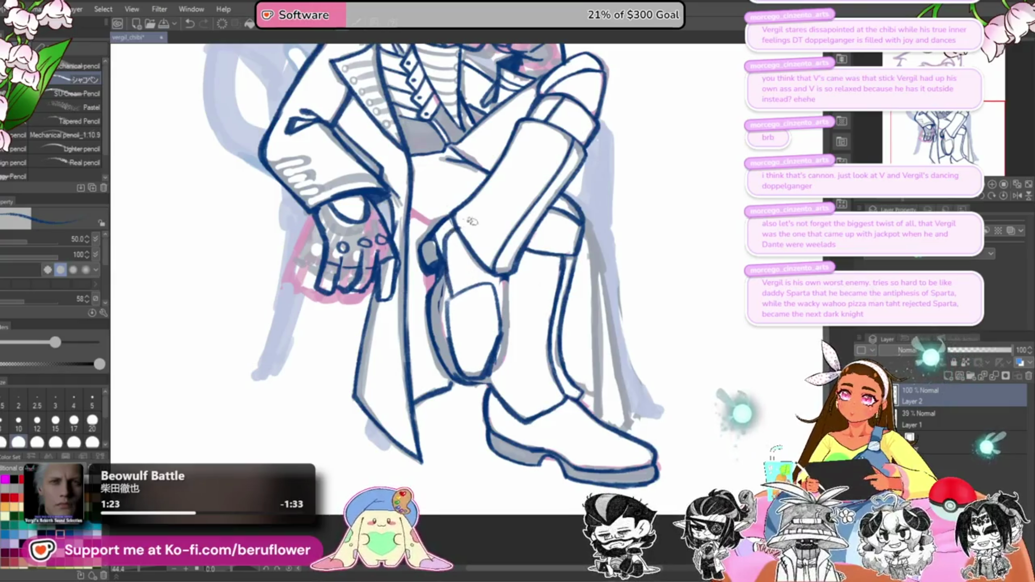
{"action": "key", "text": "ctrl+z"}
{"action": "key", "text": "ctrl+z"}
{"action": "key", "text": "ctrl+z"}
{"action": "key", "text": "ctrl+y"}
{"action": "key", "text": "ctrl+y"}
{"action": "key", "text": "ctrl+y"}
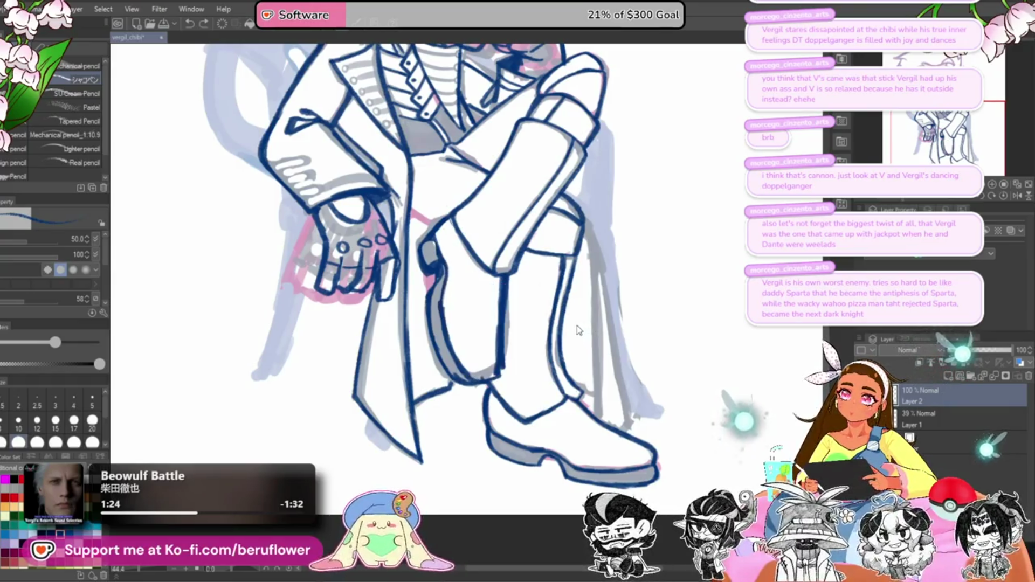
{"action": "scroll", "coordinate": [502, 300], "scroll_direction": "down", "scroll_amount": 3}
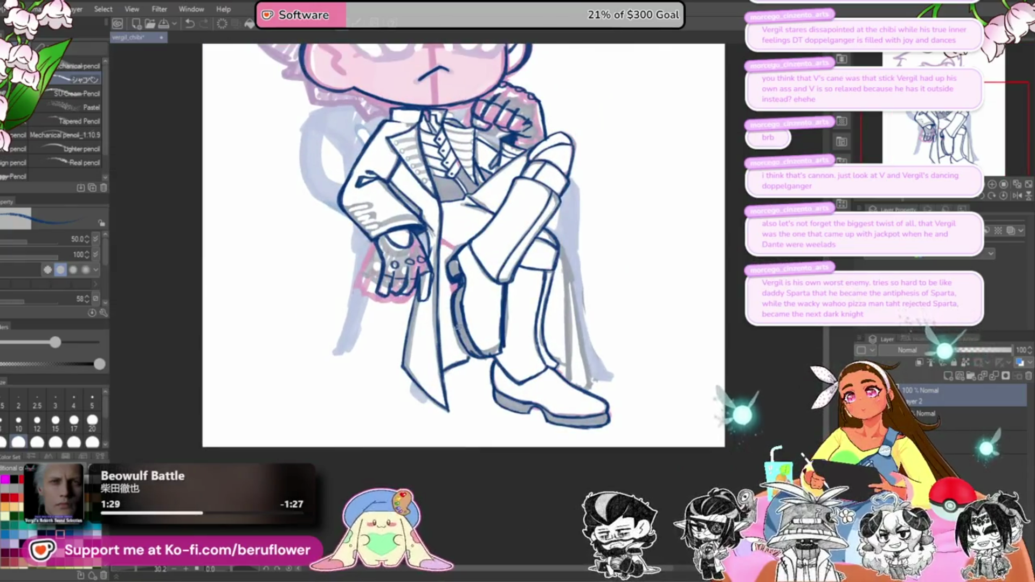
{"action": "scroll", "coordinate": [480, 346], "scroll_direction": "up", "scroll_amount": 7}
{"action": "mouse_move", "coordinate": [457, 370]}
{"action": "left_mouse_down"}
{"action": "mouse_move", "coordinate": [419, 295]}
{"action": "mouse_move", "coordinate": [465, 380]}
{"action": "mouse_move", "coordinate": [432, 329]}
{"action": "mouse_move", "coordinate": [434, 201]}
{"action": "mouse_move", "coordinate": [426, 278]}
{"action": "mouse_move", "coordinate": [467, 366]}
{"action": "mouse_move", "coordinate": [451, 335]}
{"action": "mouse_move", "coordinate": [464, 348]}
{"action": "left_mouse_up"}
Step: Thicken the boot's inner edge top and fill the heel and sole with dense dark blue hatching
{"action": "mouse_move", "coordinate": [430, 182]}
{"action": "left_mouse_down"}
{"action": "mouse_move", "coordinate": [415, 142]}
{"action": "mouse_move", "coordinate": [448, 134]}
{"action": "mouse_move", "coordinate": [372, 69]}
{"action": "left_mouse_up"}
{"action": "left_click_drag", "start_coordinate": [458, 411], "coordinate": [512, 426]}
{"action": "key", "text": "ctrl+z"}
{"action": "key", "text": "ctrl+z"}
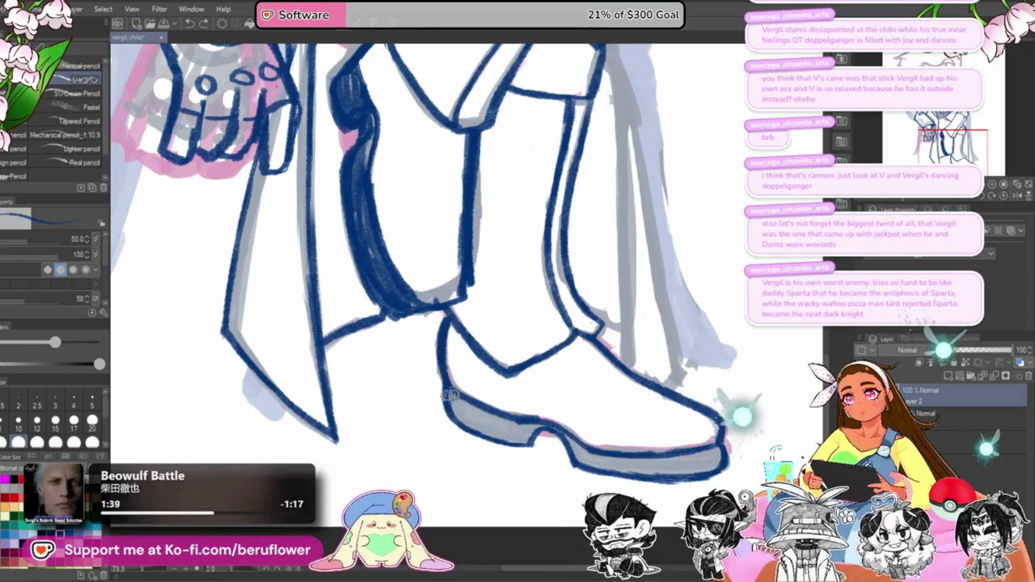
{"action": "mouse_move", "coordinate": [447, 391]}
{"action": "left_mouse_down"}
{"action": "mouse_move", "coordinate": [474, 426]}
{"action": "mouse_move", "coordinate": [515, 441]}
{"action": "mouse_move", "coordinate": [566, 434]}
{"action": "mouse_move", "coordinate": [582, 458]}
{"action": "mouse_move", "coordinate": [704, 461]}
{"action": "left_mouse_up"}
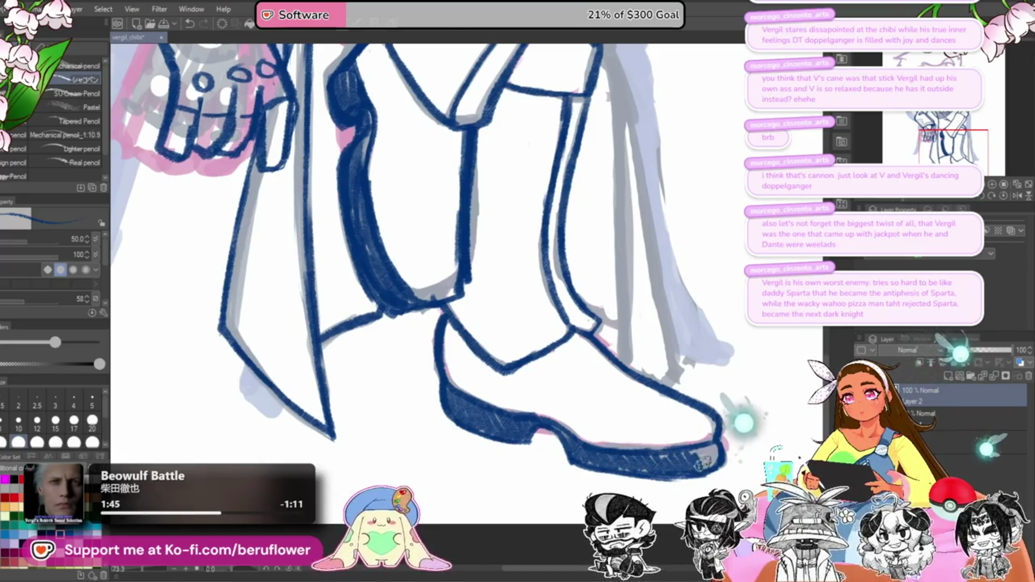
{"action": "scroll", "coordinate": [699, 420], "scroll_direction": "down", "scroll_amount": 5}
{"action": "scroll", "coordinate": [640, 356], "scroll_direction": "up", "scroll_amount": 4}
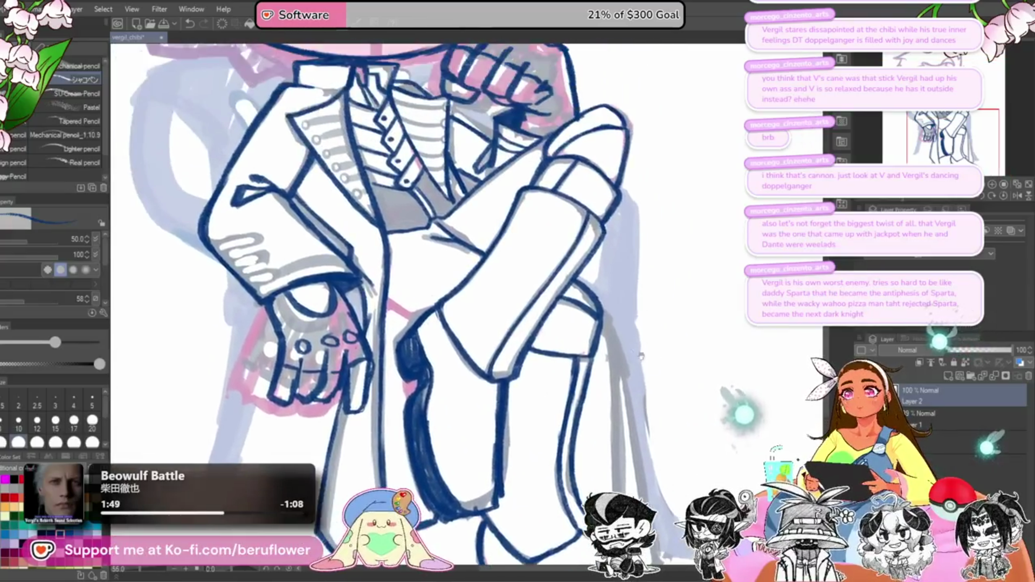
Step: Redraw the line right of the knee running down to the boot, retrying until it sits well
{"action": "mouse_move", "coordinate": [641, 356]}
{"action": "left_mouse_down"}
{"action": "mouse_move", "coordinate": [597, 275]}
{"action": "mouse_move", "coordinate": [567, 260]}
{"action": "mouse_move", "coordinate": [580, 437]}
{"action": "left_mouse_up"}
{"action": "left_click_drag", "start_coordinate": [565, 245], "coordinate": [618, 464]}
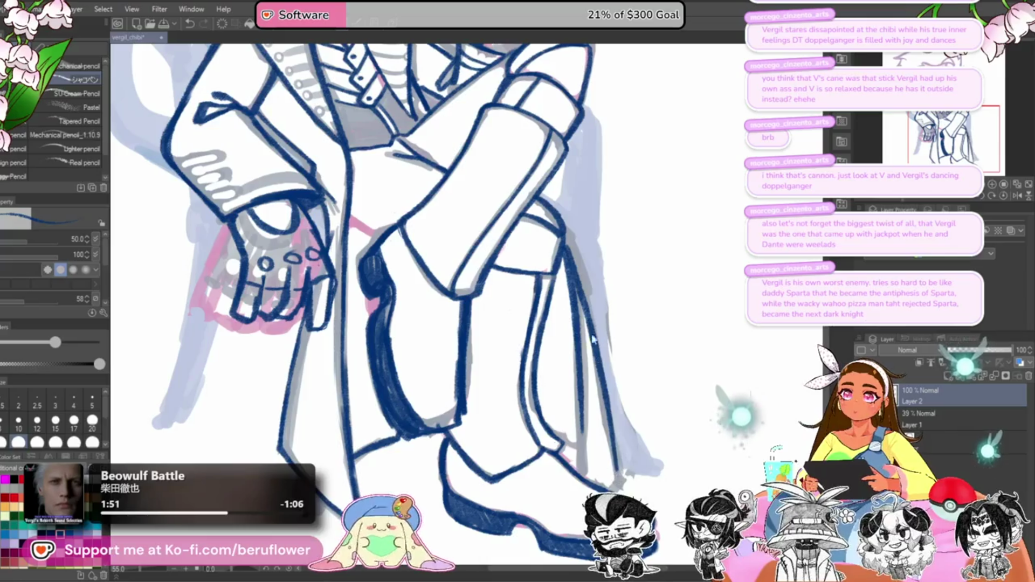
{"action": "key", "text": "ctrl+z"}
{"action": "key", "text": "ctrl+z"}
{"action": "left_click_drag", "start_coordinate": [561, 241], "coordinate": [607, 468]}
{"action": "left_click_drag", "start_coordinate": [601, 399], "coordinate": [615, 464]}
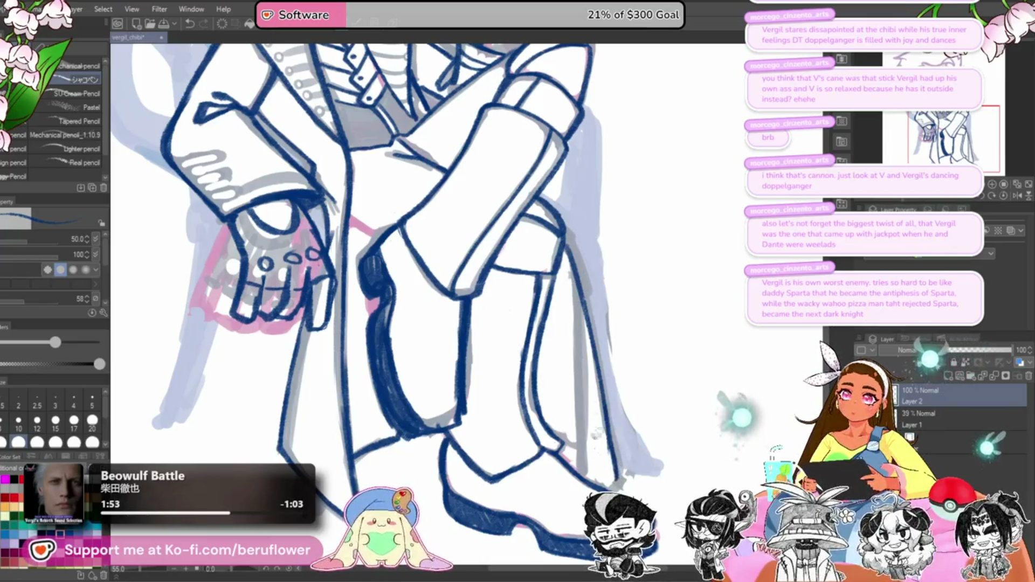
{"action": "key", "text": "ctrl+z"}
{"action": "left_click_drag", "start_coordinate": [563, 245], "coordinate": [577, 421]}
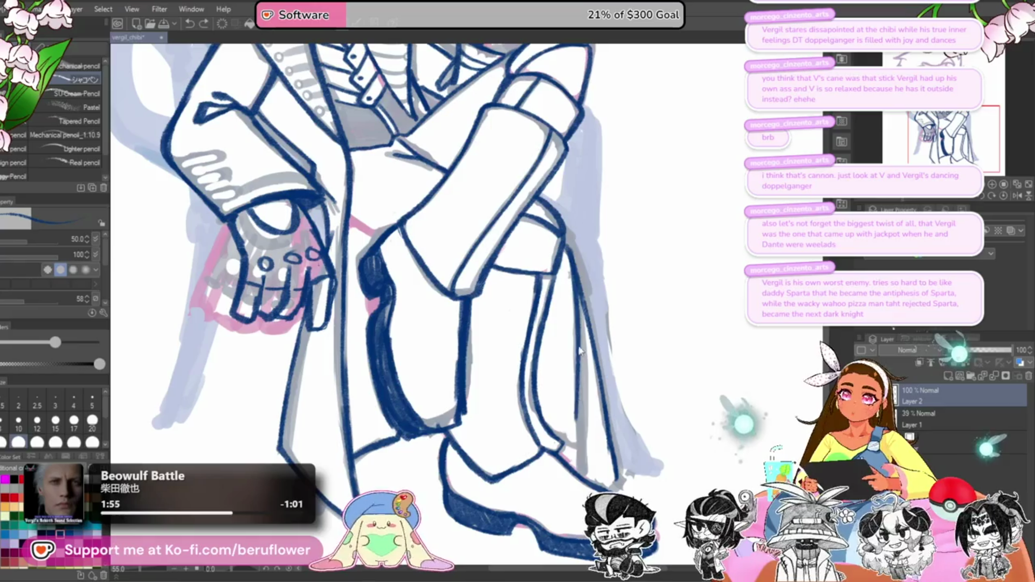
{"action": "key", "text": "ctrl+z"}
{"action": "left_click_drag", "start_coordinate": [569, 278], "coordinate": [582, 458]}
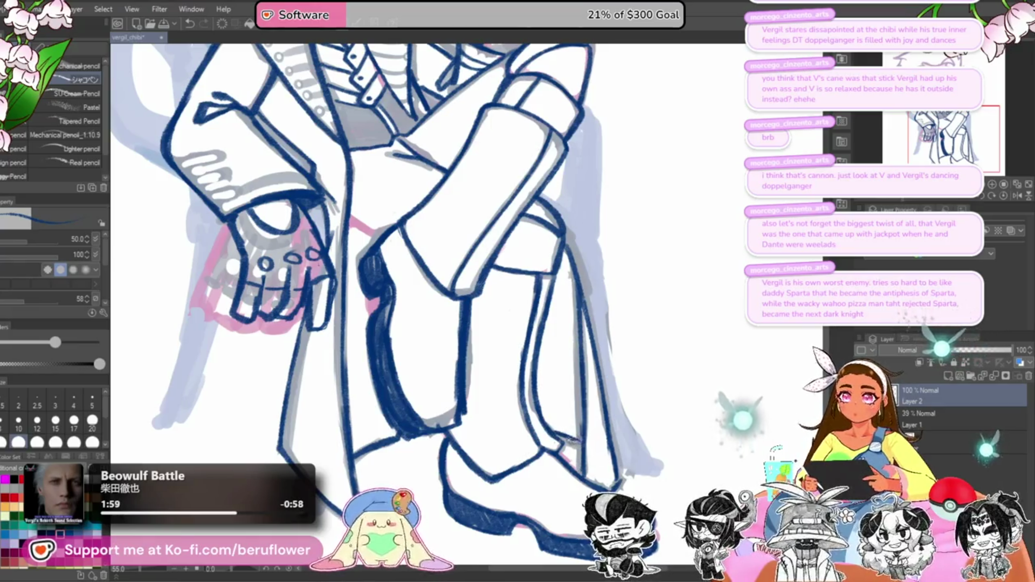
{"action": "left_click_drag", "start_coordinate": [504, 391], "coordinate": [553, 398]}
{"action": "scroll", "coordinate": [491, 406], "scroll_direction": "down", "scroll_amount": 4}
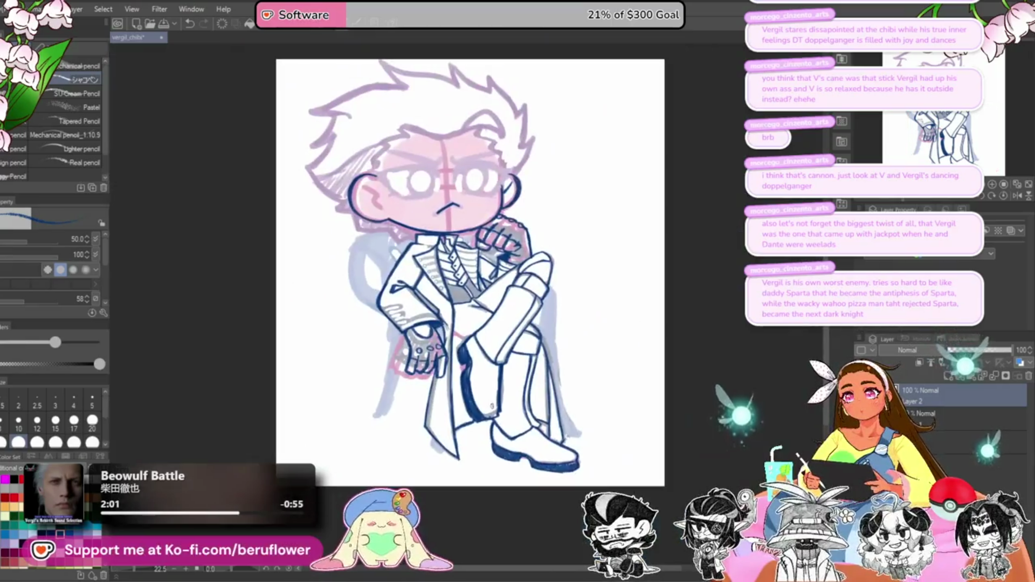
Step: Paint out the old glove finger lines and redraw the fingers and top hand edge in dark blue
{"action": "scroll", "coordinate": [491, 406], "scroll_direction": "up", "scroll_amount": 3}
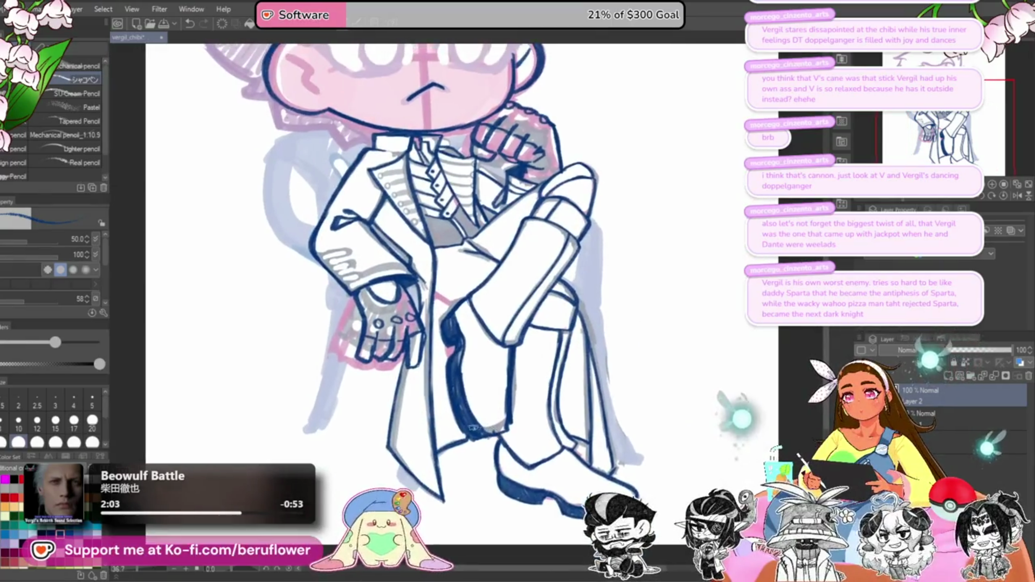
{"action": "left_click_drag", "start_coordinate": [539, 397], "coordinate": [547, 446]}
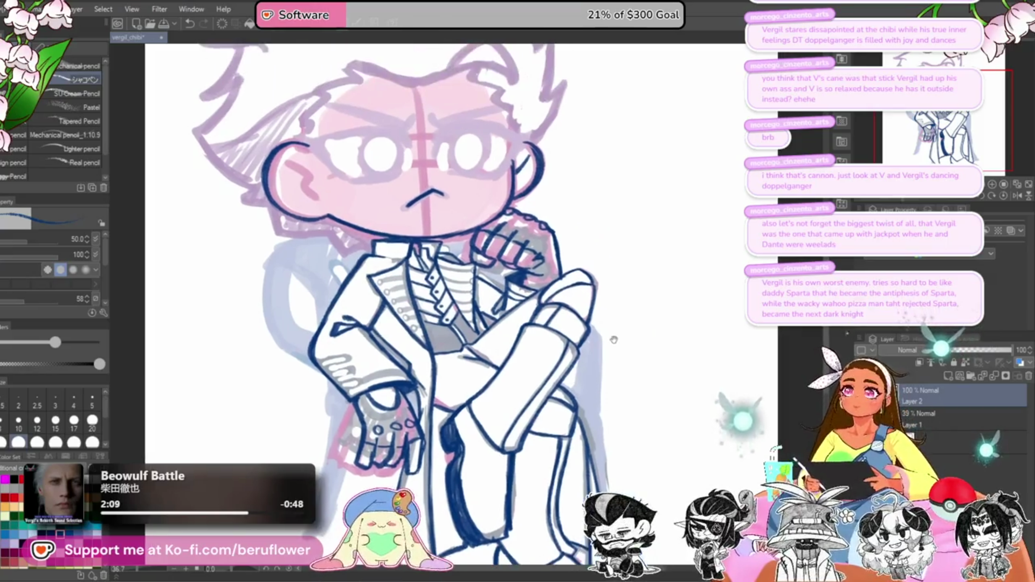
{"action": "mouse_move", "coordinate": [634, 329]}
{"action": "left_mouse_down"}
{"action": "mouse_move", "coordinate": [614, 337]}
{"action": "mouse_move", "coordinate": [602, 314]}
{"action": "mouse_move", "coordinate": [887, 200]}
{"action": "left_mouse_up"}
{"action": "scroll", "coordinate": [497, 363], "scroll_direction": "up", "scroll_amount": 5}
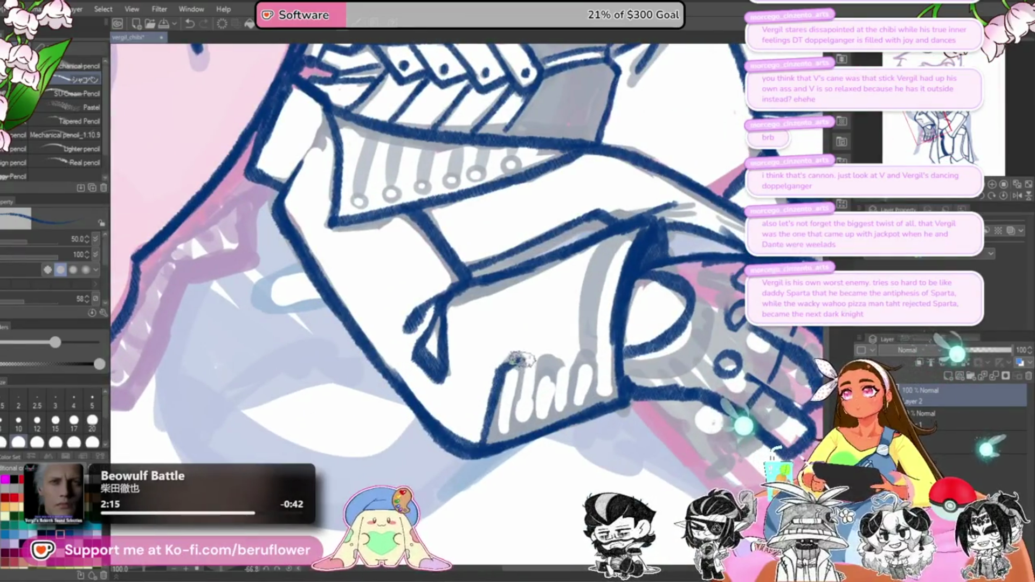
{"action": "mouse_move", "coordinate": [515, 359]}
{"action": "left_mouse_down"}
{"action": "mouse_move", "coordinate": [503, 445]}
{"action": "mouse_move", "coordinate": [524, 438]}
{"action": "mouse_move", "coordinate": [573, 351]}
{"action": "mouse_move", "coordinate": [574, 400]}
{"action": "mouse_move", "coordinate": [555, 366]}
{"action": "mouse_move", "coordinate": [539, 426]}
{"action": "left_mouse_up"}
{"action": "left_click_drag", "start_coordinate": [544, 353], "coordinate": [531, 431]}
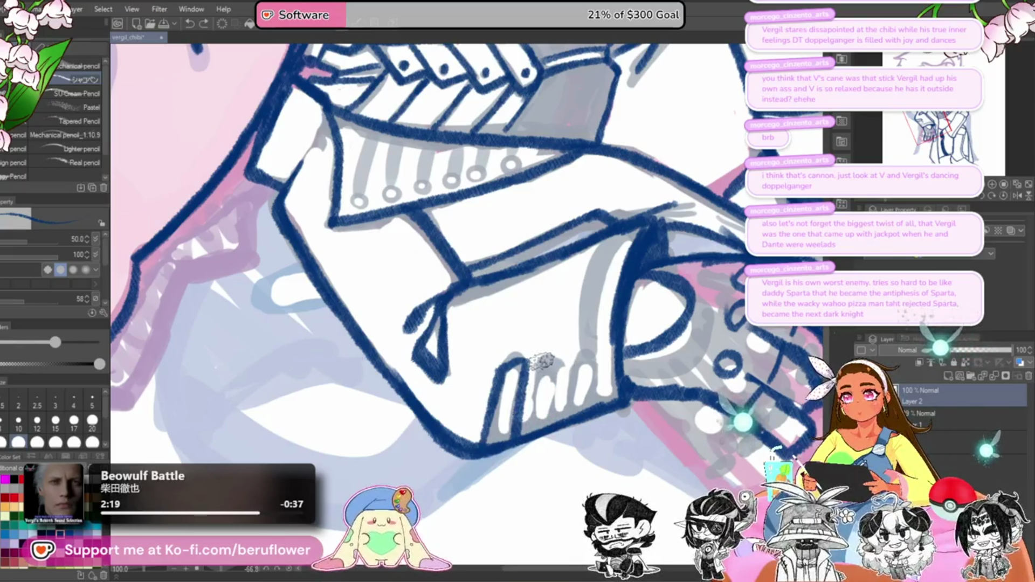
{"action": "mouse_move", "coordinate": [531, 360]}
{"action": "left_mouse_down"}
{"action": "mouse_move", "coordinate": [572, 350]}
{"action": "mouse_move", "coordinate": [545, 424]}
{"action": "left_mouse_up"}
{"action": "mouse_move", "coordinate": [579, 378]}
{"action": "left_mouse_down"}
{"action": "mouse_move", "coordinate": [556, 420]}
{"action": "mouse_move", "coordinate": [589, 350]}
{"action": "mouse_move", "coordinate": [585, 413]}
{"action": "left_mouse_up"}
{"action": "mouse_move", "coordinate": [591, 343]}
{"action": "left_mouse_down"}
{"action": "mouse_move", "coordinate": [585, 408]}
{"action": "mouse_move", "coordinate": [585, 337]}
{"action": "left_mouse_up"}
{"action": "key", "text": "asciicircum"}
{"action": "key", "text": "asciicircum"}
{"action": "key", "text": "asciicircum"}
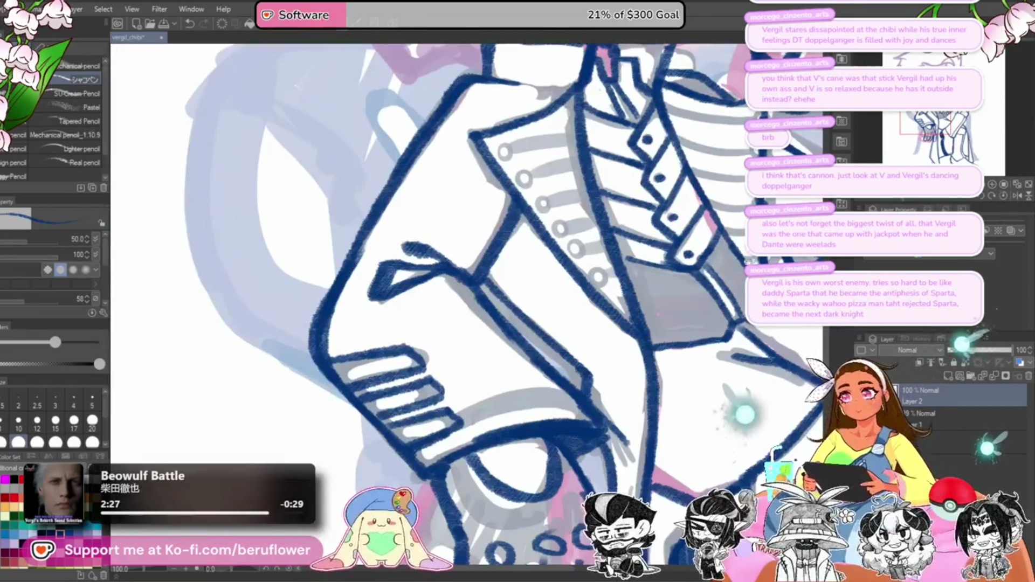
Step: Lasso the striped sleeve cuff and transform it slightly up and to the left, then deselect
{"action": "key", "text": "m"}
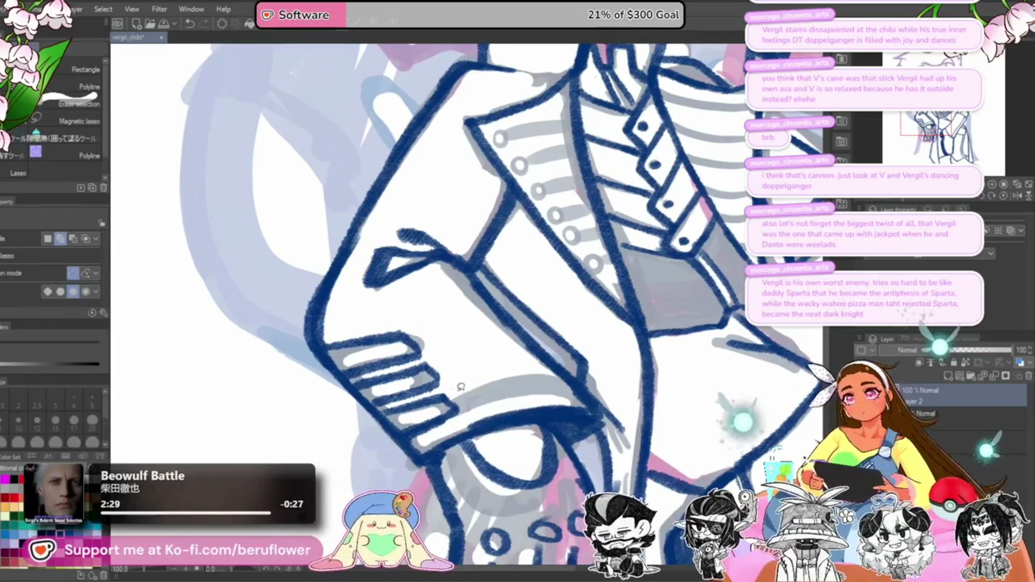
{"action": "mouse_move", "coordinate": [458, 388]}
{"action": "left_mouse_down"}
{"action": "mouse_move", "coordinate": [464, 417]}
{"action": "mouse_move", "coordinate": [388, 412]}
{"action": "left_mouse_up"}
{"action": "mouse_move", "coordinate": [339, 358]}
{"action": "left_mouse_down"}
{"action": "mouse_move", "coordinate": [453, 367]}
{"action": "mouse_move", "coordinate": [392, 368]}
{"action": "left_mouse_up"}
{"action": "key", "text": "ctrl+t"}
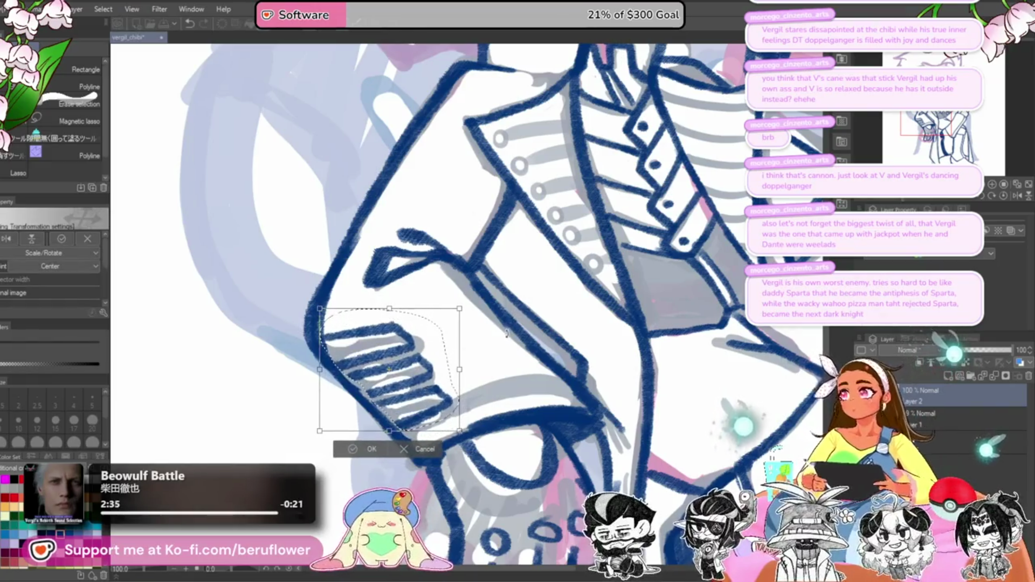
{"action": "key", "text": "Return"}
{"action": "key", "text": "ctrl+d"}
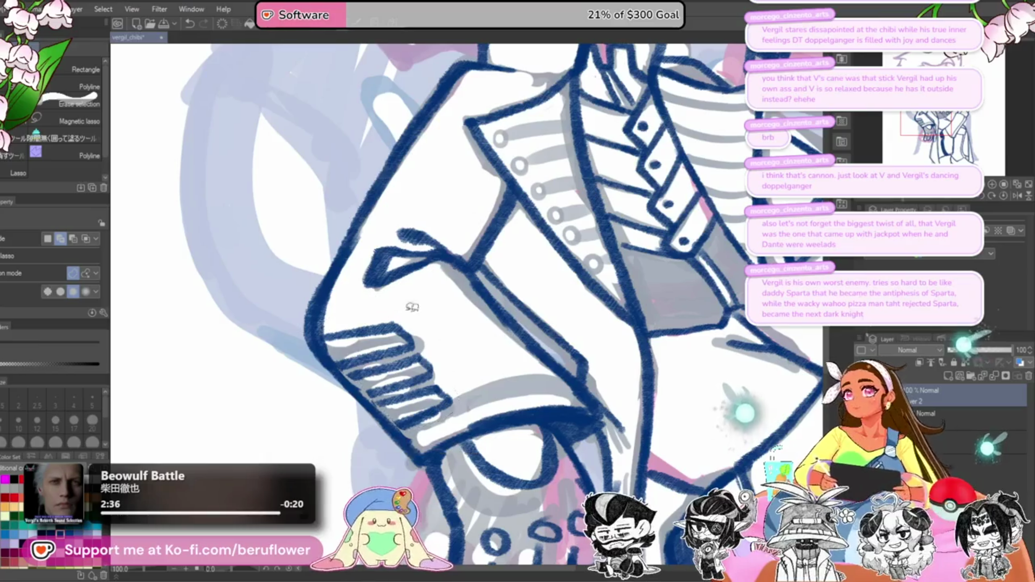
{"action": "key", "text": "p"}
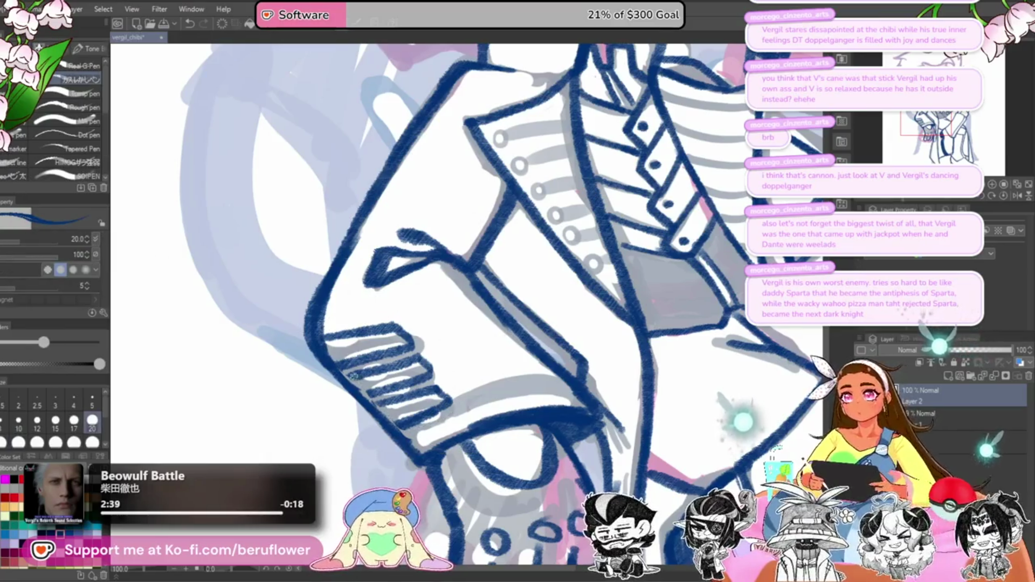
{"action": "key", "text": "p"}
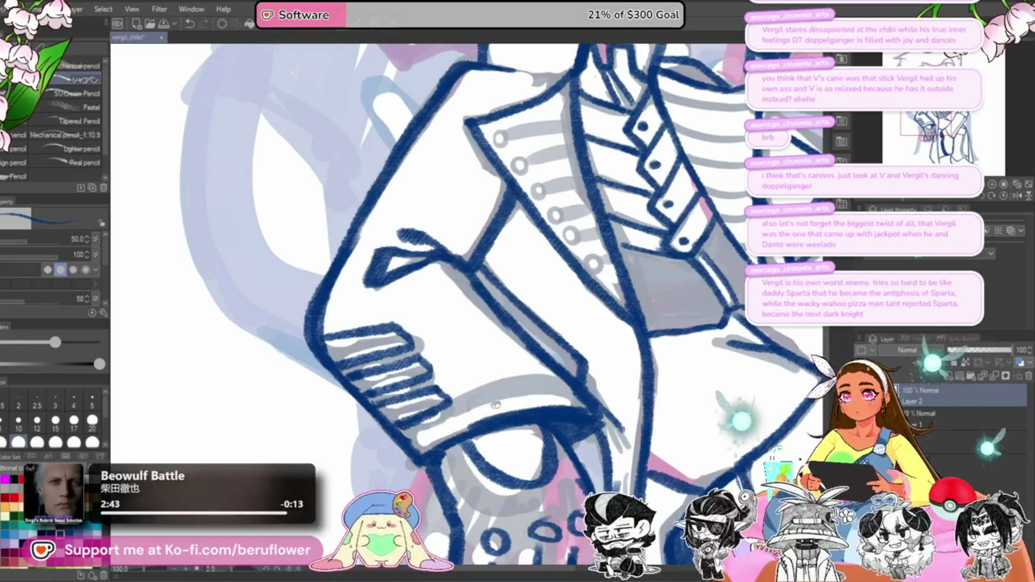
{"action": "scroll", "coordinate": [385, 403], "scroll_direction": "down", "scroll_amount": 2}
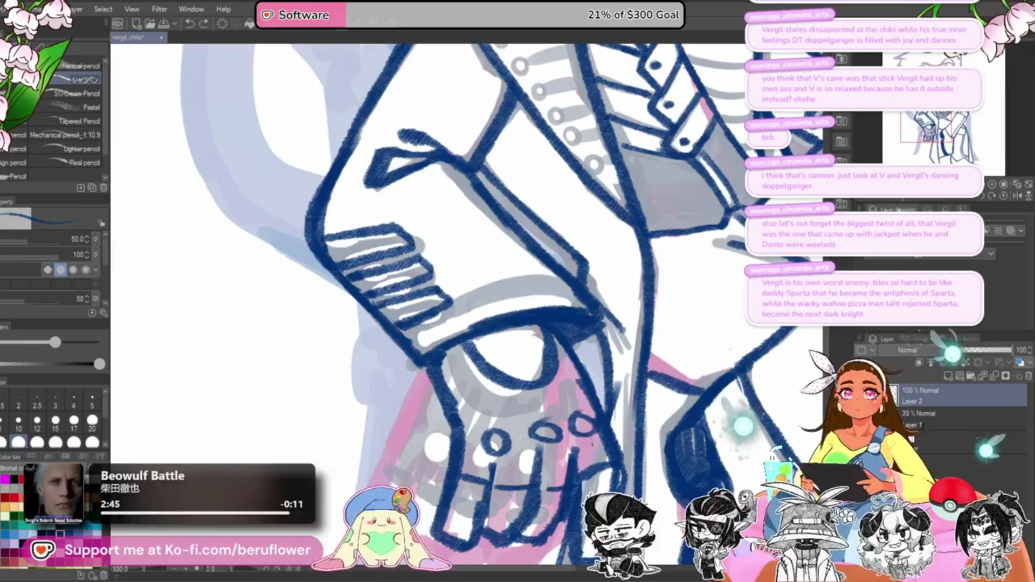
Step: With the view rotated to -60°, draw a blue cuff edge line with a white highlight beside it
{"action": "key", "text": "minus"}
{"action": "key", "text": "minus"}
{"action": "key", "text": "minus"}
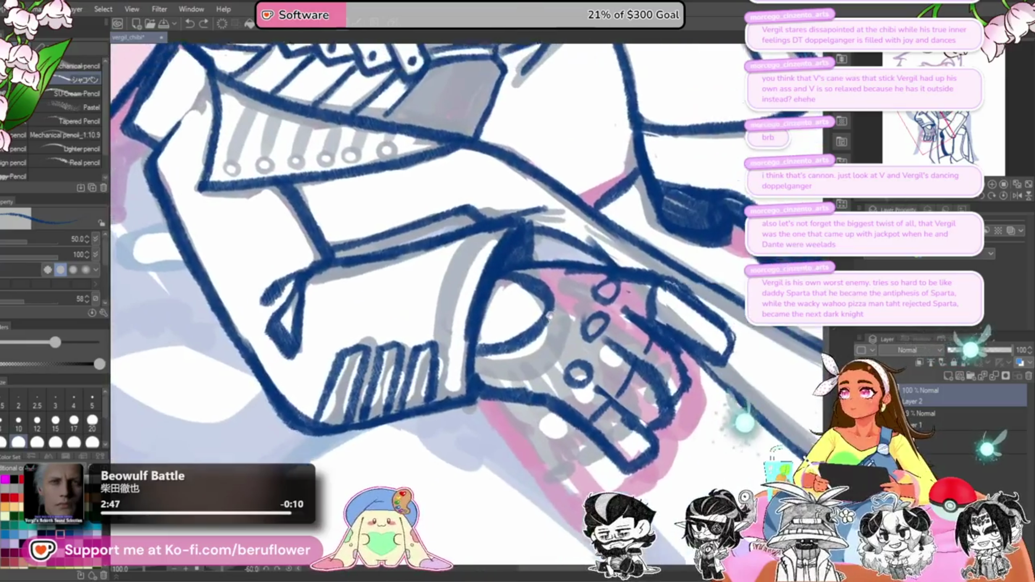
{"action": "mouse_move", "coordinate": [486, 232]}
{"action": "left_mouse_down"}
{"action": "mouse_move", "coordinate": [446, 279]}
{"action": "mouse_move", "coordinate": [414, 388]}
{"action": "mouse_move", "coordinate": [416, 434]}
{"action": "left_mouse_up"}
{"action": "mouse_move", "coordinate": [418, 358]}
{"action": "left_mouse_down"}
{"action": "mouse_move", "coordinate": [415, 434]}
{"action": "mouse_move", "coordinate": [450, 278]}
{"action": "mouse_move", "coordinate": [418, 324]}
{"action": "mouse_move", "coordinate": [415, 431]}
{"action": "mouse_move", "coordinate": [410, 402]}
{"action": "mouse_move", "coordinate": [465, 274]}
{"action": "mouse_move", "coordinate": [429, 324]}
{"action": "mouse_move", "coordinate": [470, 272]}
{"action": "mouse_move", "coordinate": [441, 322]}
{"action": "left_mouse_up"}
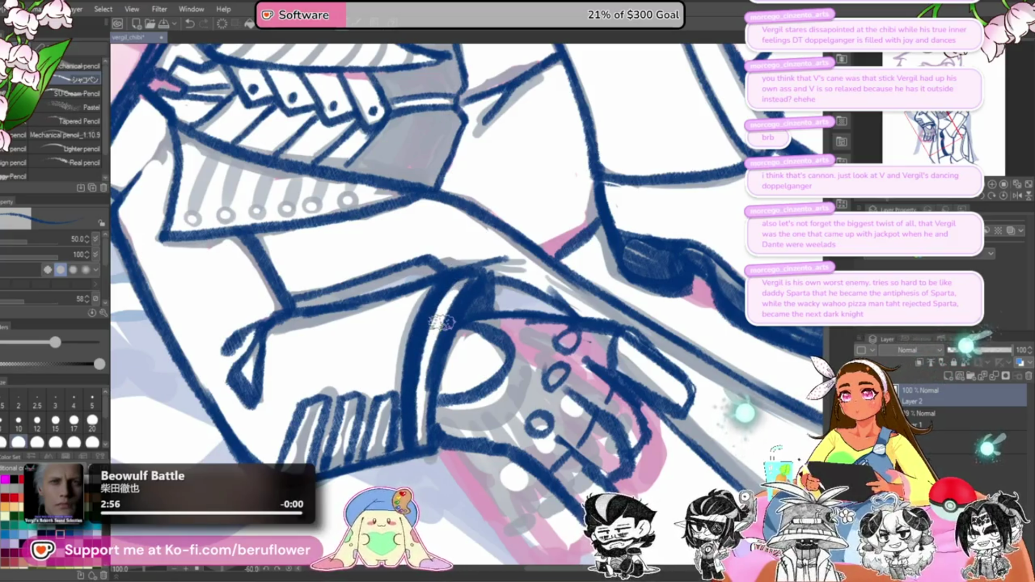
{"action": "mouse_move", "coordinate": [453, 275]}
{"action": "left_mouse_down"}
{"action": "mouse_move", "coordinate": [419, 360]}
{"action": "mouse_move", "coordinate": [410, 418]}
{"action": "left_mouse_up"}
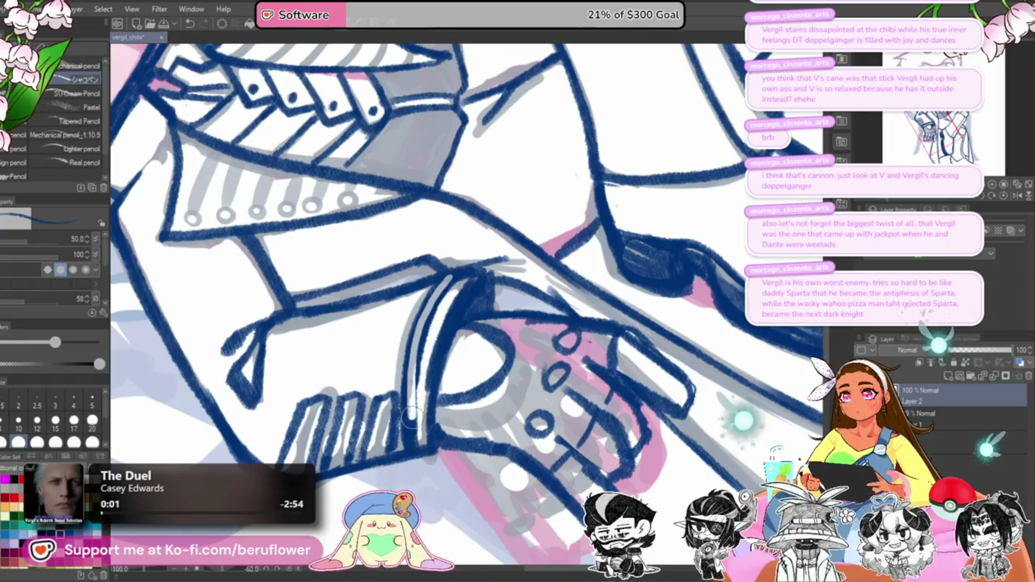
{"action": "key", "text": "ctrl+z"}
{"action": "mouse_move", "coordinate": [439, 292]}
{"action": "left_mouse_down"}
{"action": "mouse_move", "coordinate": [416, 362]}
{"action": "mouse_move", "coordinate": [415, 442]}
{"action": "left_mouse_up"}
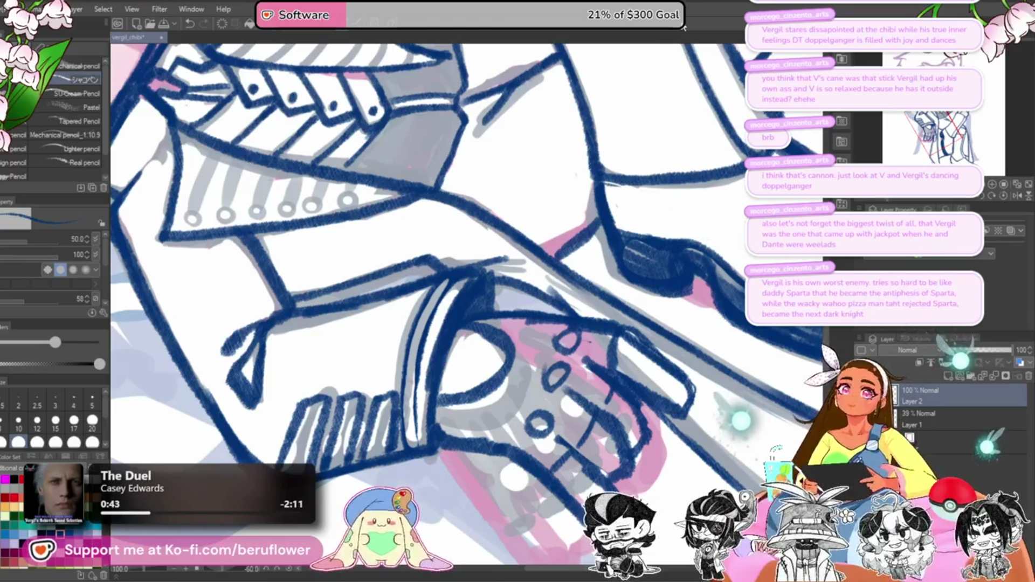
Step: Zoom out and pan across the whole chibi to review the dark blue linework
{"action": "key", "text": "ctrl+minus"}
{"action": "key", "text": "ctrl+minus"}
{"action": "key", "text": "ctrl+minus"}
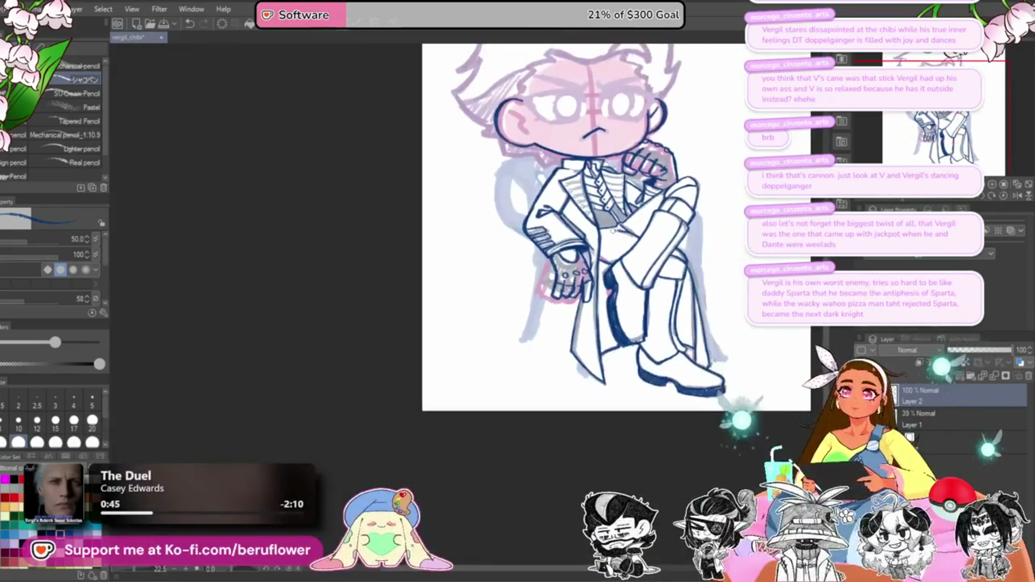
{"action": "key", "text": "ctrl+plus"}
{"action": "key", "text": "ctrl+plus"}
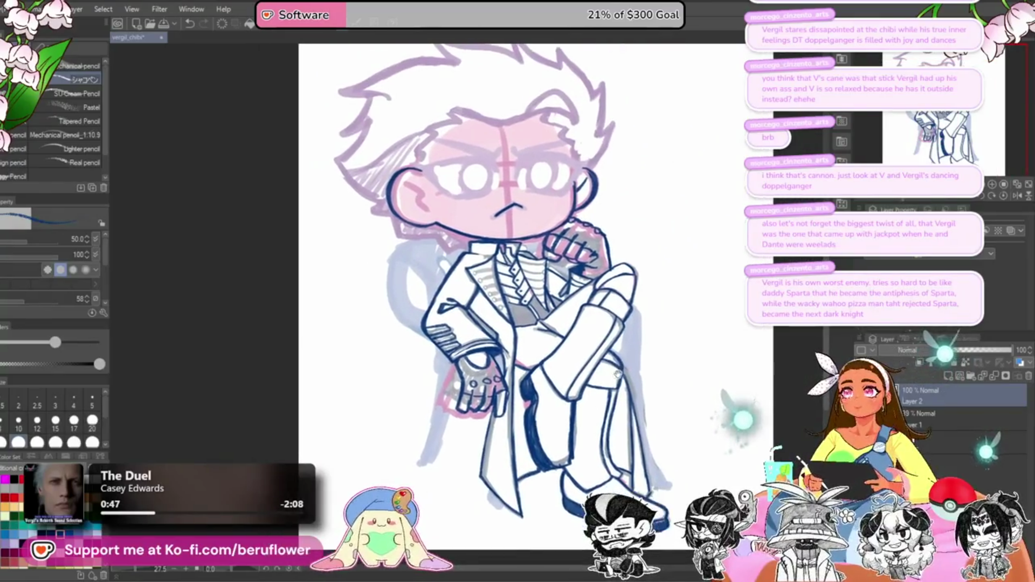
{"action": "left_click_drag", "start_coordinate": [586, 378], "coordinate": [620, 369]}
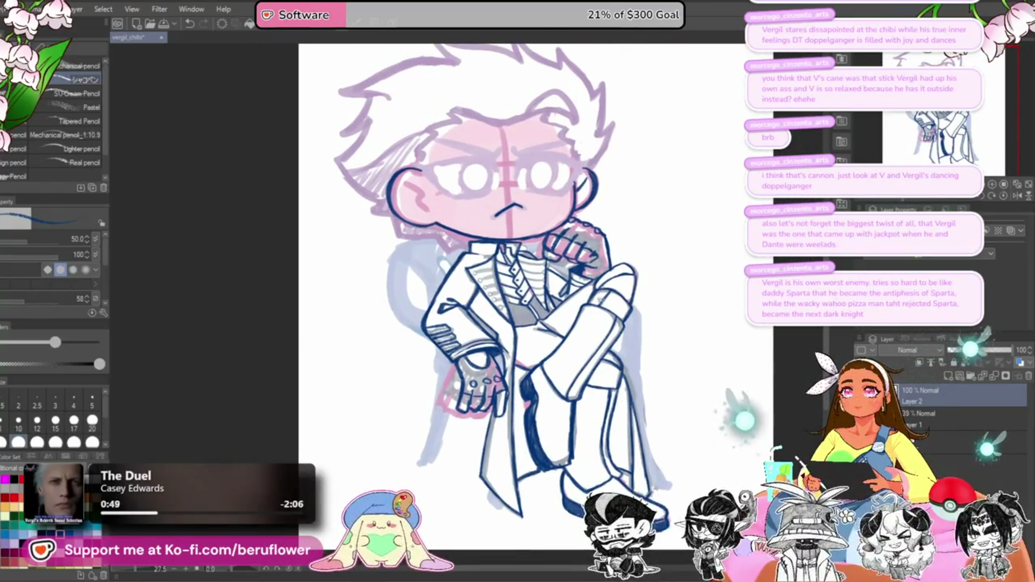
{"action": "scroll", "coordinate": [581, 305], "scroll_direction": "down", "scroll_amount": 5}
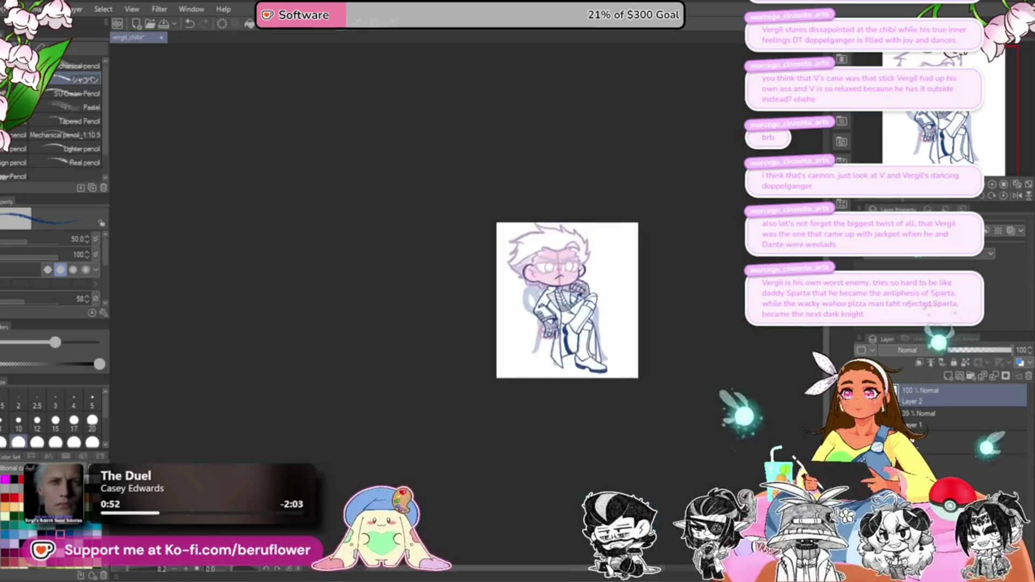
{"action": "scroll", "coordinate": [581, 305], "scroll_direction": "up", "scroll_amount": 5}
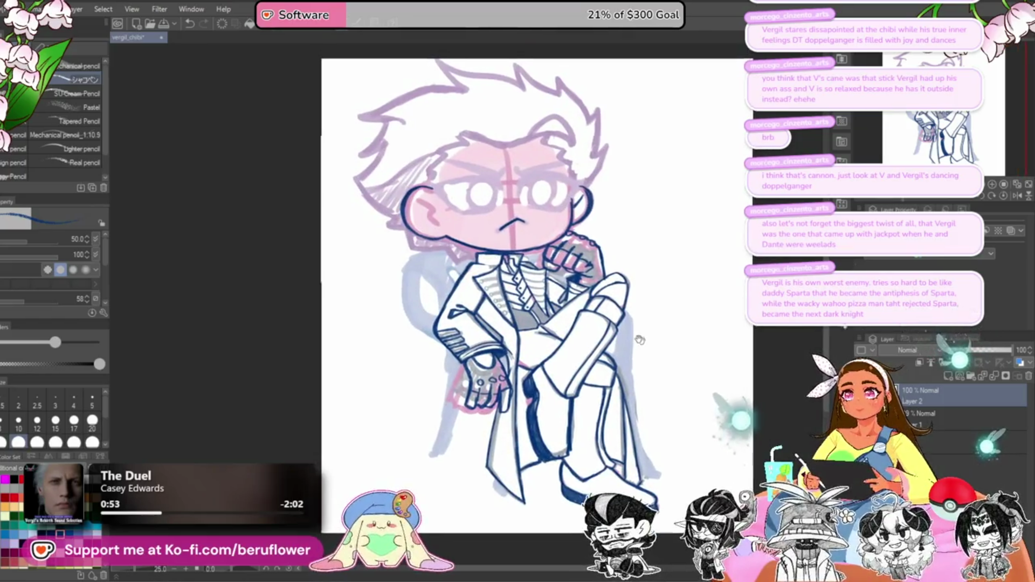
{"action": "scroll", "coordinate": [642, 335], "scroll_direction": "up", "scroll_amount": 5}
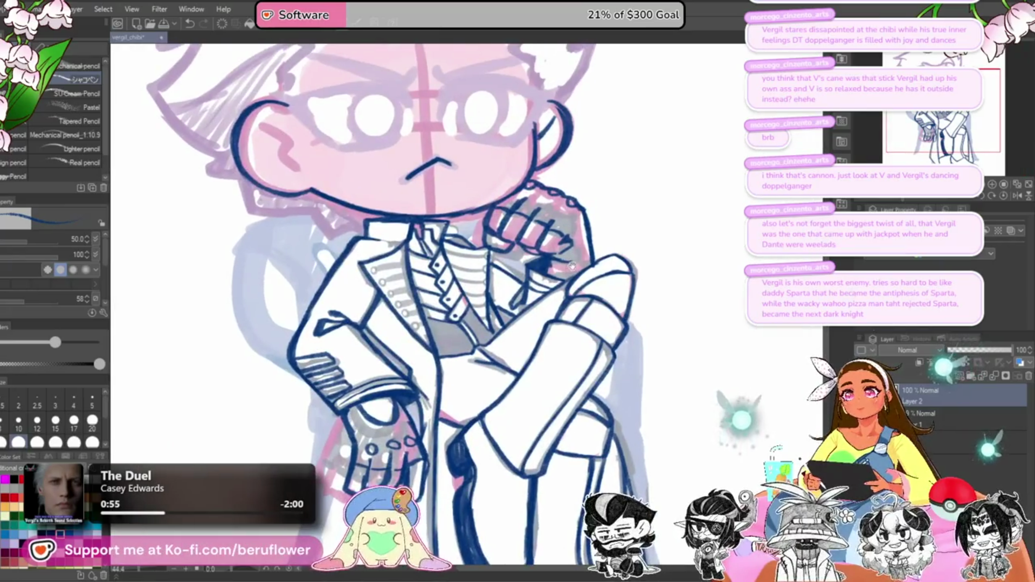
{"action": "left_click_drag", "start_coordinate": [615, 252], "coordinate": [571, 278]}
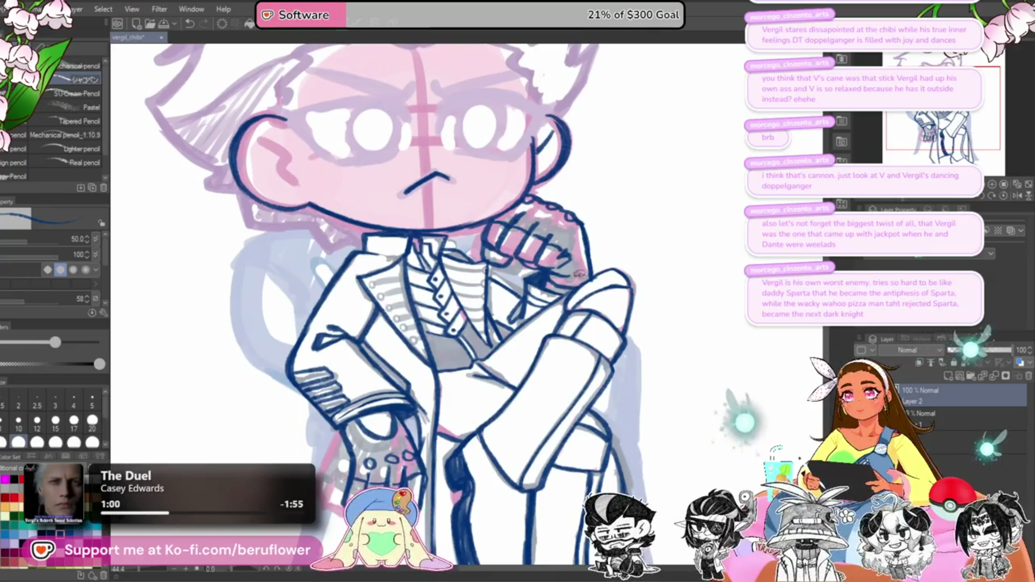
{"action": "scroll", "coordinate": [578, 281], "scroll_direction": "down", "scroll_amount": 3}
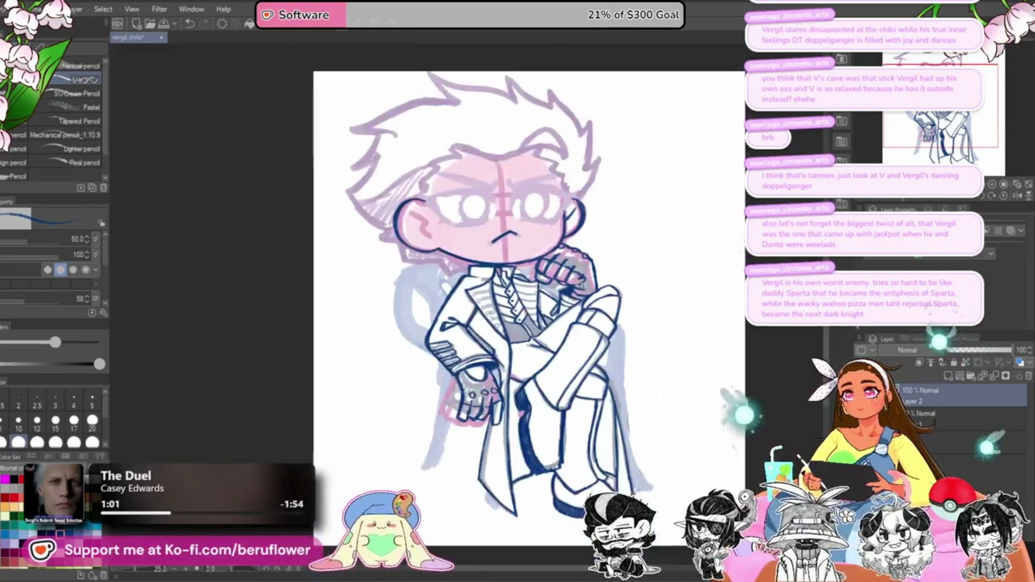
{"action": "scroll", "coordinate": [714, 297], "scroll_direction": "up", "scroll_amount": 2}
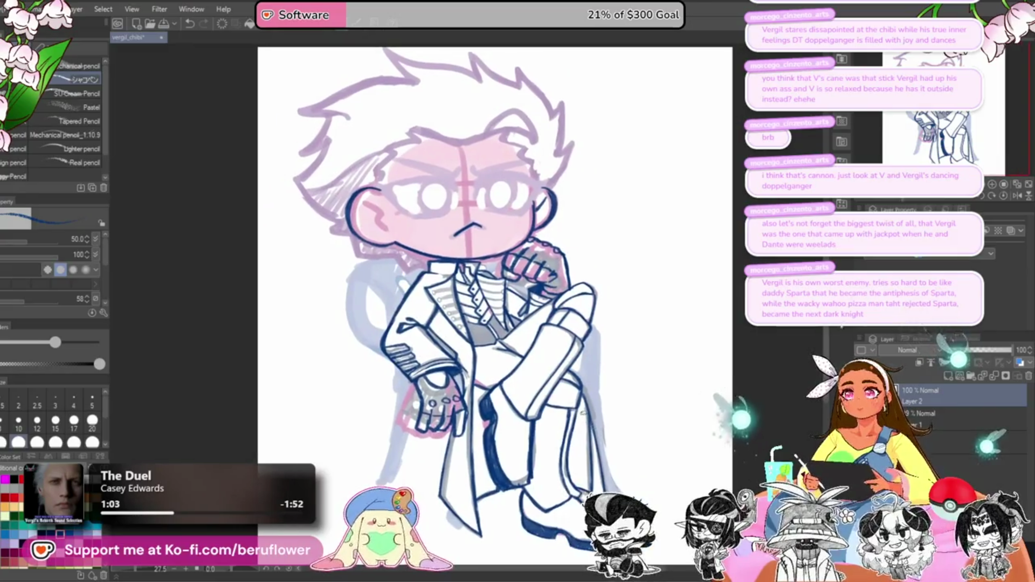
Step: Lasso the gloved hand on the knee, then enlarge it slightly and shift it right
{"action": "key", "text": "m"}
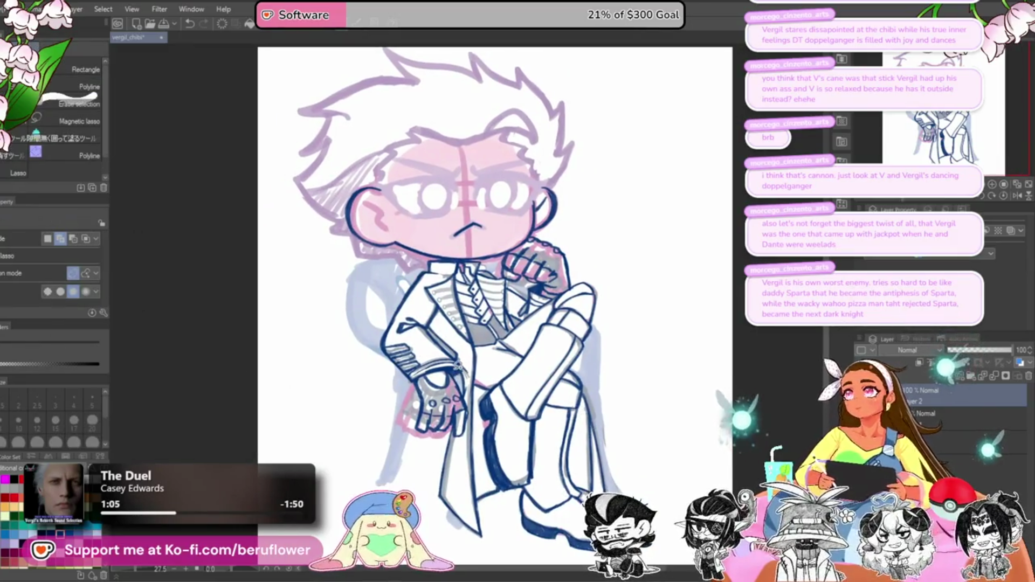
{"action": "scroll", "coordinate": [455, 361], "scroll_direction": "up", "scroll_amount": 3}
{"action": "mouse_move", "coordinate": [416, 354]}
{"action": "left_mouse_down"}
{"action": "mouse_move", "coordinate": [375, 415]}
{"action": "mouse_move", "coordinate": [431, 495]}
{"action": "mouse_move", "coordinate": [462, 445]}
{"action": "left_mouse_up"}
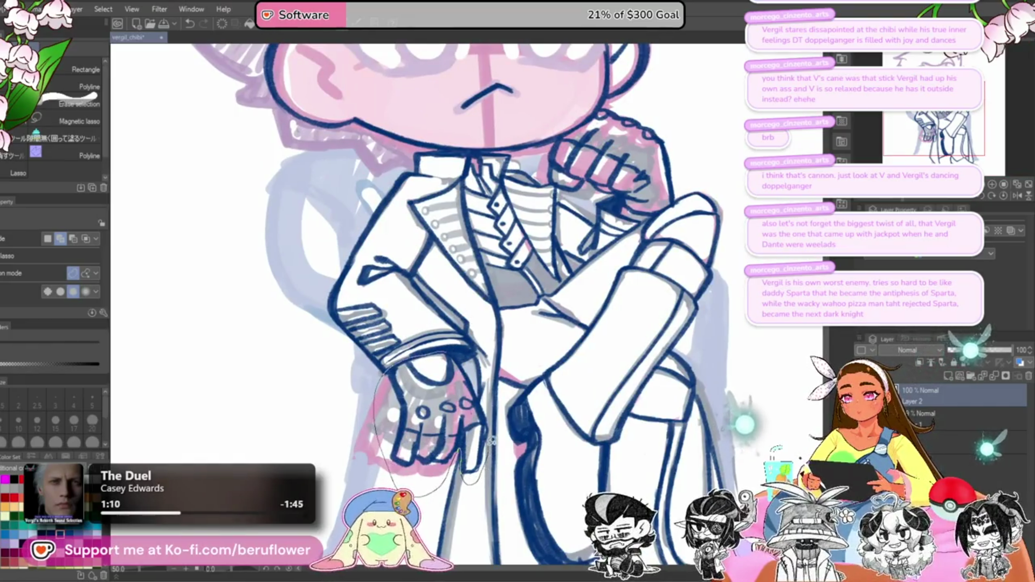
{"action": "left_click_drag", "start_coordinate": [470, 364], "coordinate": [468, 360]}
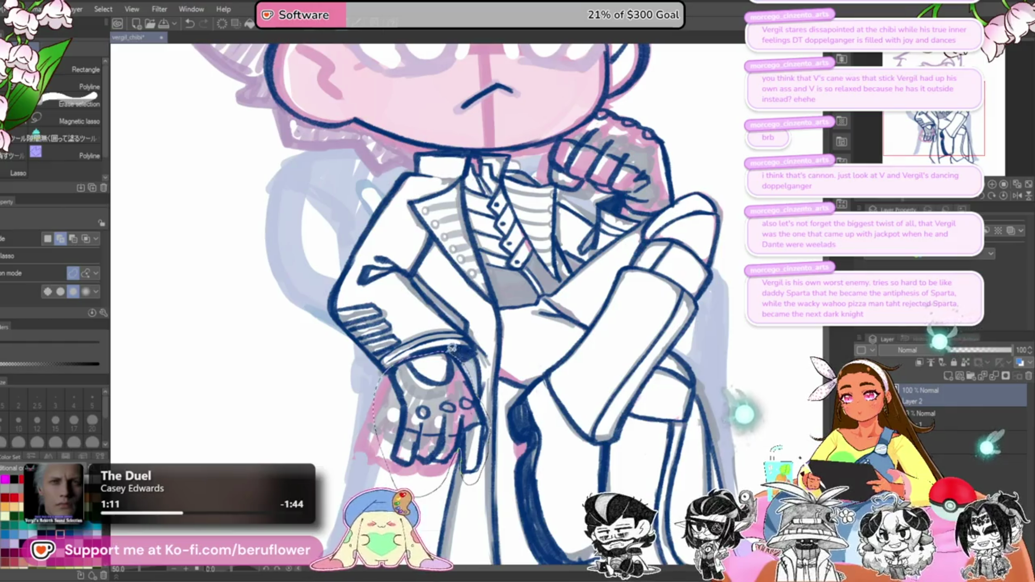
{"action": "scroll", "coordinate": [540, 308], "scroll_direction": "down", "scroll_amount": 5}
{"action": "scroll", "coordinate": [541, 308], "scroll_direction": "up", "scroll_amount": 4}
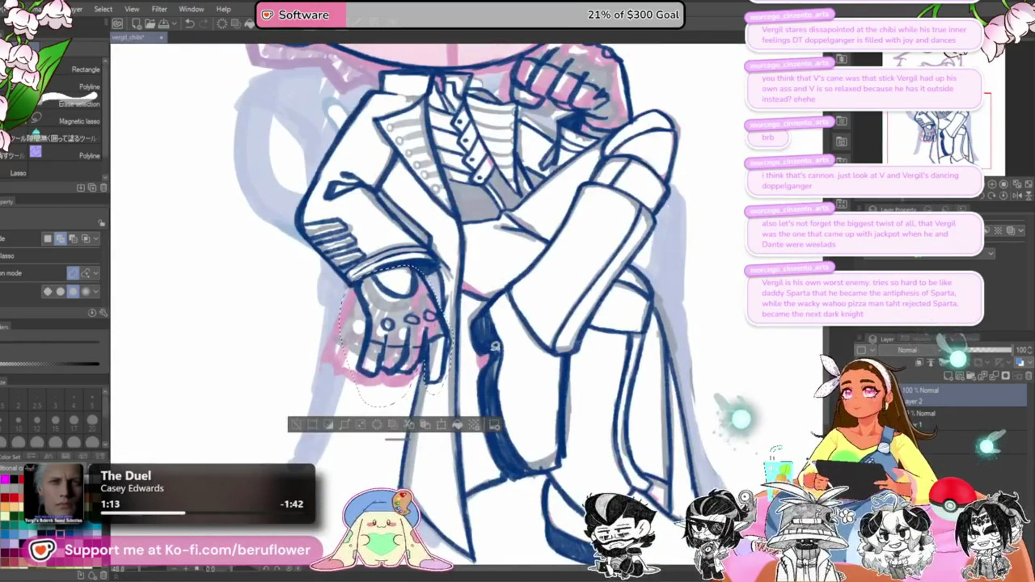
{"action": "key", "text": "ctrl+t"}
{"action": "mouse_move", "coordinate": [397, 403]}
{"action": "left_mouse_down"}
{"action": "mouse_move", "coordinate": [430, 374]}
{"action": "mouse_move", "coordinate": [439, 381]}
{"action": "left_mouse_up"}
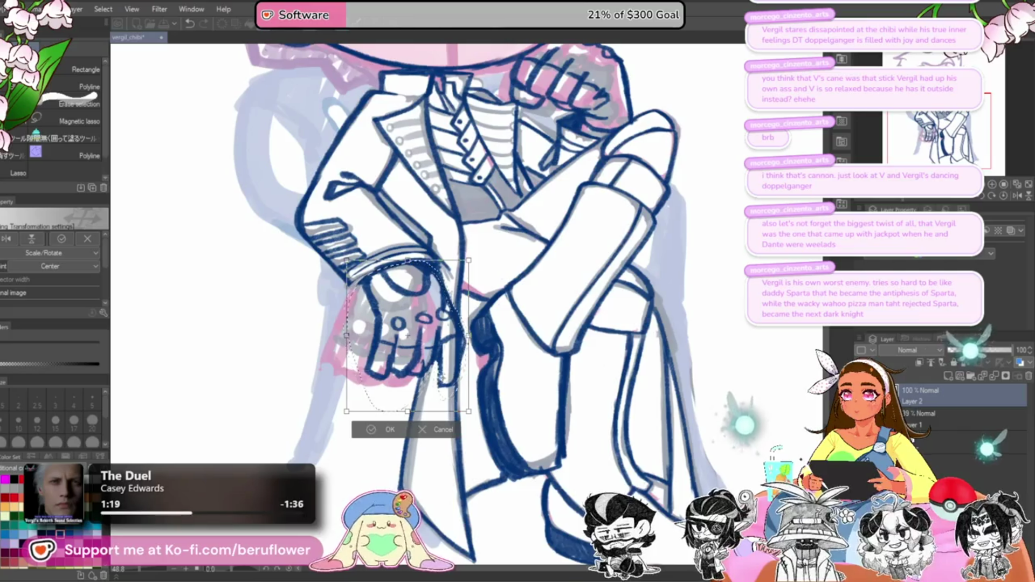
{"action": "key", "text": "Return"}
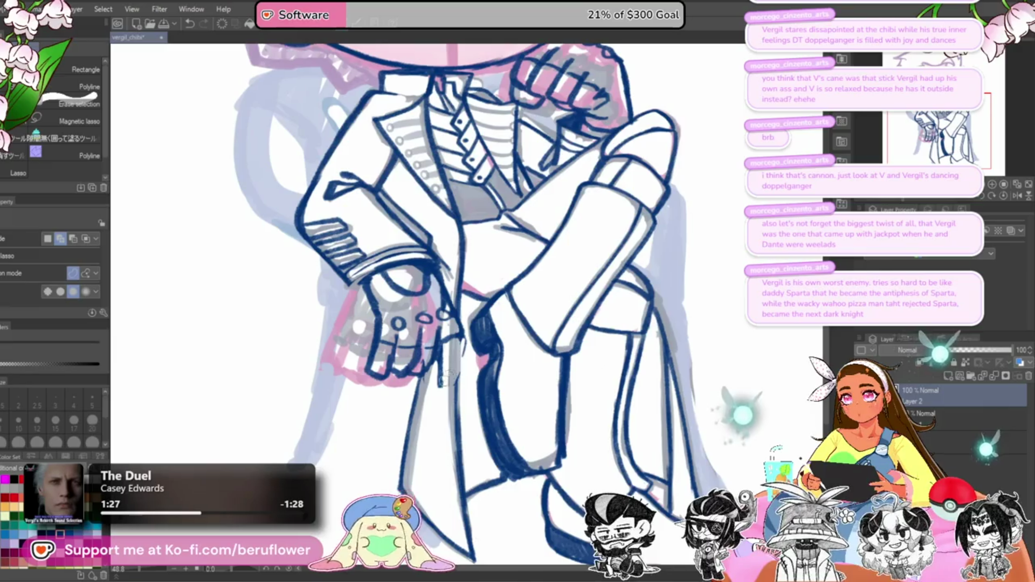
{"action": "key", "text": "p"}
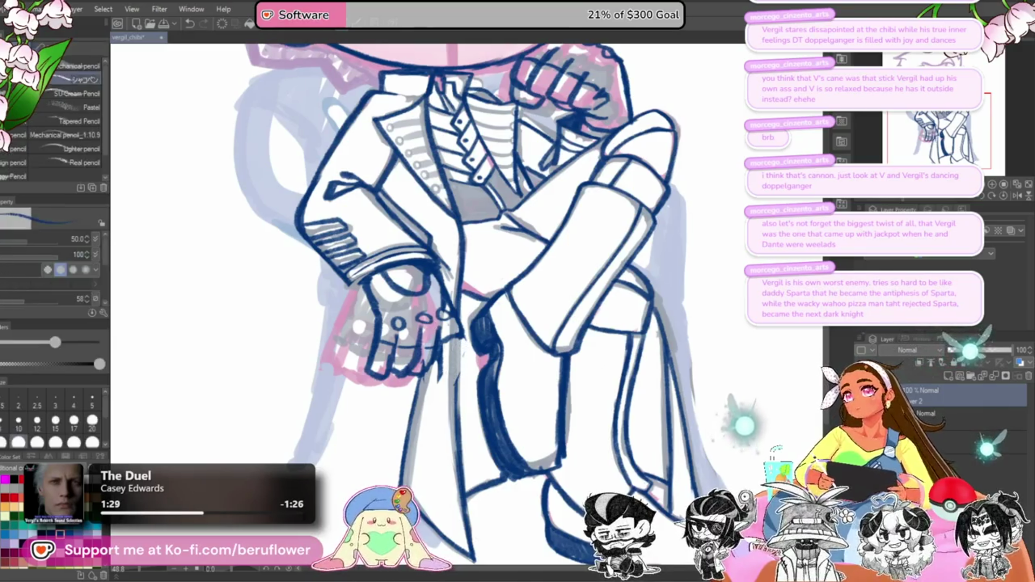
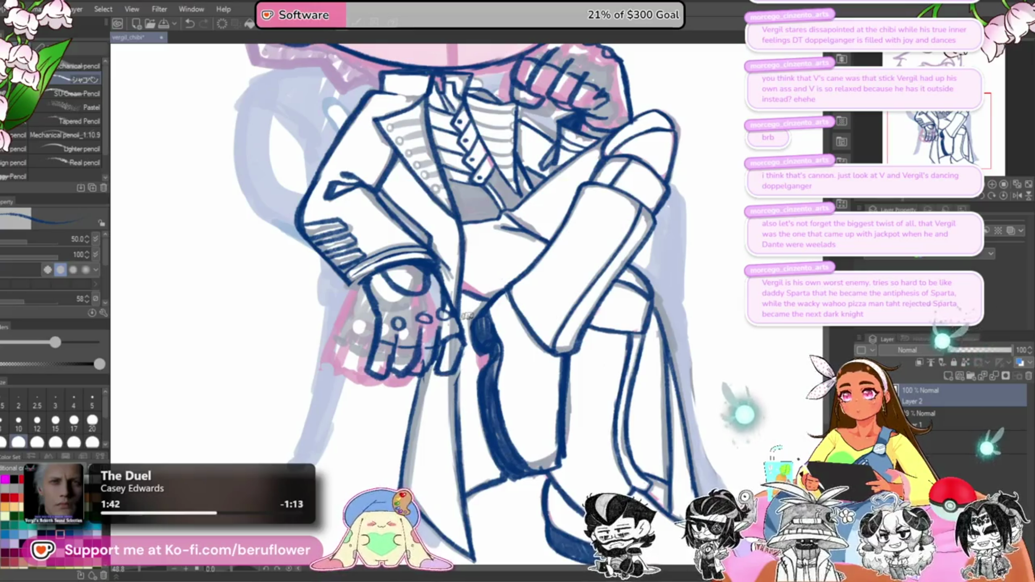
Step: Tilt the canvas and ink the left side of the right eye's upper lid in dark blue
{"action": "scroll", "coordinate": [453, 350], "scroll_direction": "down", "scroll_amount": 4}
{"action": "scroll", "coordinate": [464, 324], "scroll_direction": "up", "scroll_amount": 3}
{"action": "scroll", "coordinate": [469, 316], "scroll_direction": "up", "scroll_amount": 1}
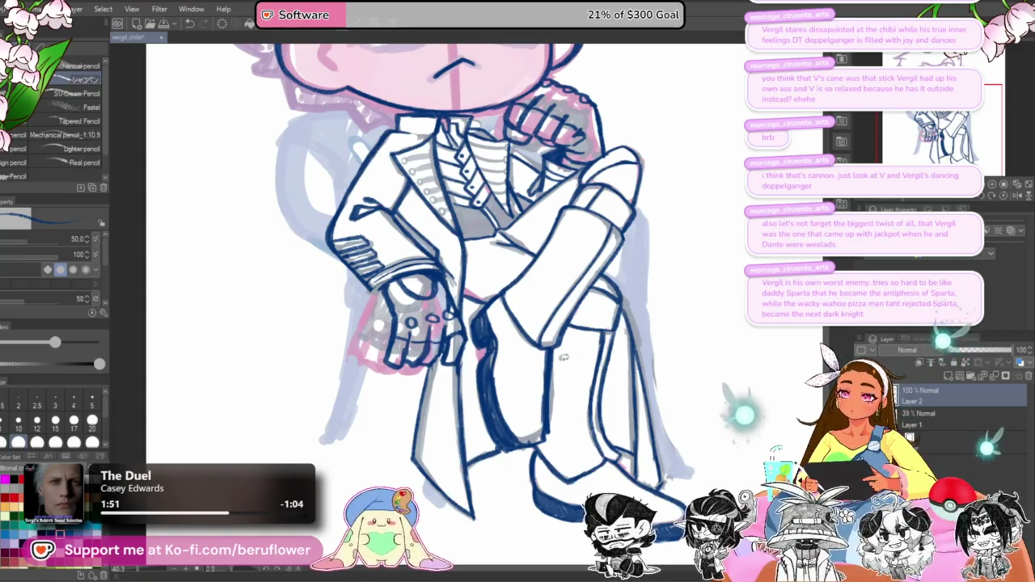
{"action": "mouse_move", "coordinate": [701, 345]}
{"action": "left_mouse_down"}
{"action": "mouse_move", "coordinate": [698, 289]}
{"action": "mouse_move", "coordinate": [690, 334]}
{"action": "mouse_move", "coordinate": [684, 302]}
{"action": "mouse_move", "coordinate": [674, 368]}
{"action": "left_mouse_up"}
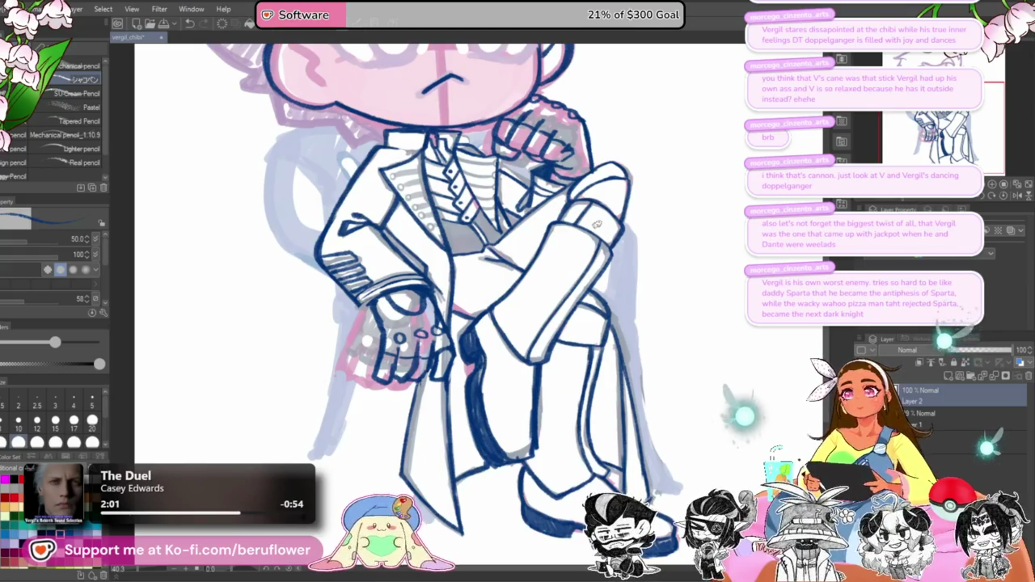
{"action": "scroll", "coordinate": [597, 224], "scroll_direction": "down", "scroll_amount": 3}
{"action": "scroll", "coordinate": [596, 224], "scroll_direction": "up", "scroll_amount": 3}
{"action": "left_click_drag", "start_coordinate": [596, 224], "coordinate": [596, 456]}
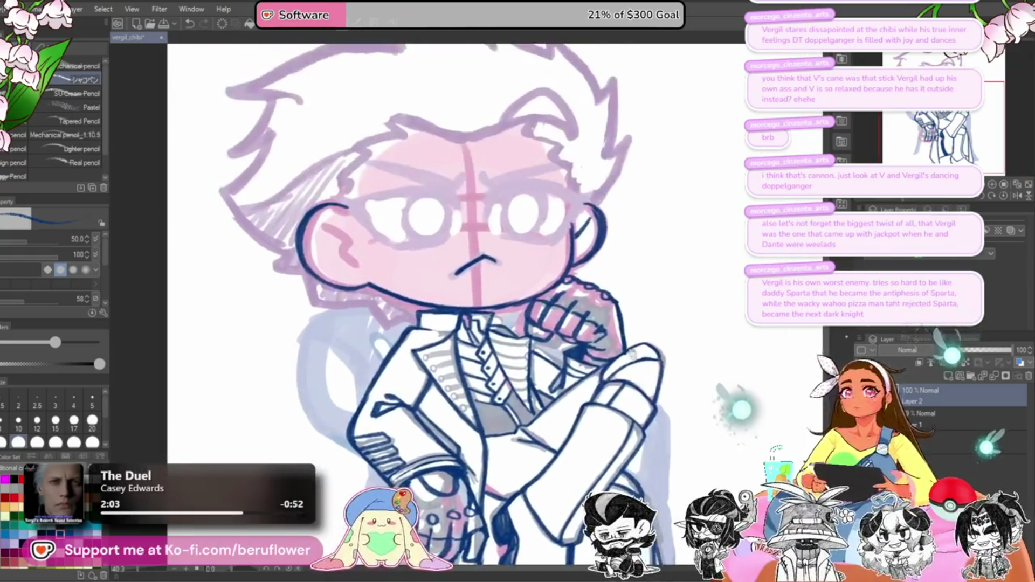
{"action": "scroll", "coordinate": [532, 231], "scroll_direction": "up", "scroll_amount": 4}
{"action": "scroll", "coordinate": [518, 237], "scroll_direction": "down", "scroll_amount": 2}
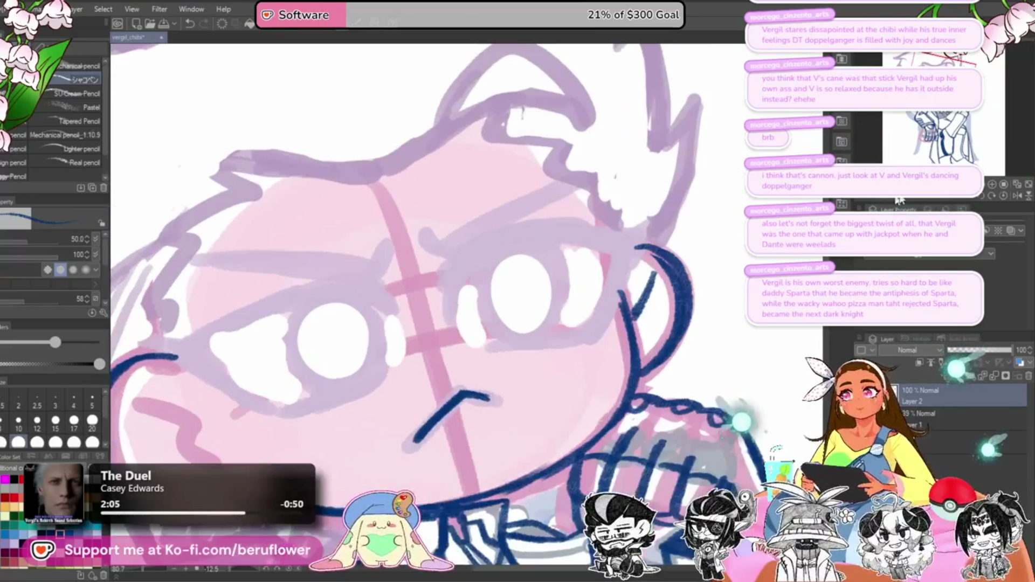
{"action": "key", "text": "minus"}
{"action": "key", "text": "minus"}
{"action": "scroll", "coordinate": [518, 237], "scroll_direction": "up", "scroll_amount": 2}
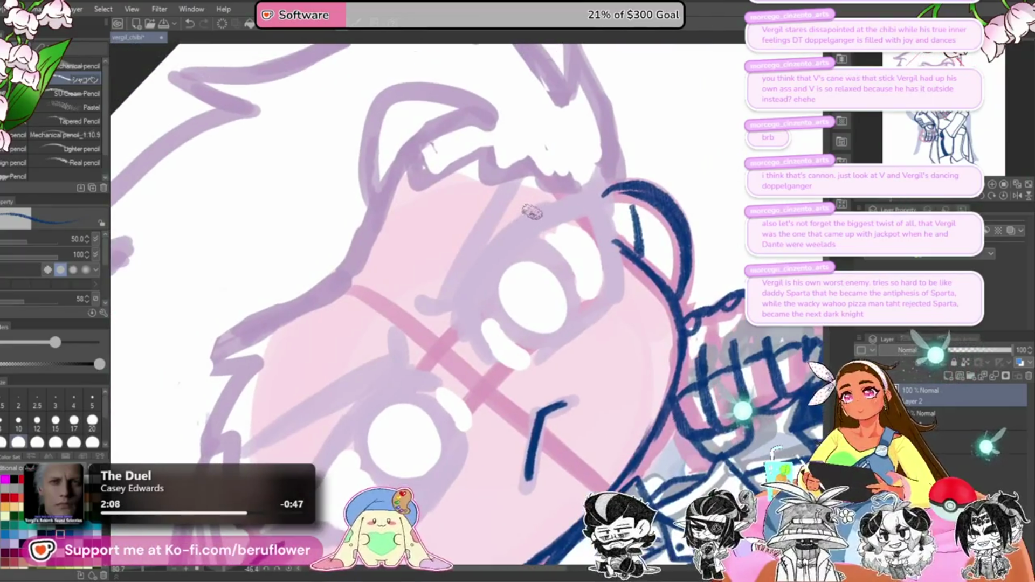
{"action": "left_click_drag", "start_coordinate": [534, 211], "coordinate": [452, 335]}
{"action": "left_click_drag", "start_coordinate": [507, 233], "coordinate": [453, 337]}
Step: Thicken the eyelid line and extend it down and across the eye's top
{"action": "left_click_drag", "start_coordinate": [464, 290], "coordinate": [482, 359]}
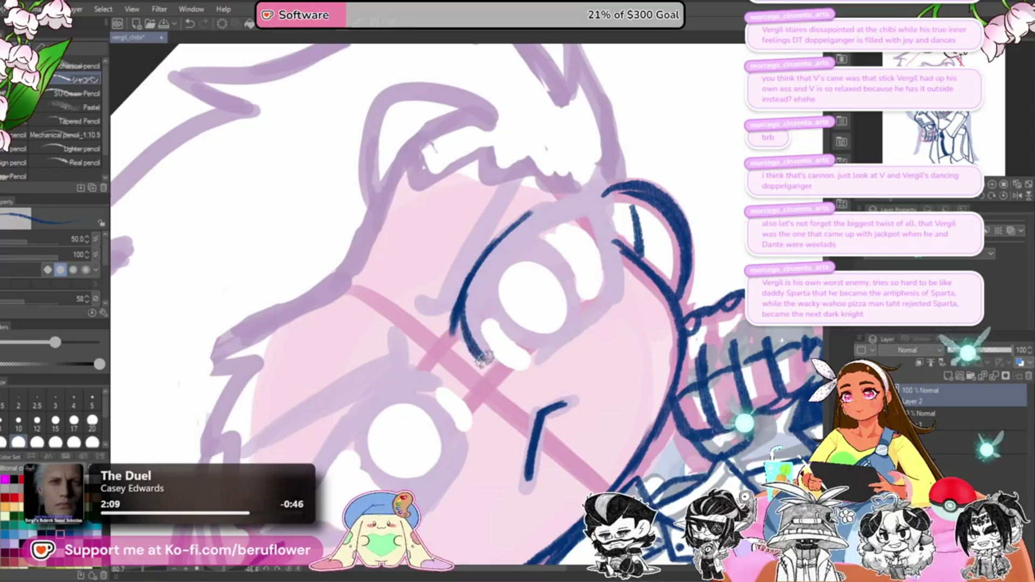
{"action": "mouse_move", "coordinate": [500, 256]}
{"action": "left_mouse_down"}
{"action": "mouse_move", "coordinate": [480, 359]}
{"action": "mouse_move", "coordinate": [467, 313]}
{"action": "left_mouse_up"}
{"action": "left_click_drag", "start_coordinate": [534, 221], "coordinate": [467, 345]}
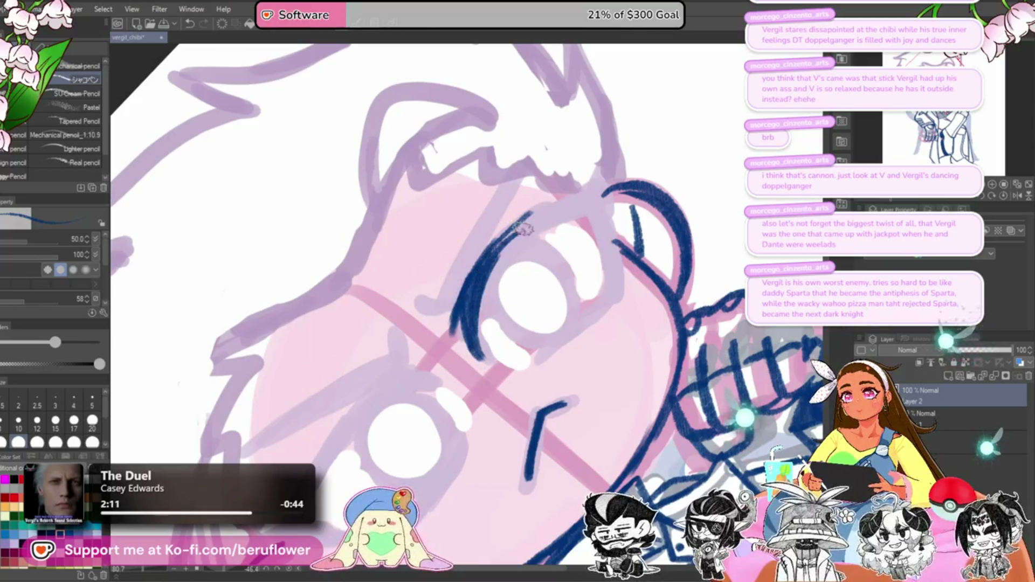
{"action": "mouse_move", "coordinate": [564, 211]}
{"action": "left_mouse_down"}
{"action": "mouse_move", "coordinate": [485, 272]}
{"action": "mouse_move", "coordinate": [518, 229]}
{"action": "mouse_move", "coordinate": [499, 243]}
{"action": "left_mouse_up"}
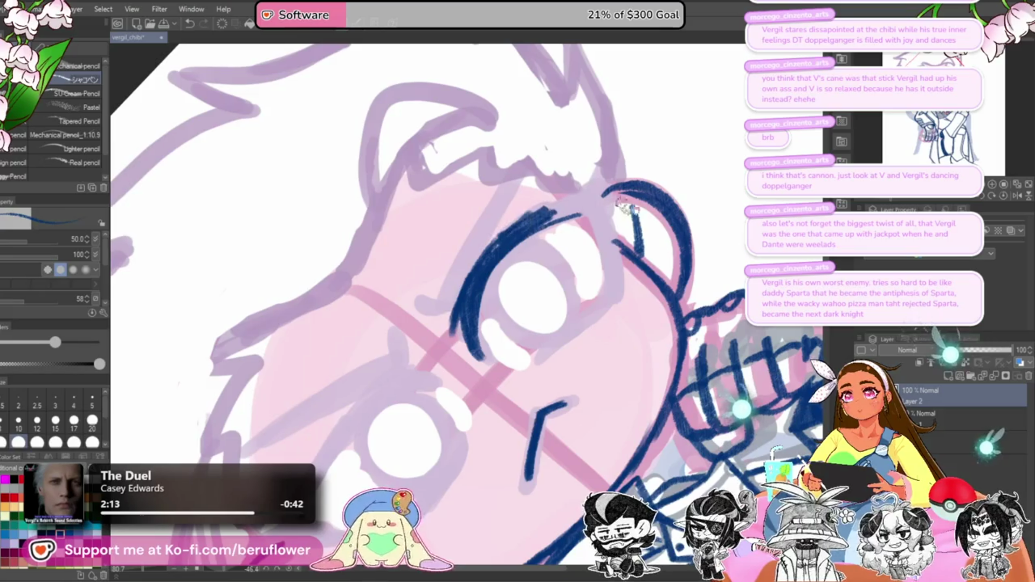
Step: With the canvas upright, extend the upper lid right and draw the long lash toward the cheek
{"action": "key", "text": "minus"}
{"action": "key", "text": "minus"}
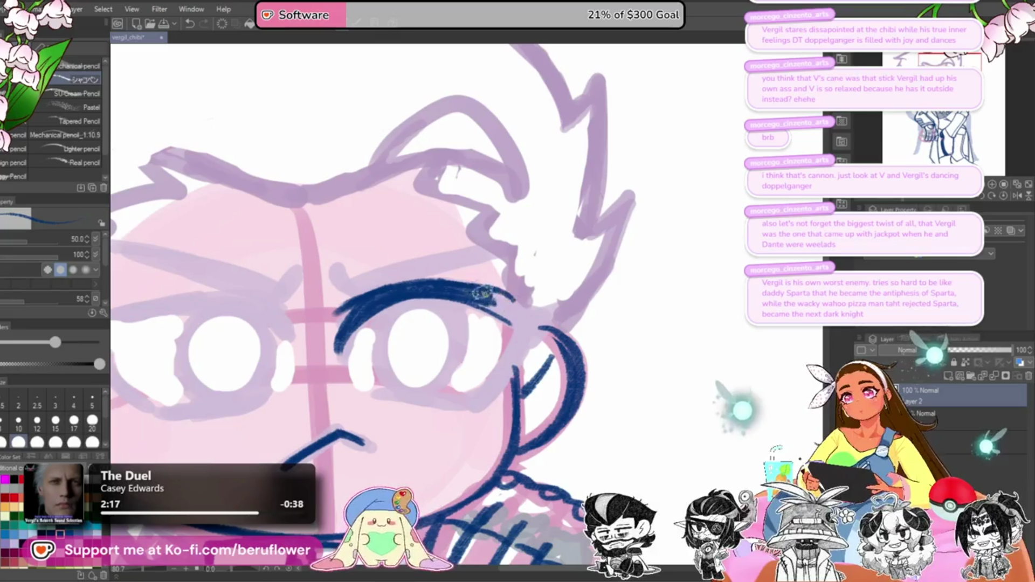
{"action": "mouse_move", "coordinate": [490, 308]}
{"action": "left_mouse_down"}
{"action": "mouse_move", "coordinate": [570, 272]}
{"action": "mouse_move", "coordinate": [599, 279]}
{"action": "mouse_move", "coordinate": [534, 361]}
{"action": "left_mouse_up"}
{"action": "left_click_drag", "start_coordinate": [588, 304], "coordinate": [519, 380]}
{"action": "mouse_move", "coordinate": [516, 275]}
{"action": "left_mouse_down"}
{"action": "mouse_move", "coordinate": [538, 299]}
{"action": "mouse_move", "coordinate": [595, 280]}
{"action": "mouse_move", "coordinate": [518, 377]}
{"action": "mouse_move", "coordinate": [542, 341]}
{"action": "left_mouse_up"}
{"action": "scroll", "coordinate": [694, 291], "scroll_direction": "down", "scroll_amount": 4}
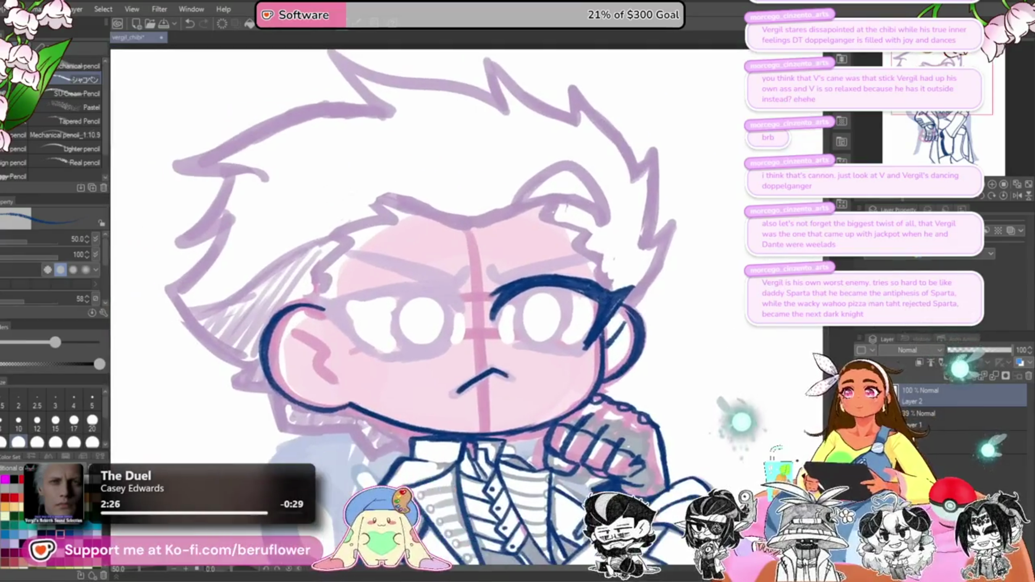
{"action": "scroll", "coordinate": [495, 283], "scroll_direction": "up", "scroll_amount": 4}
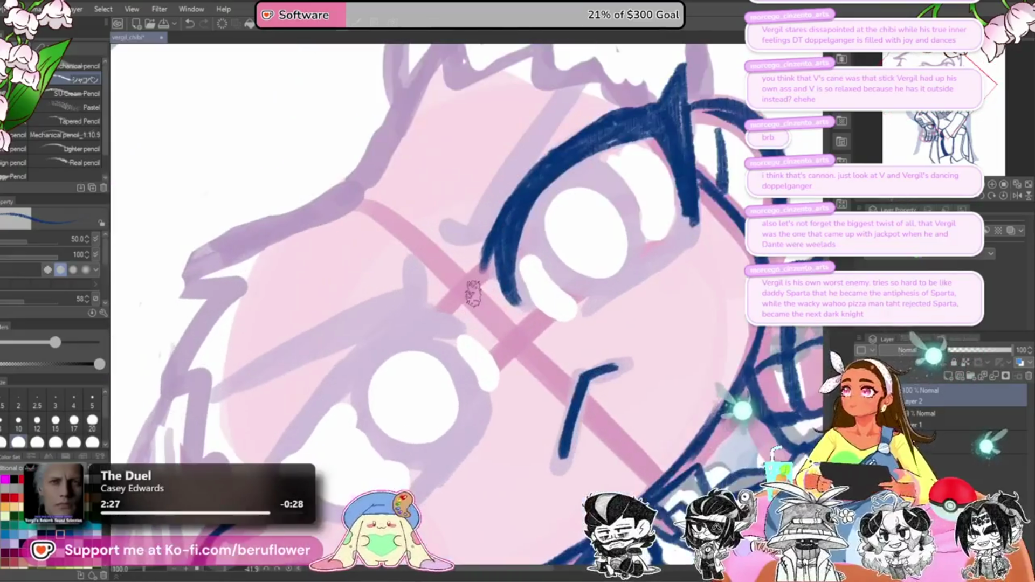
{"action": "mouse_move", "coordinate": [462, 342]}
{"action": "left_mouse_down"}
{"action": "mouse_move", "coordinate": [642, 192]}
{"action": "mouse_move", "coordinate": [548, 218]}
{"action": "mouse_move", "coordinate": [539, 232]}
{"action": "mouse_move", "coordinate": [615, 222]}
{"action": "mouse_move", "coordinate": [485, 316]}
{"action": "mouse_move", "coordinate": [514, 283]}
{"action": "mouse_move", "coordinate": [477, 375]}
{"action": "left_mouse_up"}
Step: Sketch the eyebrow above the right eye and refine its top edge
{"action": "scroll", "coordinate": [622, 212], "scroll_direction": "down", "scroll_amount": 2}
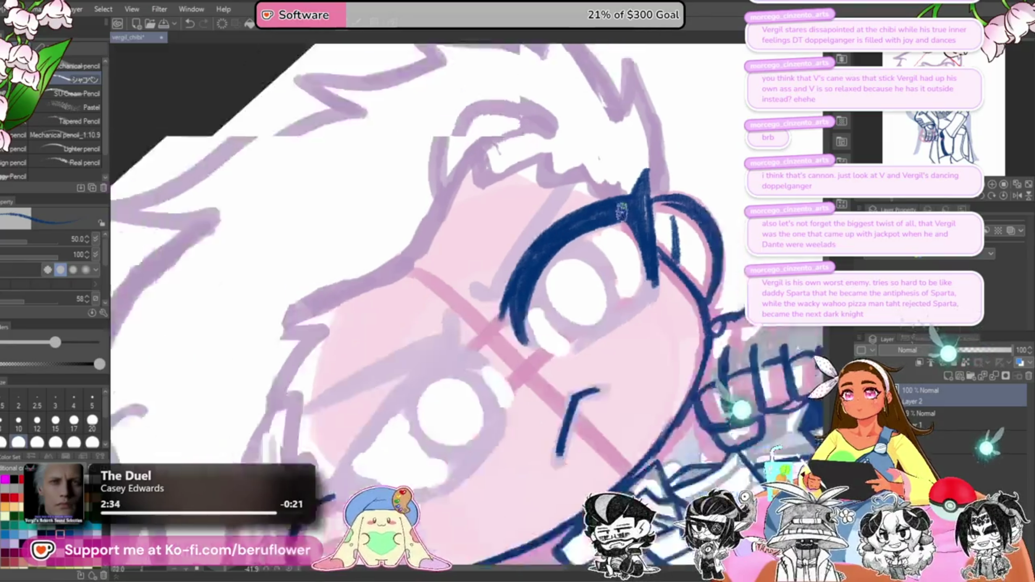
{"action": "mouse_move", "coordinate": [621, 212]}
{"action": "left_mouse_down"}
{"action": "mouse_move", "coordinate": [635, 249]}
{"action": "mouse_move", "coordinate": [618, 335]}
{"action": "left_mouse_up"}
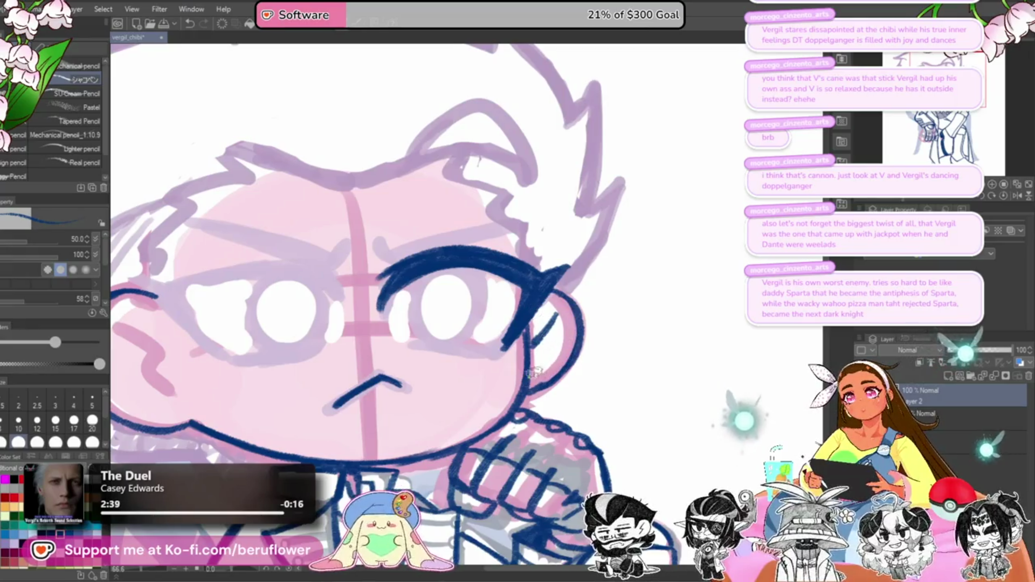
{"action": "scroll", "coordinate": [544, 382], "scroll_direction": "down", "scroll_amount": 4}
{"action": "scroll", "coordinate": [561, 372], "scroll_direction": "up", "scroll_amount": 3}
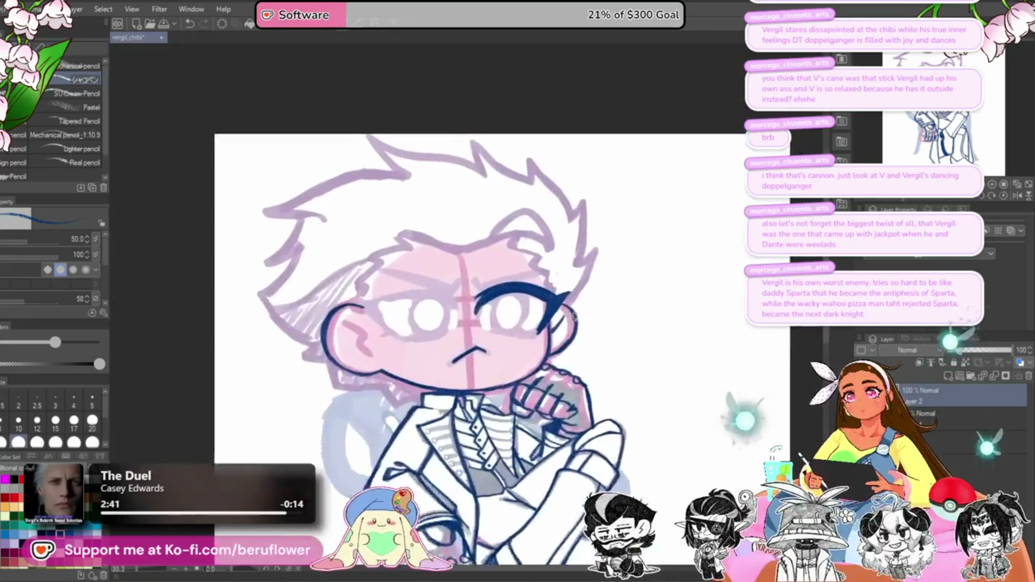
{"action": "scroll", "coordinate": [522, 261], "scroll_direction": "up", "scroll_amount": 4}
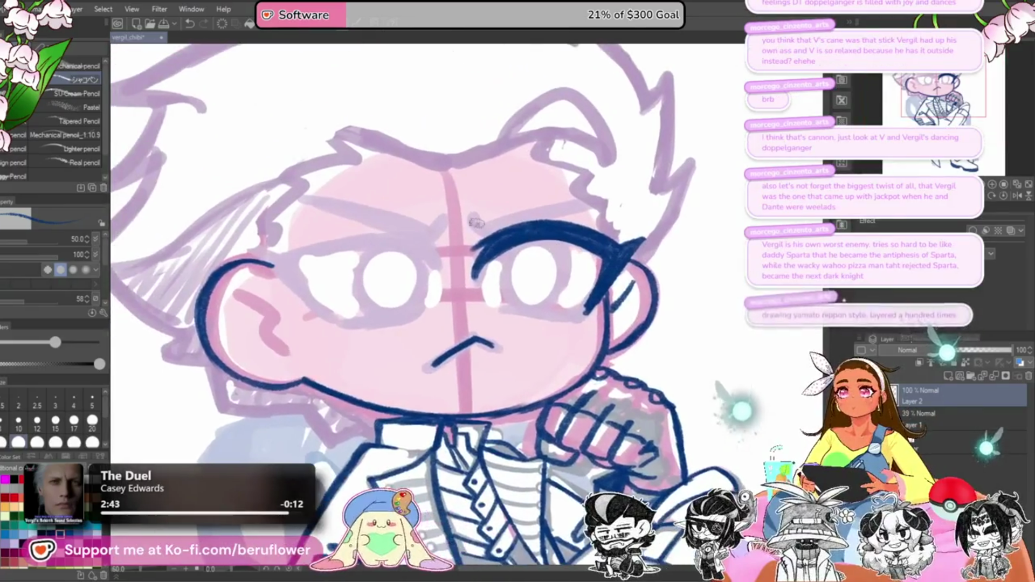
{"action": "mouse_move", "coordinate": [465, 242]}
{"action": "left_mouse_down"}
{"action": "mouse_move", "coordinate": [569, 199]}
{"action": "mouse_move", "coordinate": [502, 246]}
{"action": "left_mouse_up"}
{"action": "left_click_drag", "start_coordinate": [581, 230], "coordinate": [533, 231]}
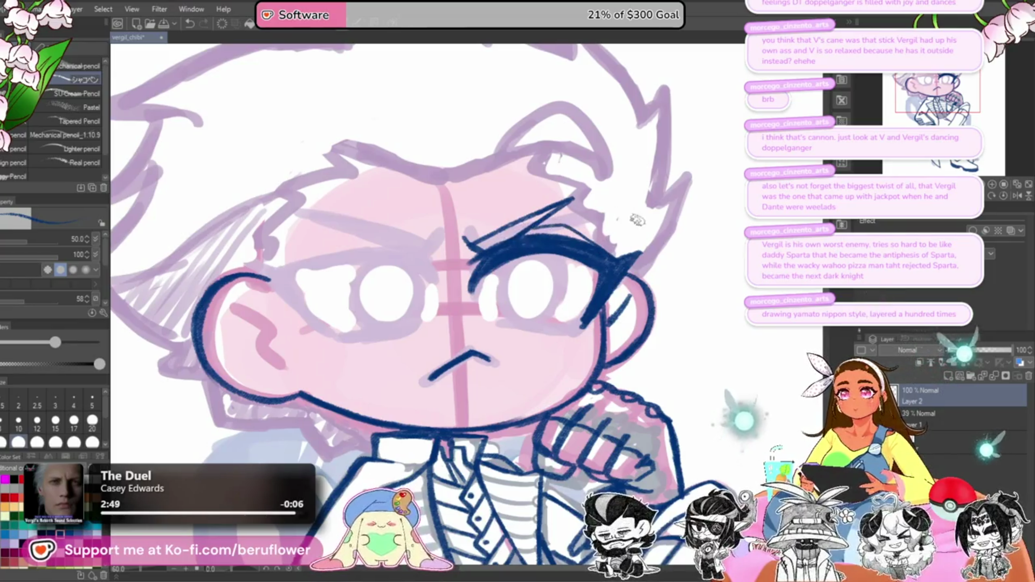
{"action": "left_click_drag", "start_coordinate": [515, 264], "coordinate": [494, 237]}
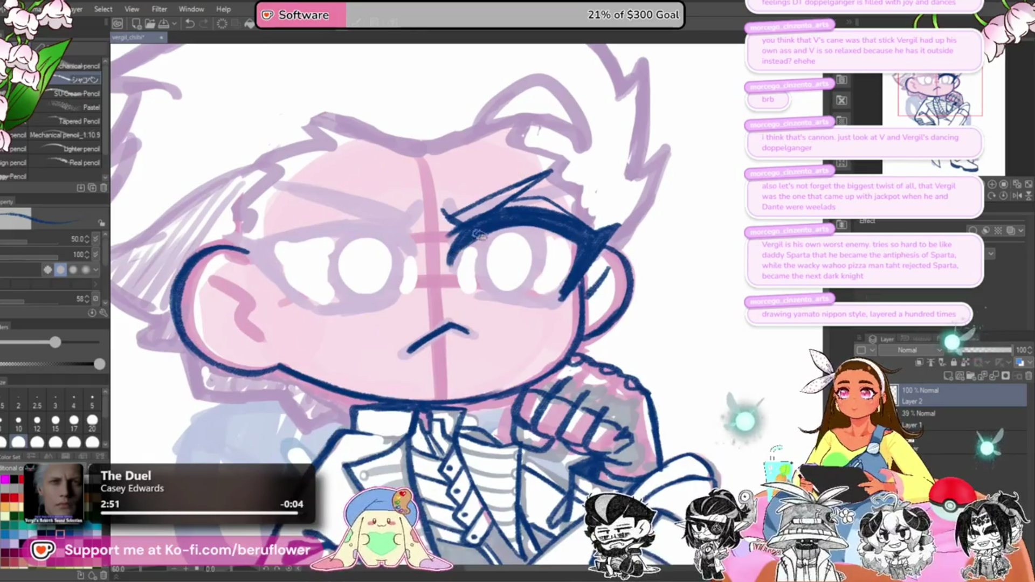
{"action": "scroll", "coordinate": [477, 233], "scroll_direction": "down", "scroll_amount": 5}
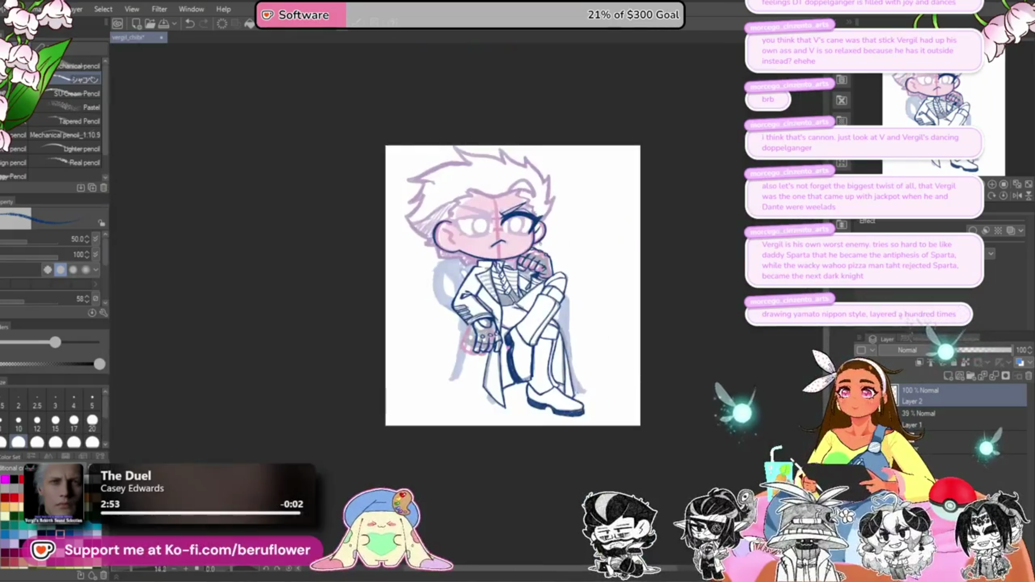
Step: On the tilted canvas, draw the right eye's lower eyelid, redrawing it slightly longer
{"action": "scroll", "coordinate": [496, 237], "scroll_direction": "up", "scroll_amount": 5}
{"action": "key", "text": "minus"}
{"action": "key", "text": "minus"}
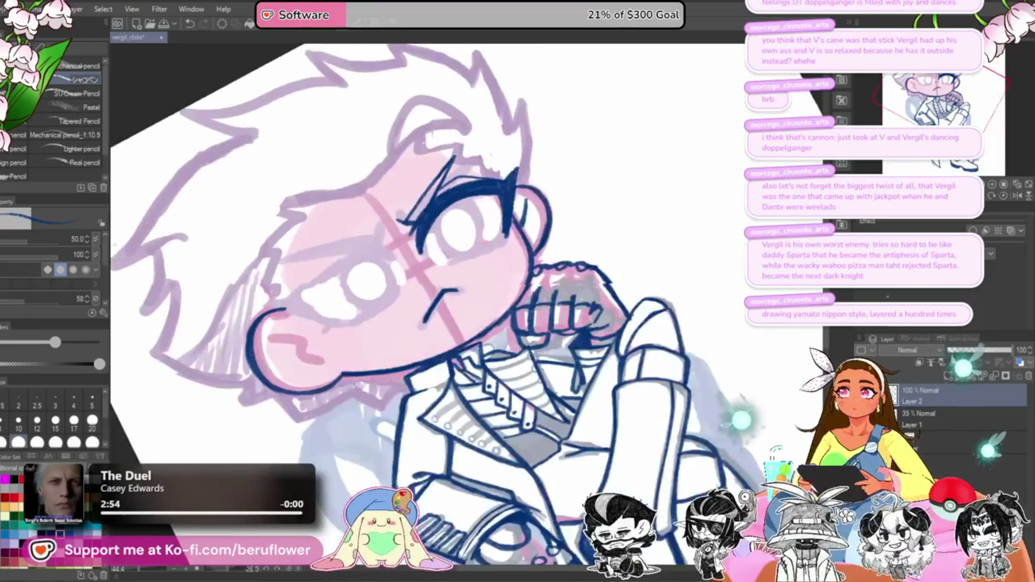
{"action": "scroll", "coordinate": [534, 227], "scroll_direction": "up", "scroll_amount": 4}
{"action": "left_click_drag", "start_coordinate": [453, 272], "coordinate": [534, 224]}
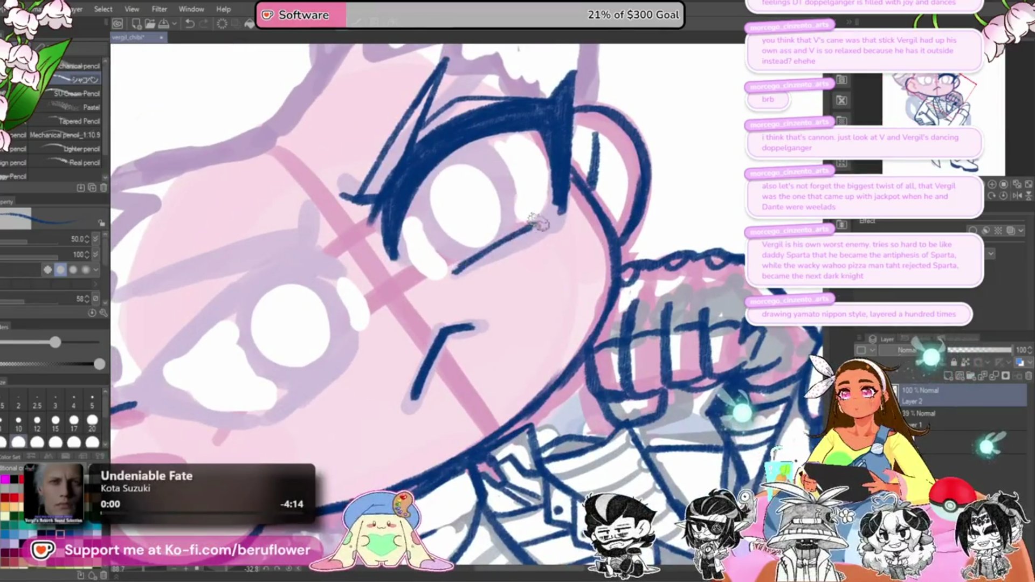
{"action": "key", "text": "ctrl+z"}
{"action": "left_click_drag", "start_coordinate": [455, 270], "coordinate": [563, 211]}
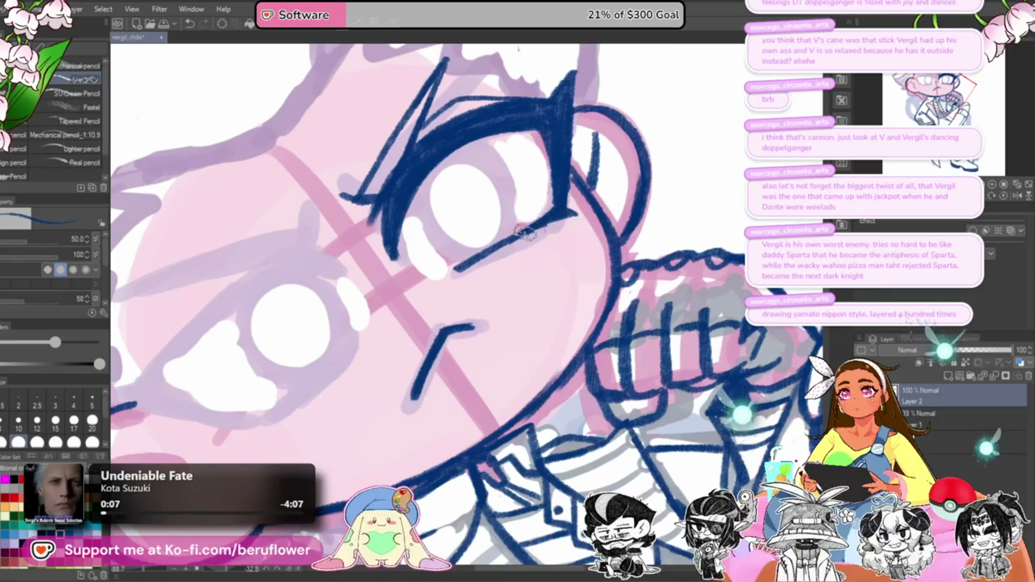
Step: Ink the left eye's upper eyelid and thicken its upper-left outline
{"action": "scroll", "coordinate": [518, 237], "scroll_direction": "down", "scroll_amount": 4}
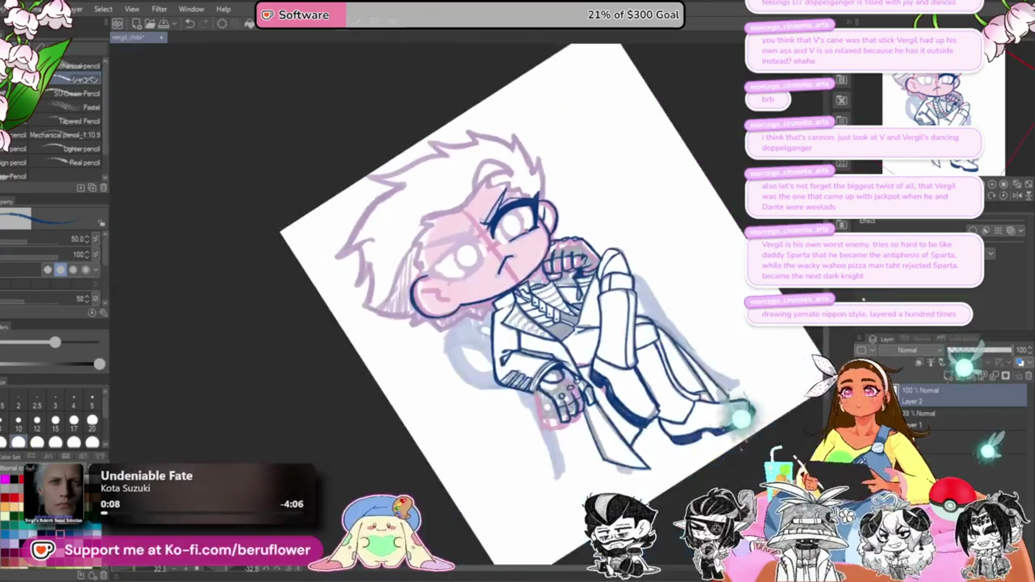
{"action": "scroll", "coordinate": [526, 230], "scroll_direction": "up", "scroll_amount": 2}
{"action": "scroll", "coordinate": [526, 231], "scroll_direction": "up", "scroll_amount": 2}
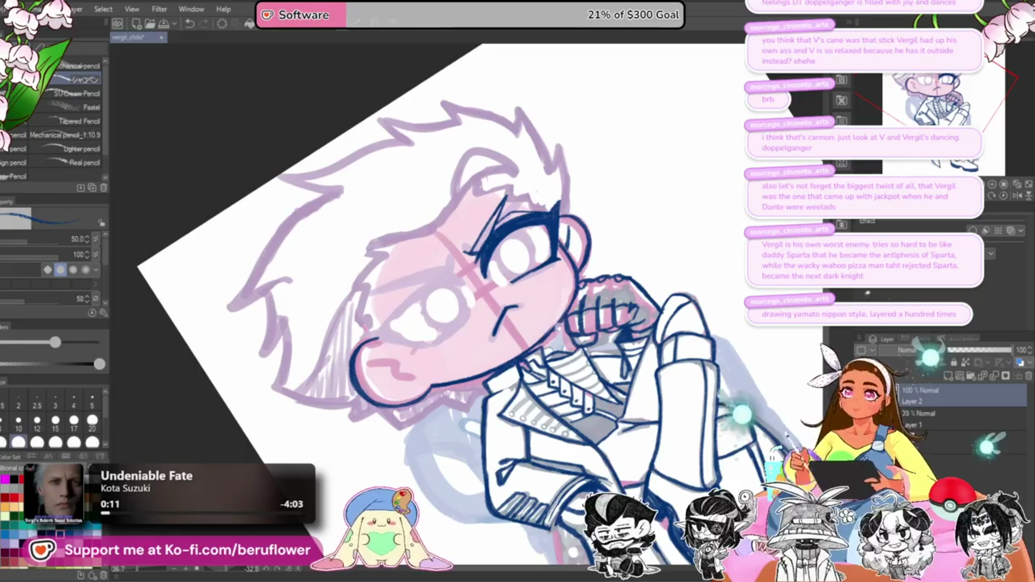
{"action": "scroll", "coordinate": [483, 350], "scroll_direction": "up", "scroll_amount": 3}
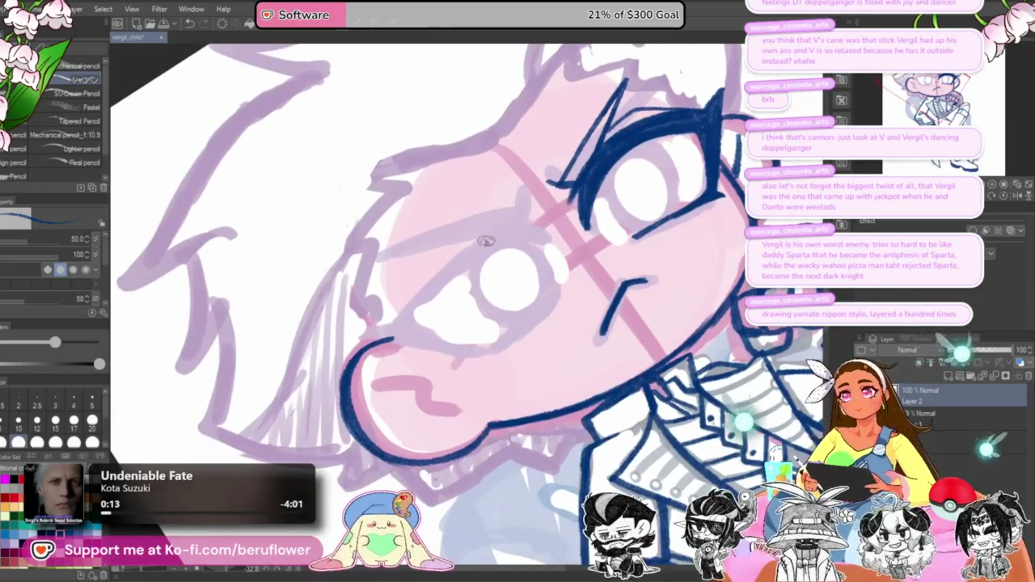
{"action": "left_click_drag", "start_coordinate": [410, 308], "coordinate": [527, 226]}
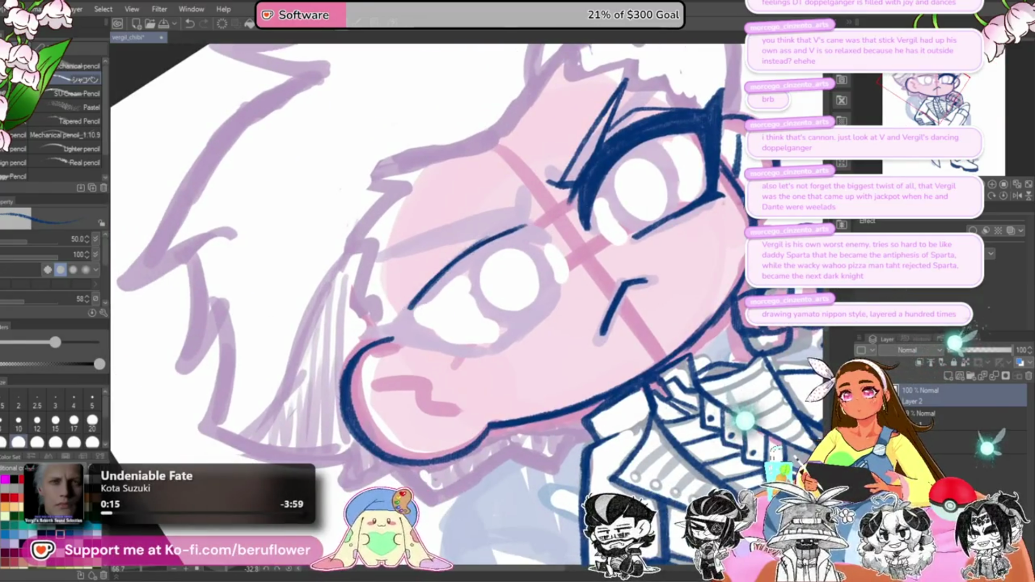
{"action": "left_click", "coordinate": [1002, 198]}
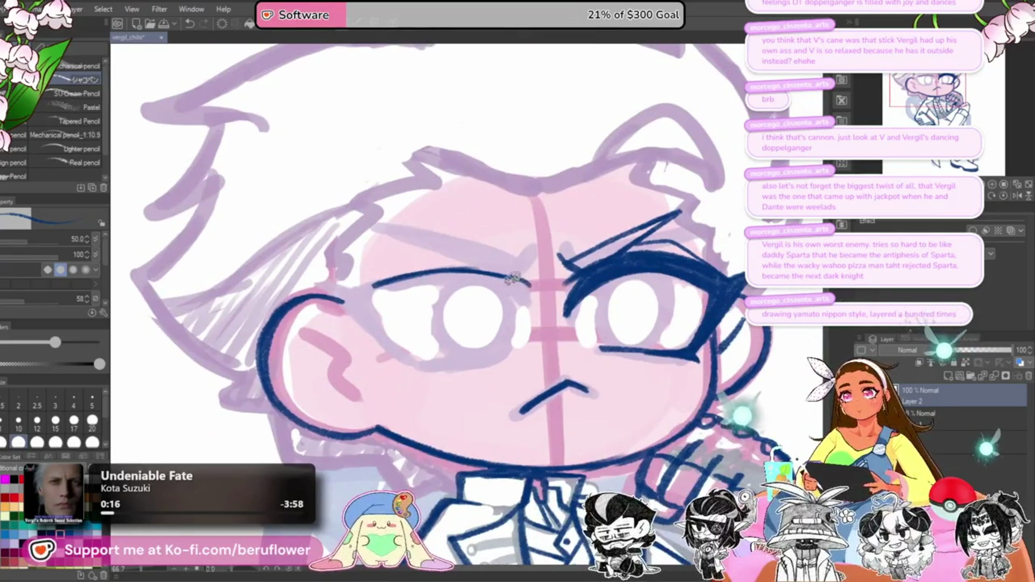
{"action": "scroll", "coordinate": [515, 281], "scroll_direction": "down", "scroll_amount": 2}
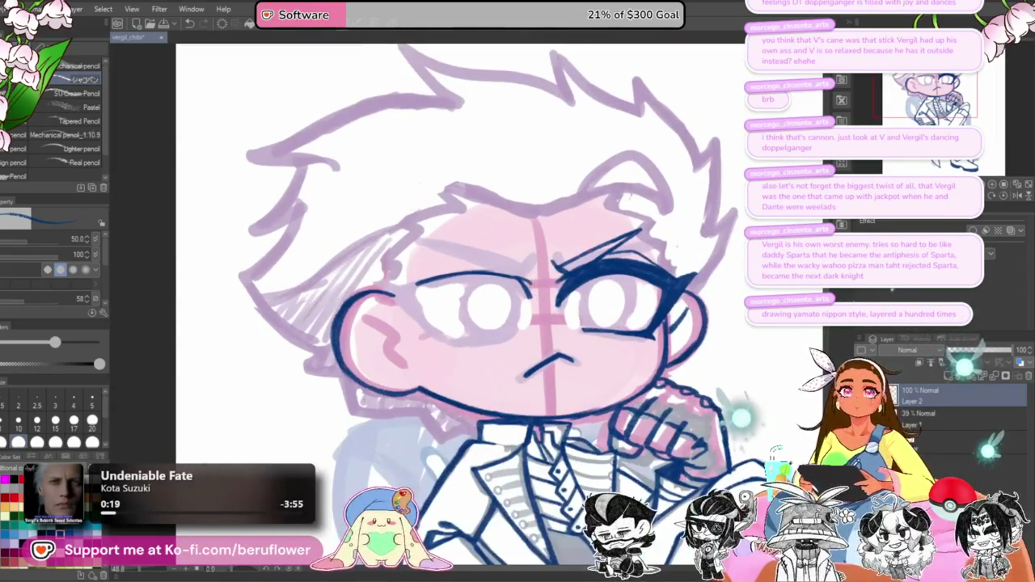
{"action": "left_click_drag", "start_coordinate": [515, 280], "coordinate": [519, 262]}
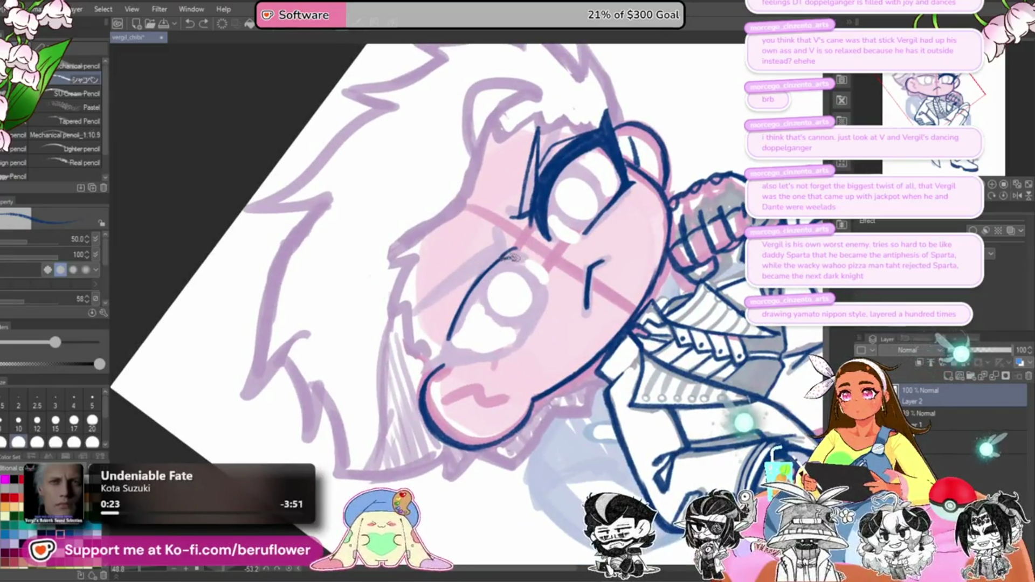
{"action": "mouse_move", "coordinate": [493, 278]}
{"action": "left_mouse_down"}
{"action": "mouse_move", "coordinate": [447, 342]}
{"action": "mouse_move", "coordinate": [506, 261]}
{"action": "mouse_move", "coordinate": [526, 261]}
{"action": "left_mouse_up"}
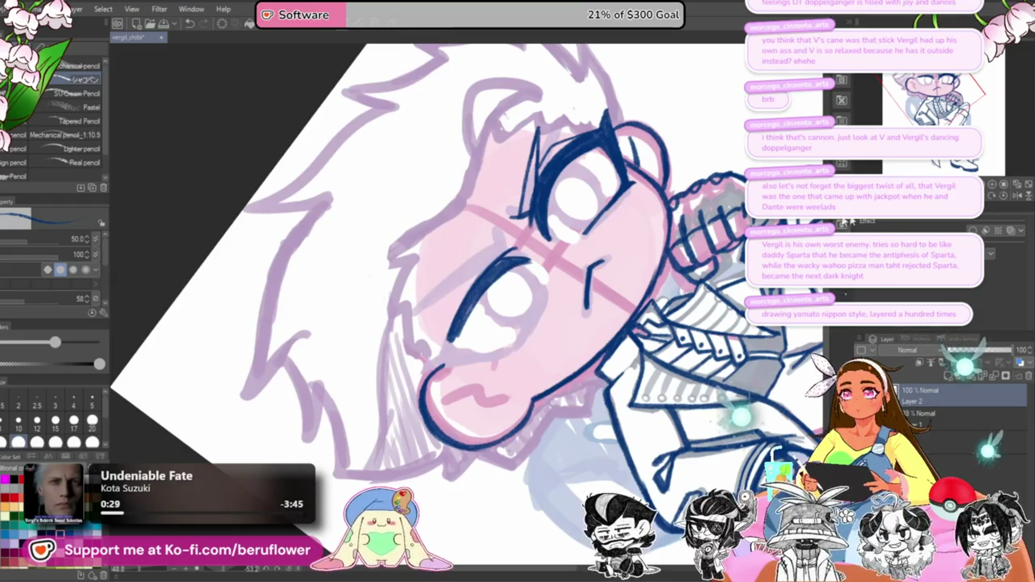
{"action": "key", "text": "ctrl+0"}
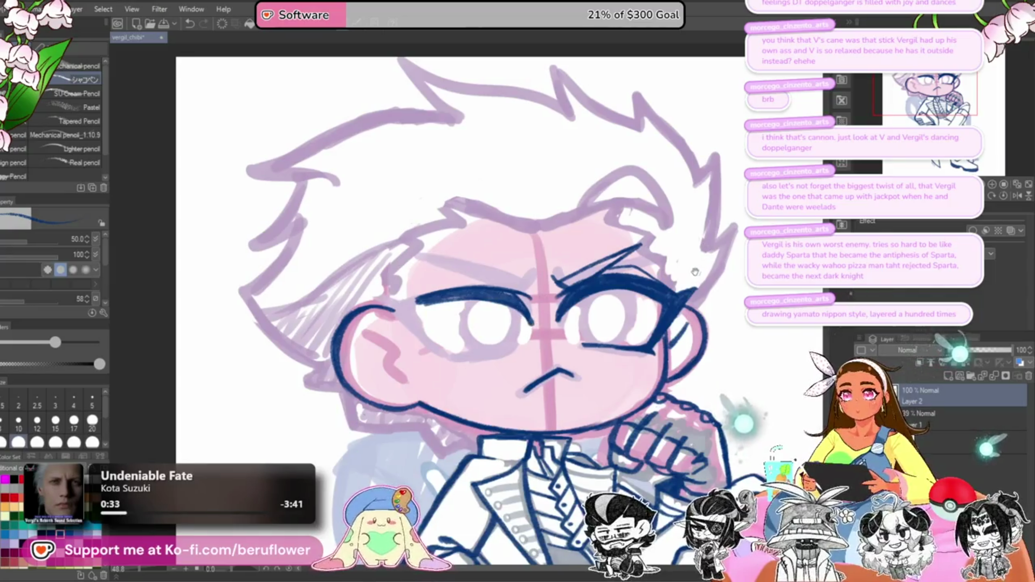
Step: Replace the last stroke with a thicker lower arc on the left eye
{"action": "mouse_move", "coordinate": [695, 273]}
{"action": "left_mouse_down"}
{"action": "mouse_move", "coordinate": [702, 259]}
{"action": "mouse_move", "coordinate": [571, 91]}
{"action": "mouse_move", "coordinate": [539, 80]}
{"action": "left_mouse_up"}
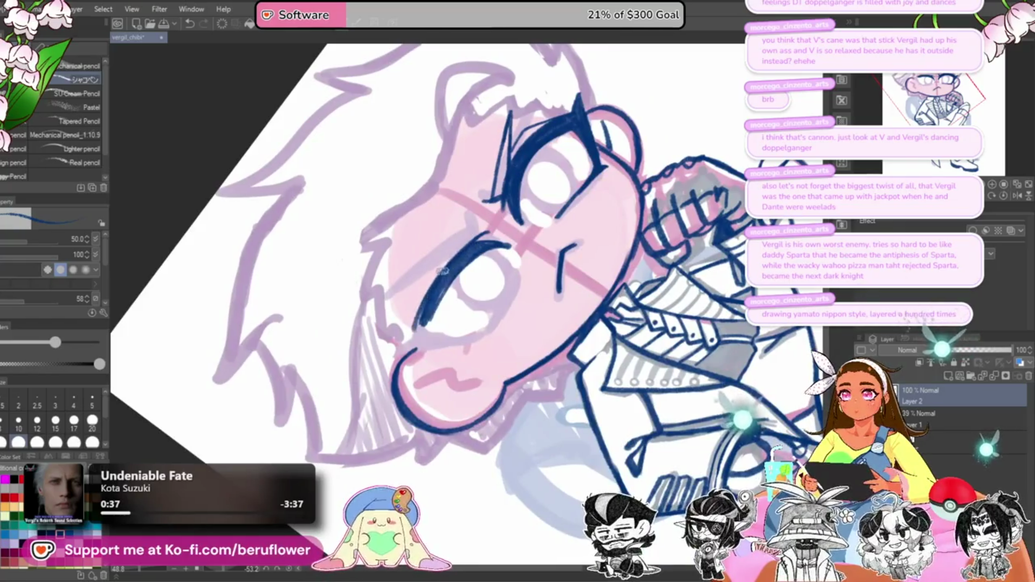
{"action": "key", "text": "ctrl+z"}
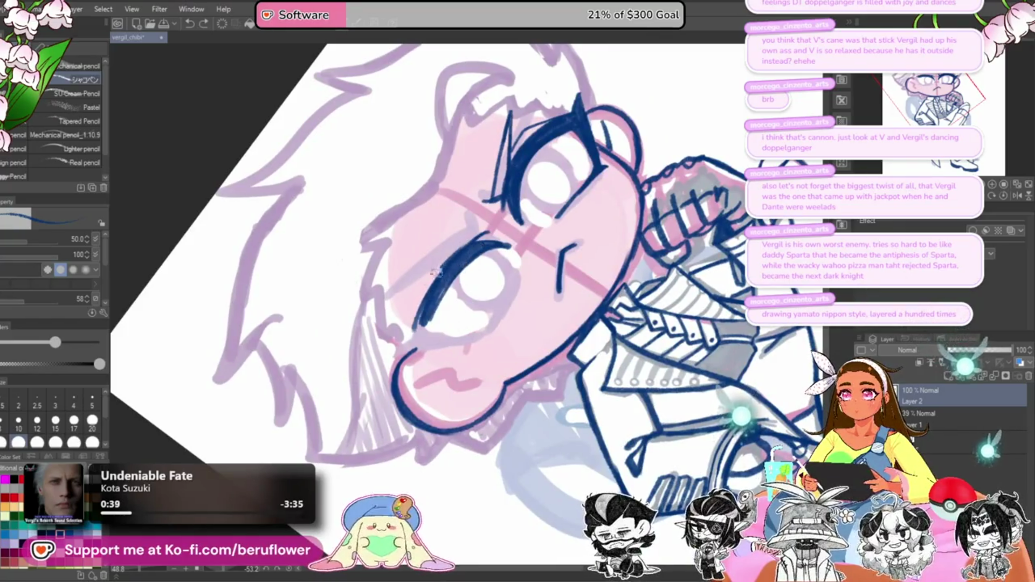
{"action": "left_click_drag", "start_coordinate": [445, 264], "coordinate": [412, 332]}
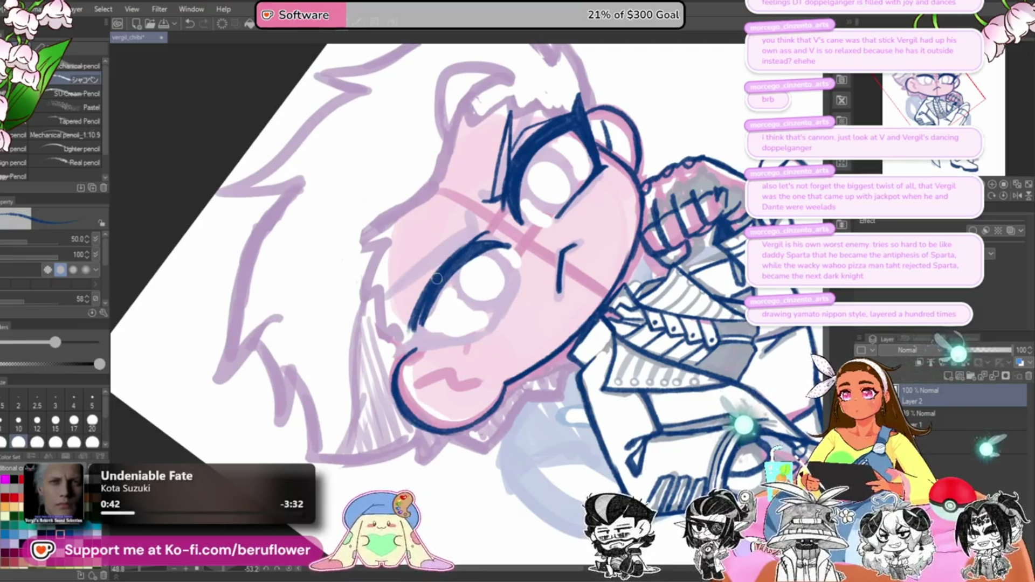
{"action": "mouse_move", "coordinate": [474, 262]}
{"action": "left_mouse_down"}
{"action": "mouse_move", "coordinate": [425, 342]}
{"action": "mouse_move", "coordinate": [425, 327]}
{"action": "left_mouse_up"}
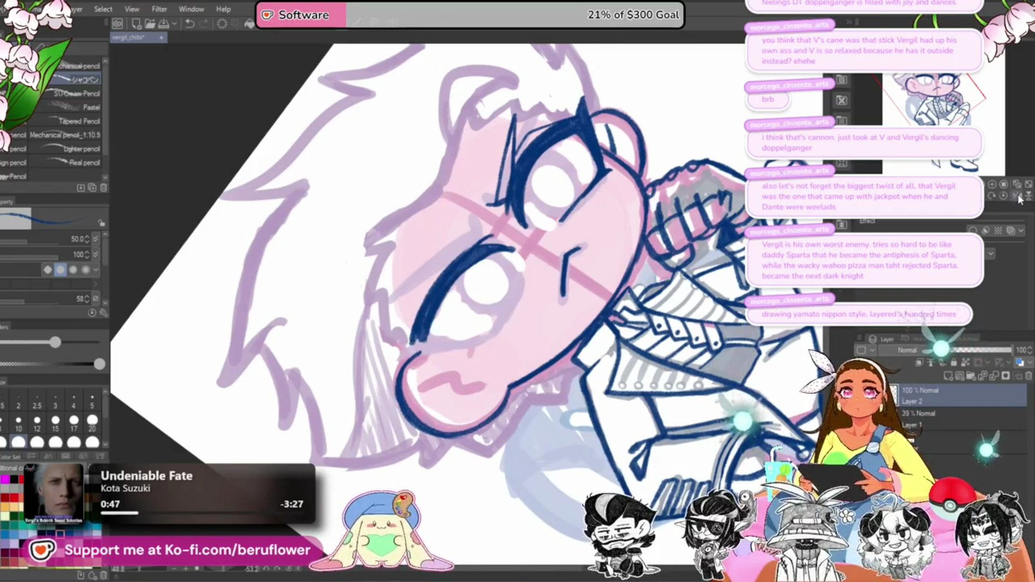
Step: Ink the right eye's outer edge and a stroke along the brow line
{"action": "left_click", "coordinate": [1019, 198]}
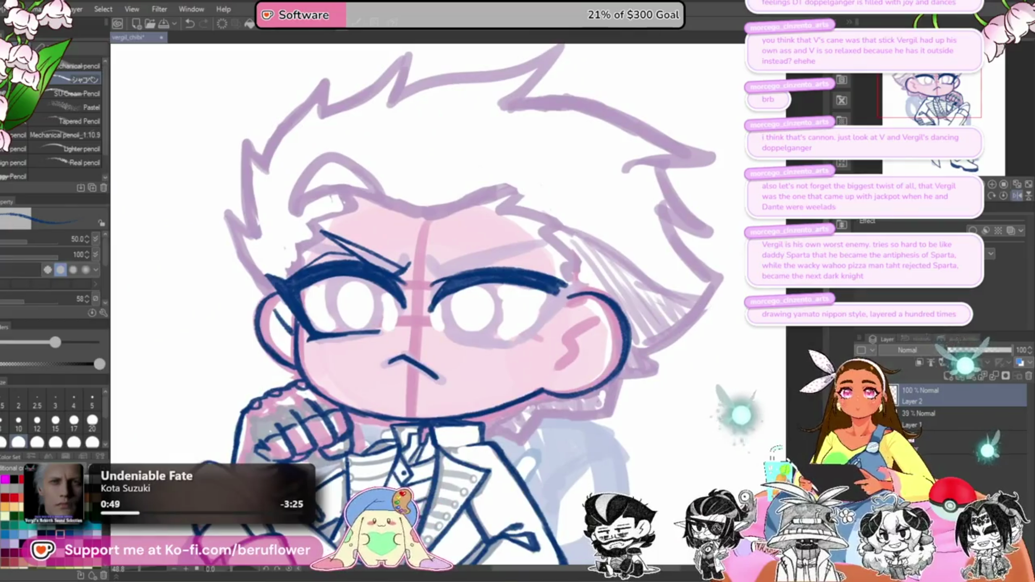
{"action": "key", "text": "minus"}
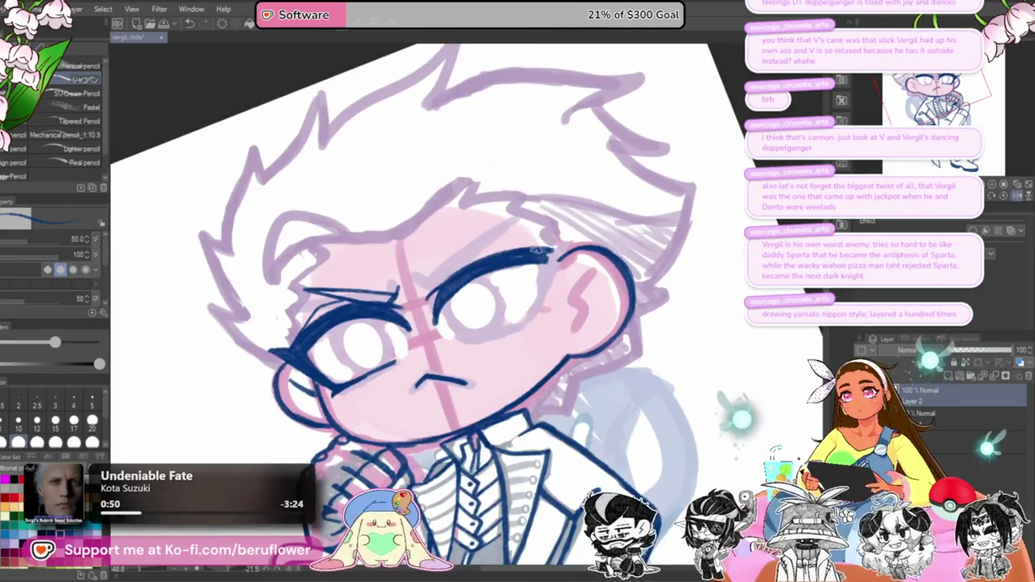
{"action": "left_click_drag", "start_coordinate": [555, 236], "coordinate": [547, 287]}
{"action": "mouse_move", "coordinate": [398, 187]}
{"action": "left_mouse_down"}
{"action": "mouse_move", "coordinate": [495, 221]}
{"action": "mouse_move", "coordinate": [585, 190]}
{"action": "mouse_move", "coordinate": [548, 211]}
{"action": "mouse_move", "coordinate": [546, 190]}
{"action": "mouse_move", "coordinate": [607, 248]}
{"action": "left_mouse_up"}
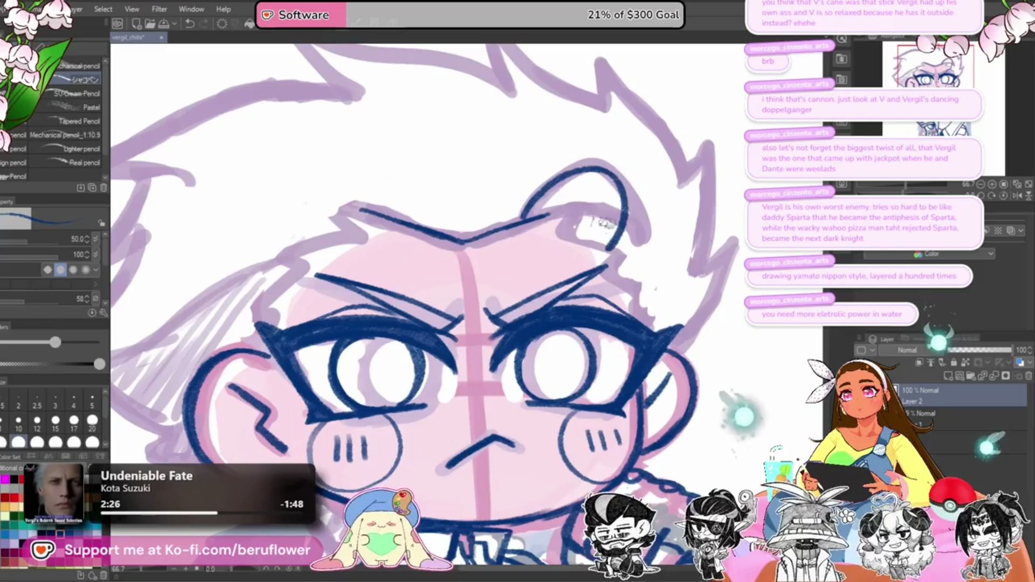
Step: Ink the ear curve from its top downward, retrying until it fits
{"action": "key", "text": "ctrl+z"}
{"action": "key", "text": "ctrl+z"}
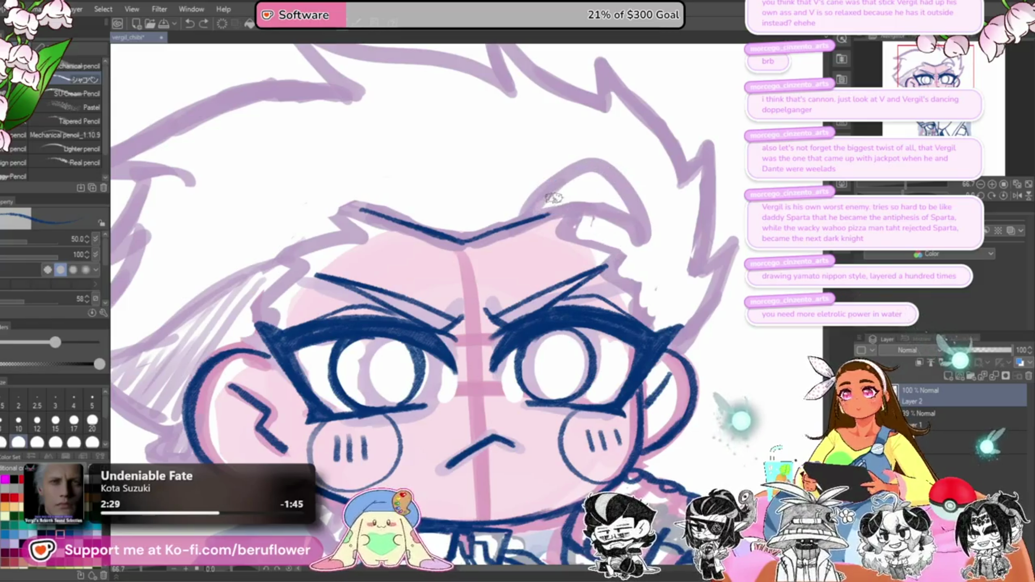
{"action": "mouse_move", "coordinate": [516, 220]}
{"action": "left_mouse_down"}
{"action": "mouse_move", "coordinate": [549, 182]}
{"action": "mouse_move", "coordinate": [642, 216]}
{"action": "left_mouse_up"}
{"action": "key", "text": "ctrl+z"}
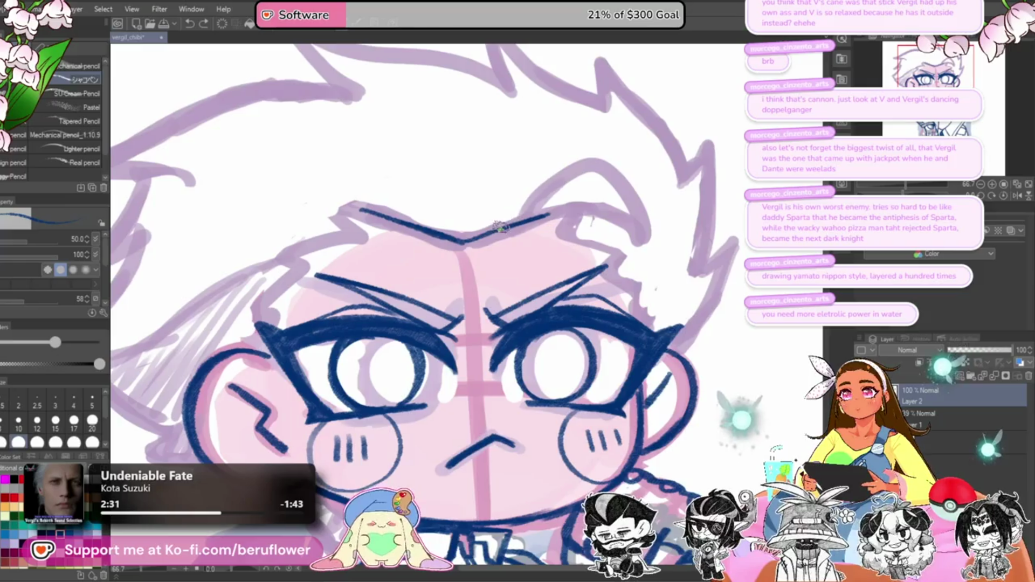
{"action": "left_click_drag", "start_coordinate": [534, 195], "coordinate": [579, 264]}
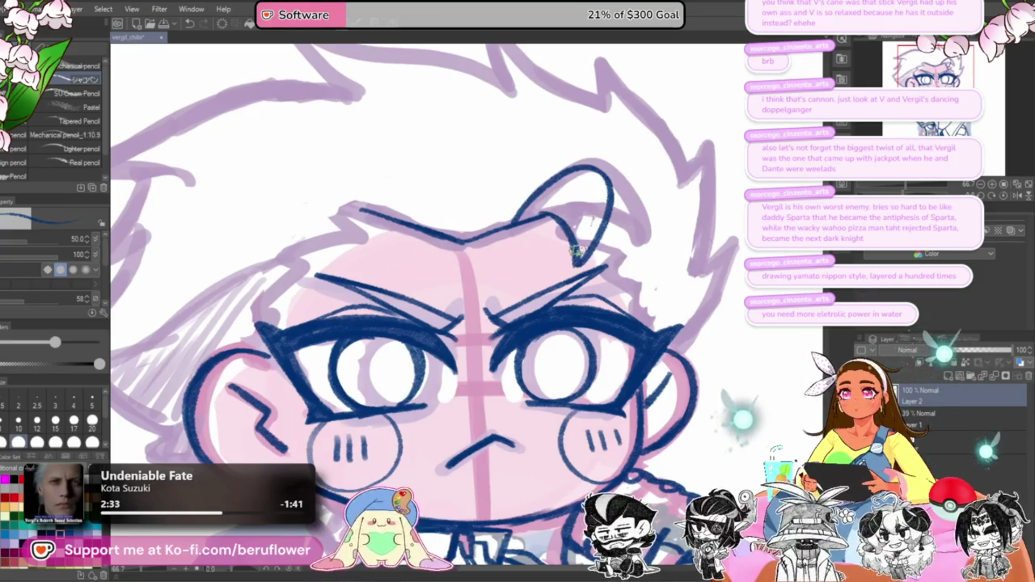
{"action": "scroll", "coordinate": [561, 226], "scroll_direction": "down", "scroll_amount": 3}
{"action": "scroll", "coordinate": [571, 248], "scroll_direction": "up", "scroll_amount": 3}
{"action": "key", "text": "ctrl+z"}
{"action": "mouse_move", "coordinate": [555, 224]}
{"action": "left_mouse_down"}
{"action": "mouse_move", "coordinate": [539, 225]}
{"action": "mouse_move", "coordinate": [593, 189]}
{"action": "mouse_move", "coordinate": [626, 227]}
{"action": "mouse_move", "coordinate": [563, 199]}
{"action": "mouse_move", "coordinate": [593, 186]}
{"action": "mouse_move", "coordinate": [515, 257]}
{"action": "left_mouse_up"}
{"action": "key", "text": "ctrl+z"}
{"action": "left_click_drag", "start_coordinate": [545, 222], "coordinate": [578, 280]}
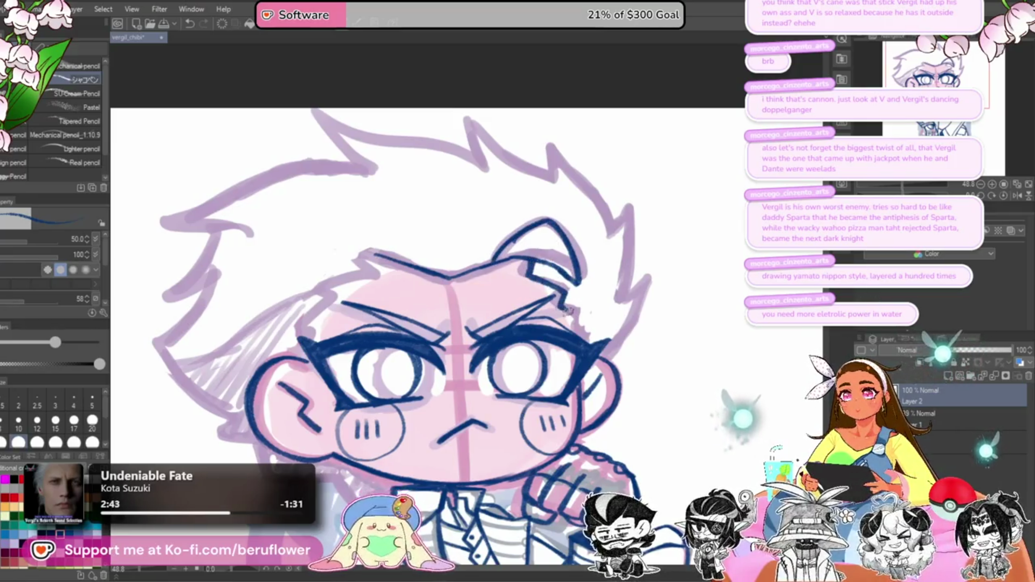
Step: Draw a zigzag hair line from forehead to eye and ink the right side of hair and face
{"action": "left_click_drag", "start_coordinate": [583, 335], "coordinate": [691, 313]}
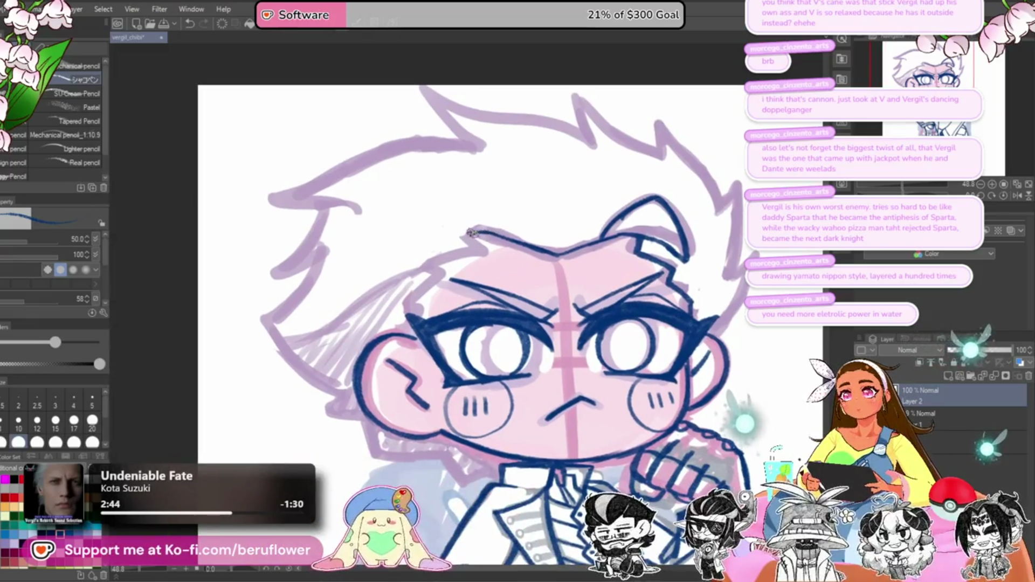
{"action": "mouse_move", "coordinate": [471, 233]}
{"action": "left_mouse_down"}
{"action": "mouse_move", "coordinate": [429, 266]}
{"action": "mouse_move", "coordinate": [415, 305]}
{"action": "left_mouse_up"}
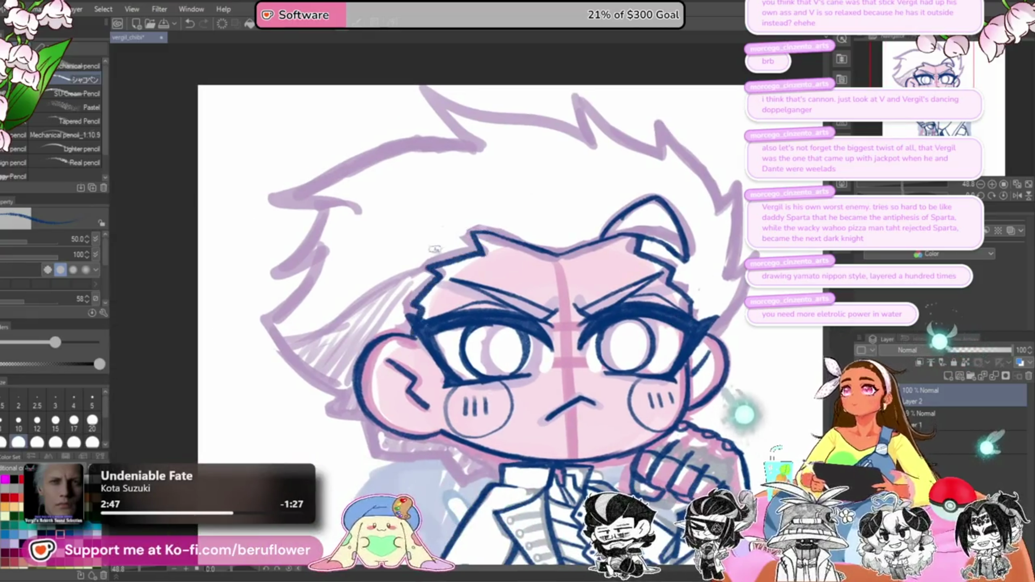
{"action": "scroll", "coordinate": [518, 317], "scroll_direction": "down", "scroll_amount": 5}
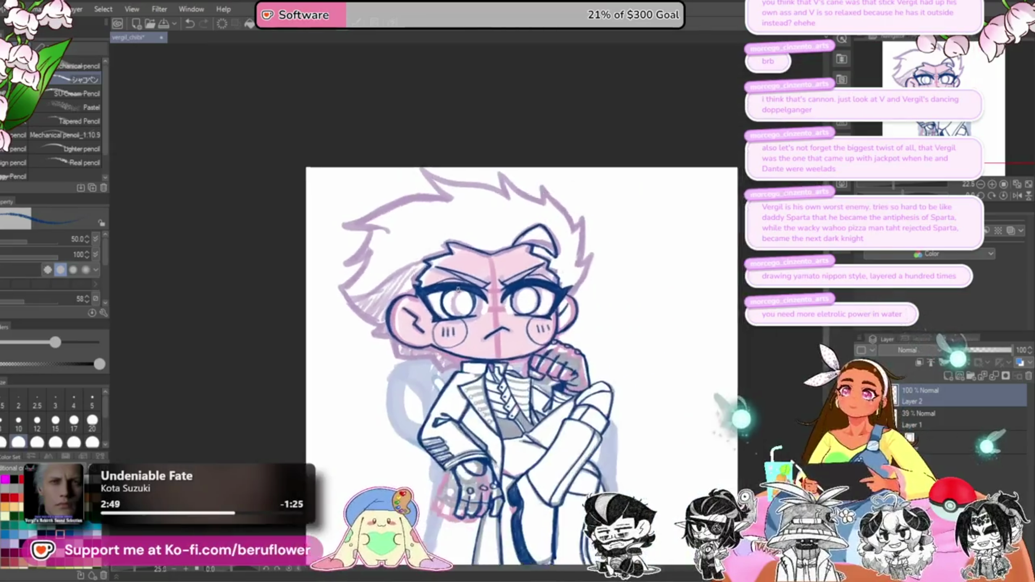
{"action": "scroll", "coordinate": [459, 289], "scroll_direction": "up", "scroll_amount": 3}
{"action": "scroll", "coordinate": [458, 290], "scroll_direction": "up", "scroll_amount": 2}
{"action": "scroll", "coordinate": [486, 296], "scroll_direction": "down", "scroll_amount": 3}
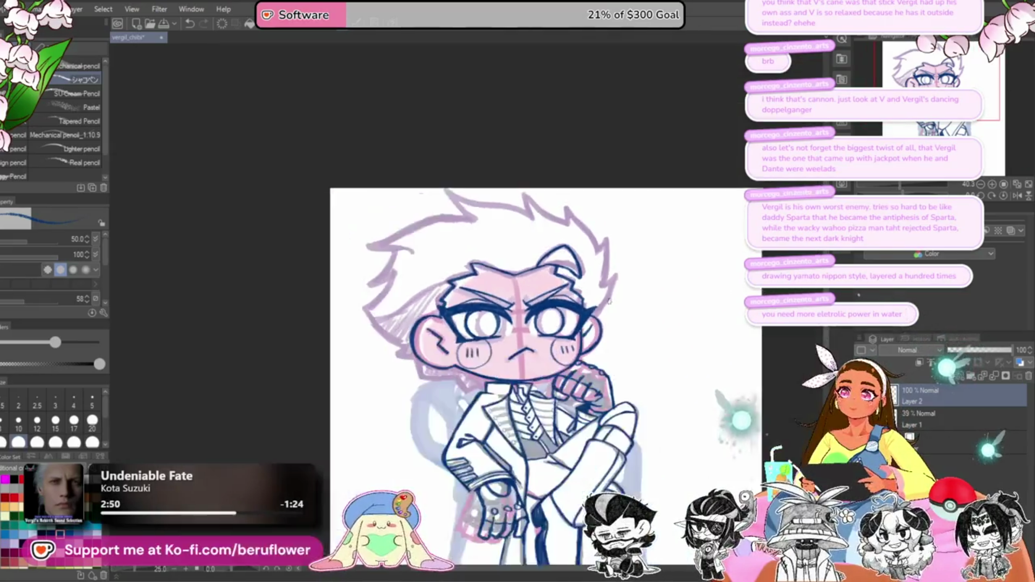
{"action": "scroll", "coordinate": [609, 301], "scroll_direction": "up", "scroll_amount": 4}
{"action": "scroll", "coordinate": [609, 301], "scroll_direction": "up", "scroll_amount": 2}
{"action": "left_click_drag", "start_coordinate": [625, 242], "coordinate": [566, 342]}
{"action": "left_click_drag", "start_coordinate": [593, 302], "coordinate": [628, 224]}
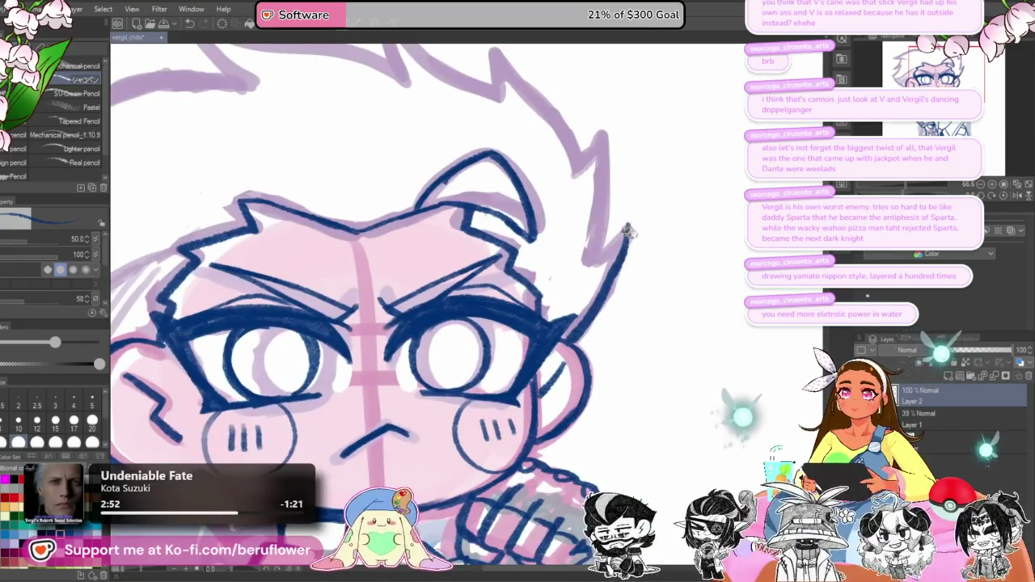
Step: Trace the hair spikes in blue over the purple sketch outlines
{"action": "scroll", "coordinate": [625, 257], "scroll_direction": "up", "scroll_amount": 2}
{"action": "left_click_drag", "start_coordinate": [620, 262], "coordinate": [585, 291]}
{"action": "left_click_drag", "start_coordinate": [609, 161], "coordinate": [577, 291]}
{"action": "mouse_move", "coordinate": [605, 178]}
{"action": "left_mouse_down"}
{"action": "mouse_move", "coordinate": [614, 238]}
{"action": "mouse_move", "coordinate": [584, 270]}
{"action": "left_mouse_up"}
{"action": "left_click_drag", "start_coordinate": [516, 173], "coordinate": [586, 273]}
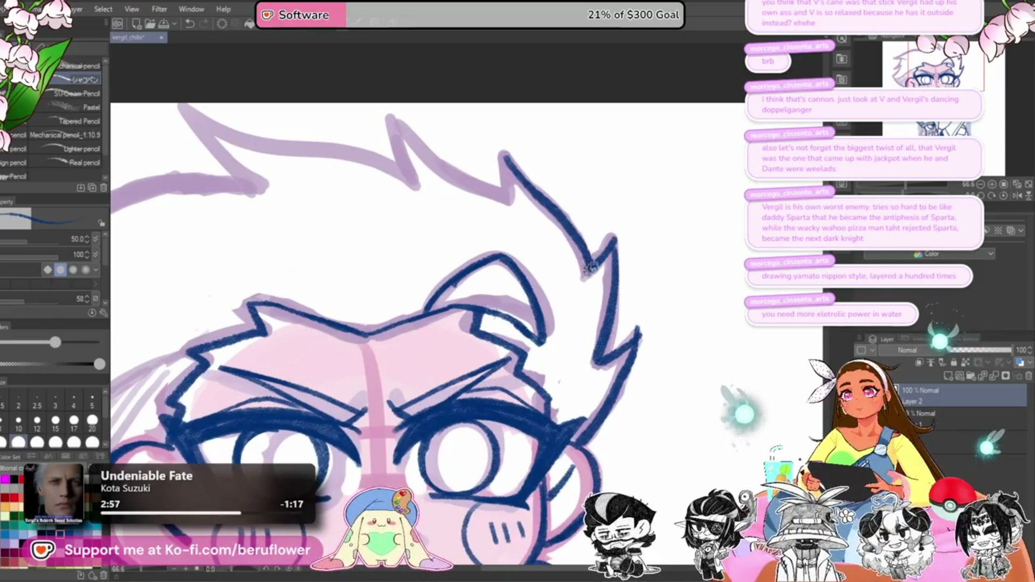
{"action": "left_click_drag", "start_coordinate": [576, 210], "coordinate": [582, 262]}
{"action": "mouse_move", "coordinate": [476, 187]}
{"action": "left_mouse_down"}
{"action": "mouse_move", "coordinate": [488, 243]}
{"action": "mouse_move", "coordinate": [582, 262]}
{"action": "left_mouse_up"}
{"action": "mouse_move", "coordinate": [515, 188]}
{"action": "left_mouse_down"}
{"action": "mouse_move", "coordinate": [538, 255]}
{"action": "mouse_move", "coordinate": [708, 324]}
{"action": "left_mouse_up"}
Step: Ink the remaining hair outline and spike sides, plus lines under the ear and near the collar
{"action": "mouse_move", "coordinate": [571, 169]}
{"action": "left_mouse_down"}
{"action": "mouse_move", "coordinate": [384, 317]}
{"action": "mouse_move", "coordinate": [488, 296]}
{"action": "mouse_move", "coordinate": [516, 161]}
{"action": "mouse_move", "coordinate": [474, 202]}
{"action": "mouse_move", "coordinate": [426, 406]}
{"action": "mouse_move", "coordinate": [415, 385]}
{"action": "mouse_move", "coordinate": [463, 312]}
{"action": "left_mouse_up"}
{"action": "mouse_move", "coordinate": [463, 311]}
{"action": "left_mouse_down"}
{"action": "mouse_move", "coordinate": [444, 309]}
{"action": "mouse_move", "coordinate": [446, 430]}
{"action": "mouse_move", "coordinate": [477, 353]}
{"action": "mouse_move", "coordinate": [450, 286]}
{"action": "mouse_move", "coordinate": [474, 399]}
{"action": "left_mouse_up"}
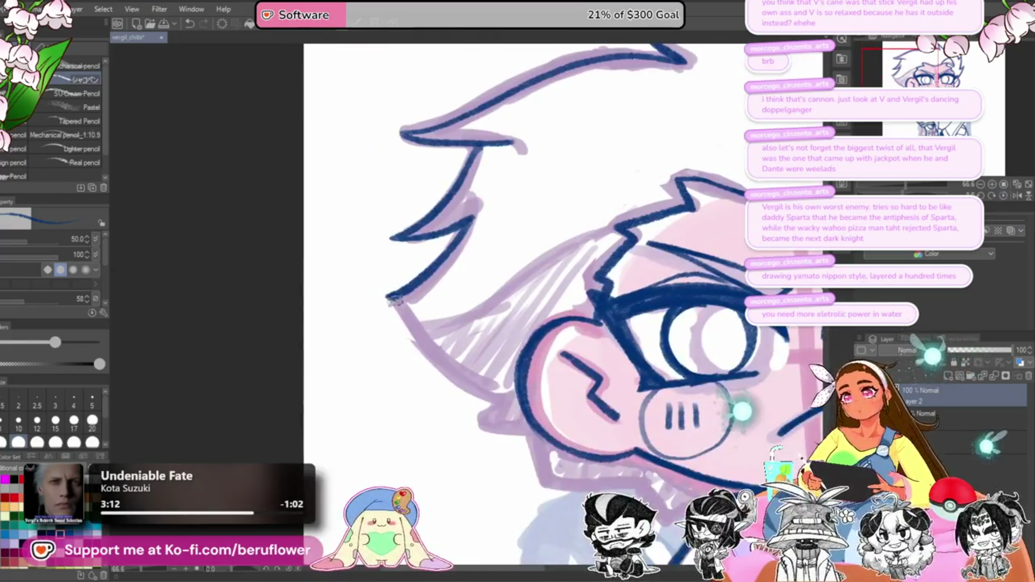
{"action": "mouse_move", "coordinate": [388, 296]}
{"action": "left_mouse_down"}
{"action": "mouse_move", "coordinate": [488, 390]}
{"action": "mouse_move", "coordinate": [493, 292]}
{"action": "left_mouse_up"}
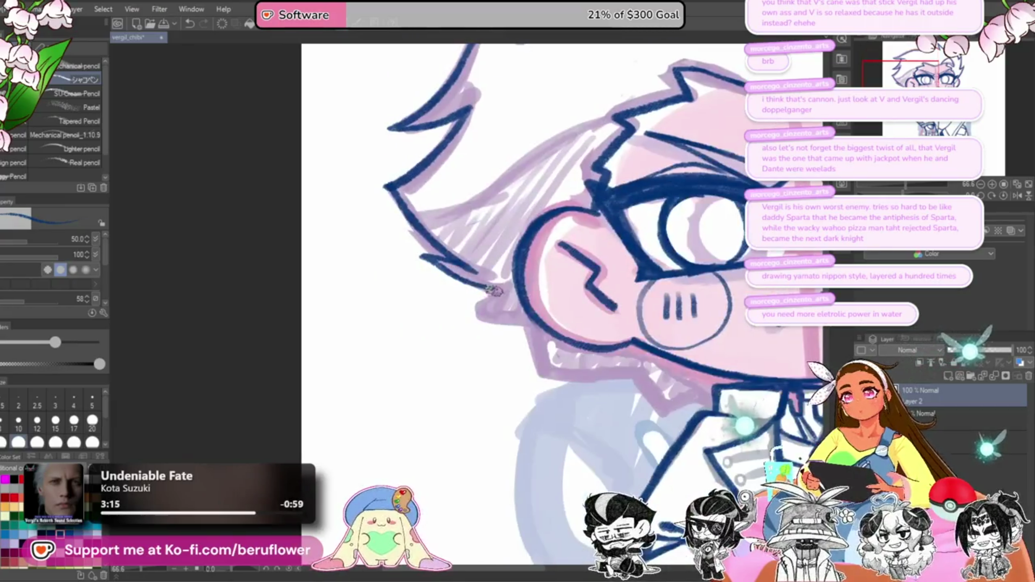
{"action": "mouse_move", "coordinate": [526, 322]}
{"action": "left_mouse_down"}
{"action": "mouse_move", "coordinate": [502, 280]}
{"action": "mouse_move", "coordinate": [508, 325]}
{"action": "mouse_move", "coordinate": [464, 280]}
{"action": "left_mouse_up"}
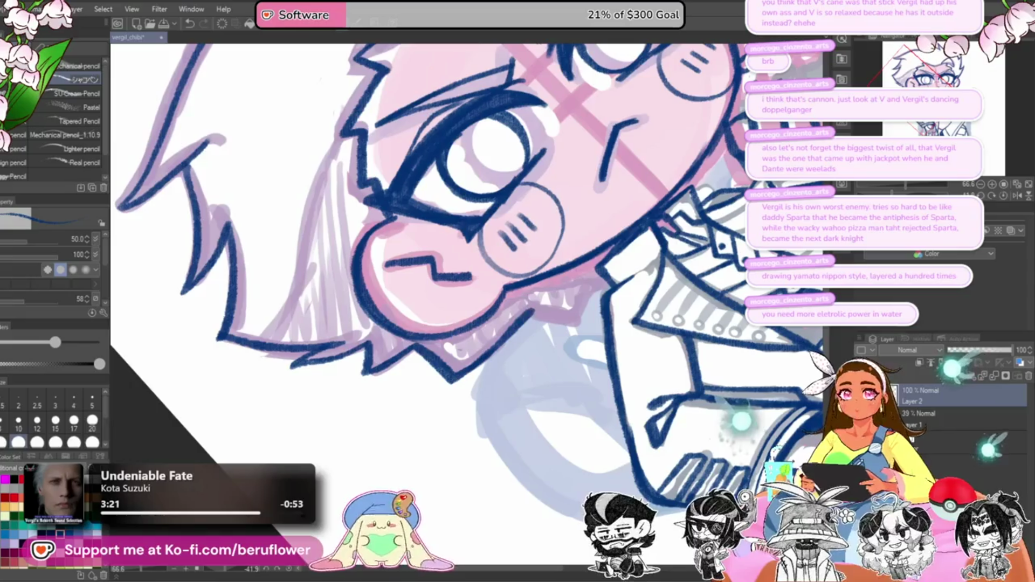
{"action": "left_click", "coordinate": [1004, 197]}
{"action": "mouse_move", "coordinate": [493, 323]}
{"action": "left_mouse_down"}
{"action": "mouse_move", "coordinate": [544, 348]}
{"action": "mouse_move", "coordinate": [560, 343]}
{"action": "left_mouse_up"}
{"action": "scroll", "coordinate": [559, 343], "scroll_direction": "down", "scroll_amount": 4}
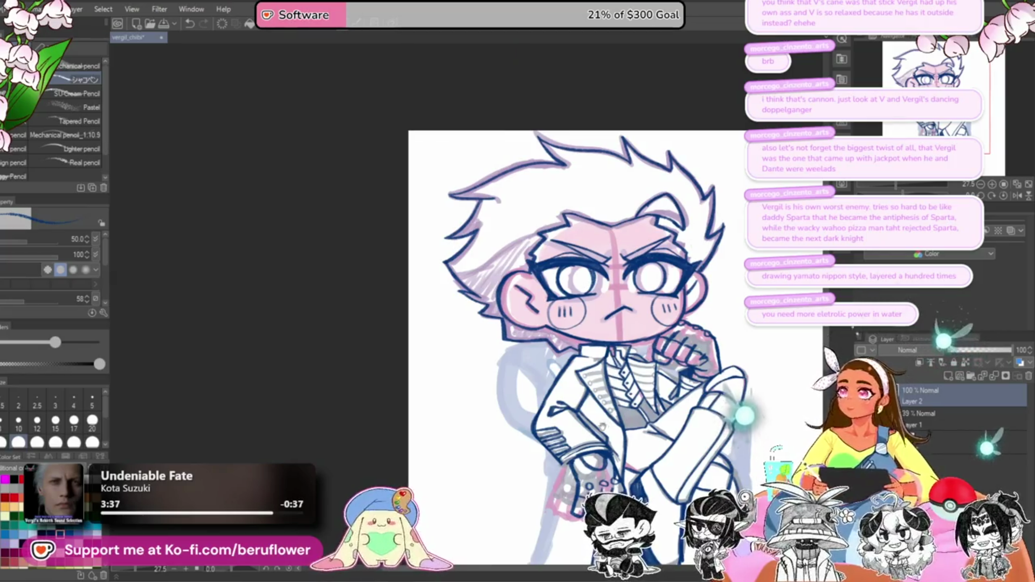
Step: Darken the shading inside the hand and toggle the sketch layer to check the lineart
{"action": "left_click_drag", "start_coordinate": [603, 427], "coordinate": [511, 282]}
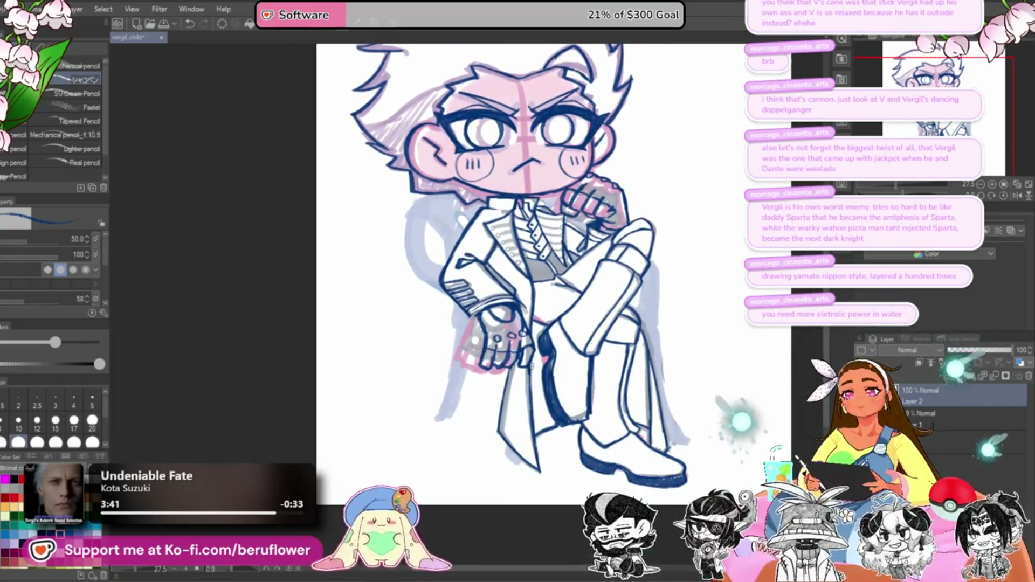
{"action": "scroll", "coordinate": [530, 366], "scroll_direction": "up", "scroll_amount": 3}
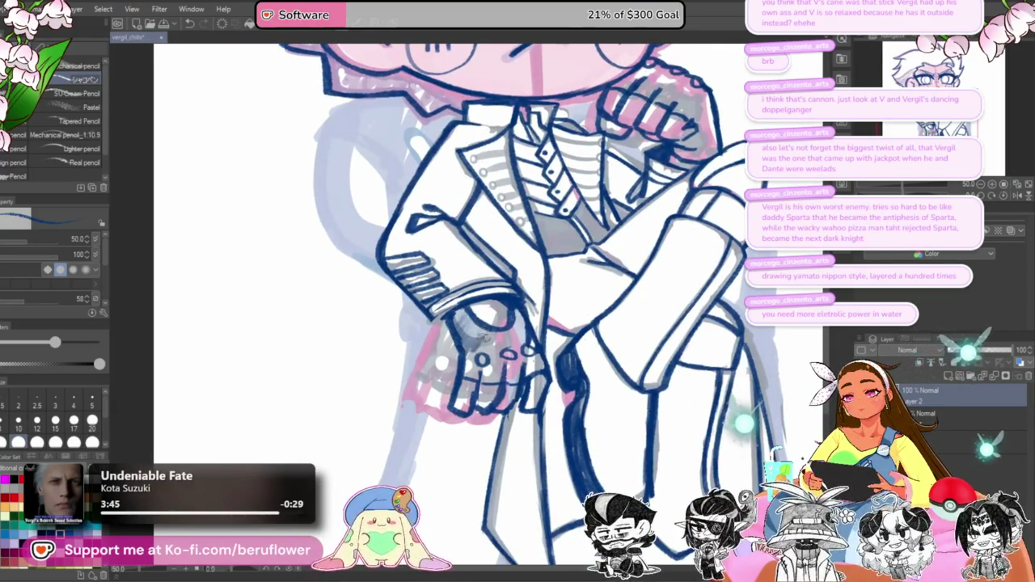
{"action": "left_click_drag", "start_coordinate": [502, 327], "coordinate": [532, 344]}
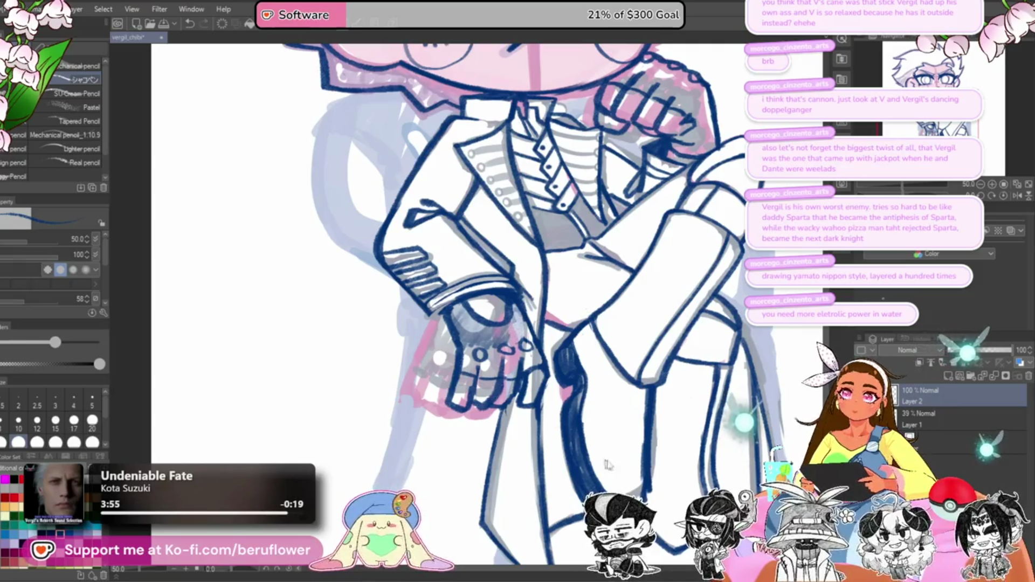
{"action": "key", "text": "v"}
{"action": "key", "text": "v"}
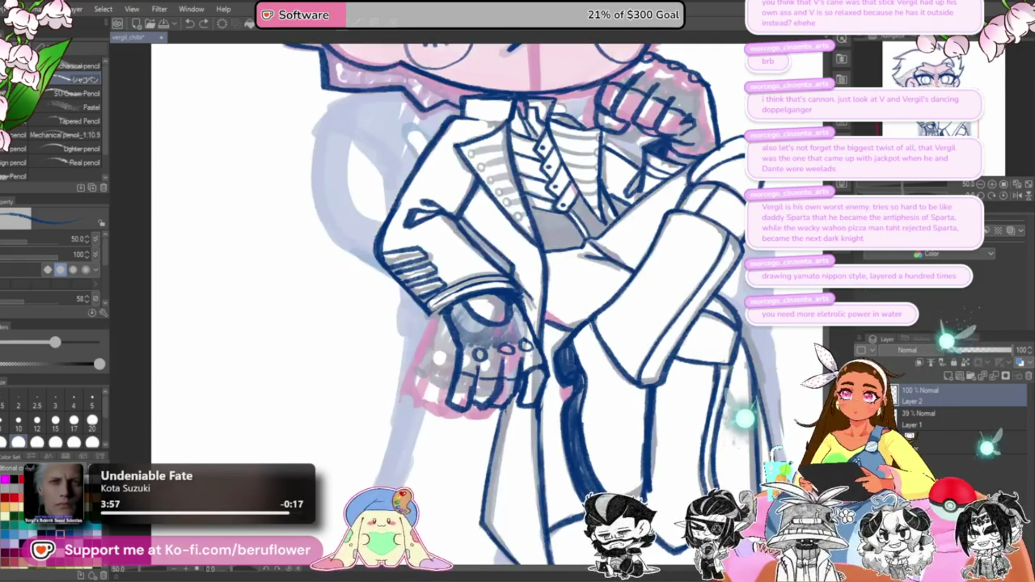
{"action": "key", "text": "v"}
{"action": "key", "text": "v"}
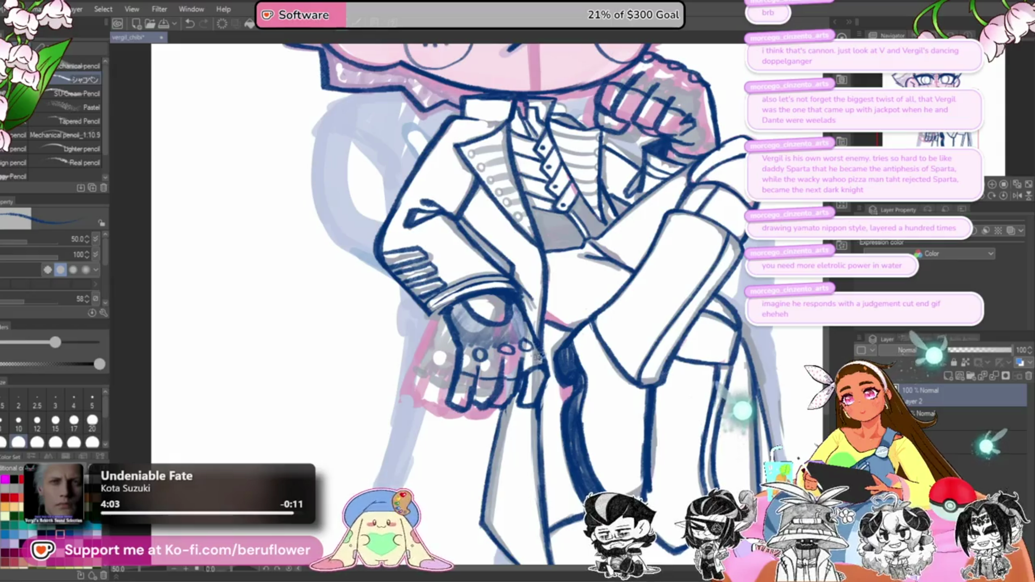
Step: Add dark grey shading over the gloved hand and darken the raised fist
{"action": "mouse_move", "coordinate": [505, 365]}
{"action": "left_mouse_down"}
{"action": "mouse_move", "coordinate": [486, 371]}
{"action": "mouse_move", "coordinate": [467, 355]}
{"action": "left_mouse_up"}
{"action": "scroll", "coordinate": [509, 246], "scroll_direction": "down", "scroll_amount": 3}
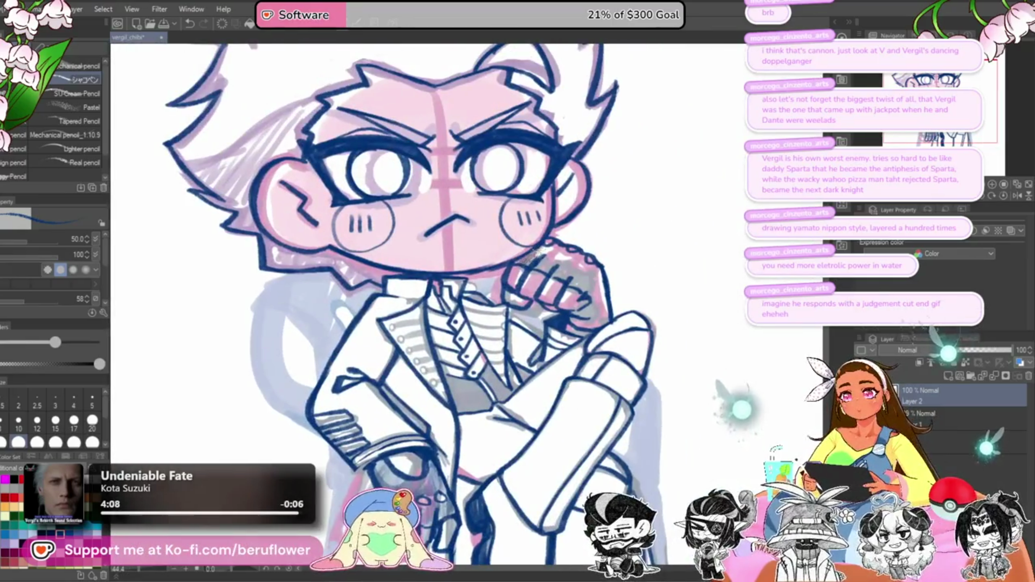
{"action": "mouse_move", "coordinate": [537, 264]}
{"action": "left_mouse_down"}
{"action": "mouse_move", "coordinate": [583, 276]}
{"action": "mouse_move", "coordinate": [578, 317]}
{"action": "mouse_move", "coordinate": [591, 311]}
{"action": "left_mouse_up"}
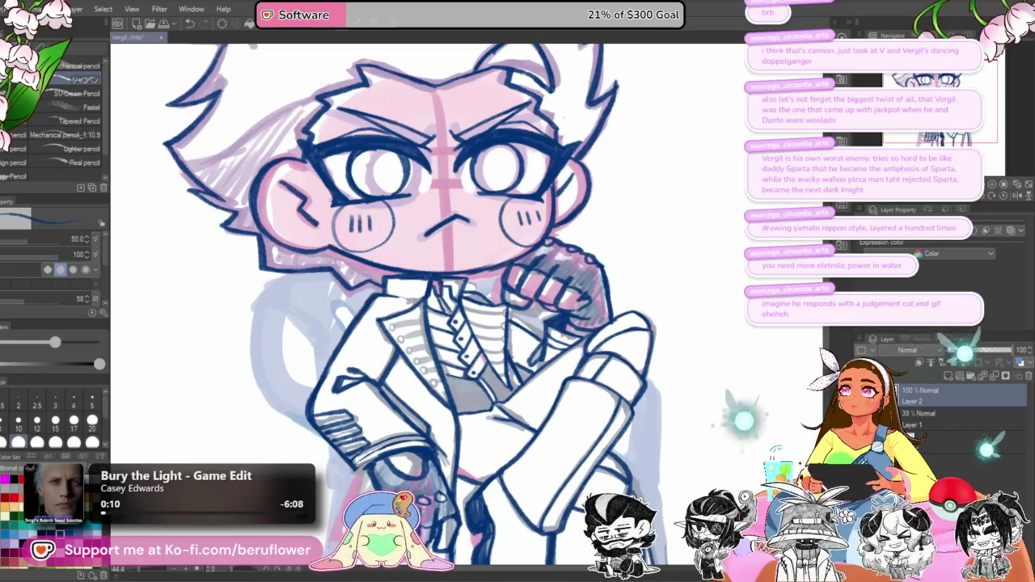
{"action": "left_click_drag", "start_coordinate": [593, 305], "coordinate": [598, 280]}
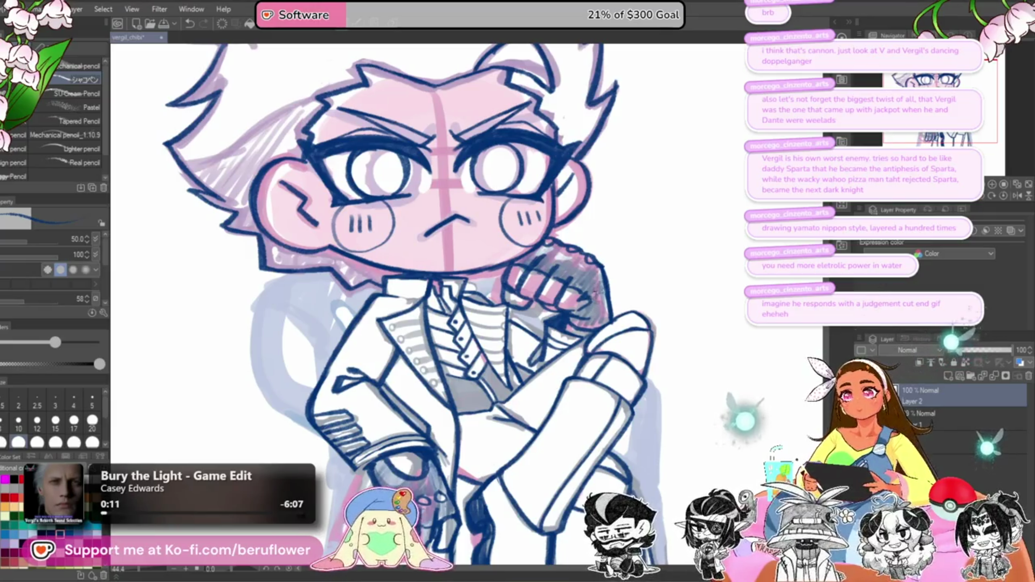
{"action": "scroll", "coordinate": [593, 322], "scroll_direction": "down", "scroll_amount": 3}
{"action": "scroll", "coordinate": [572, 322], "scroll_direction": "up", "scroll_amount": 2}
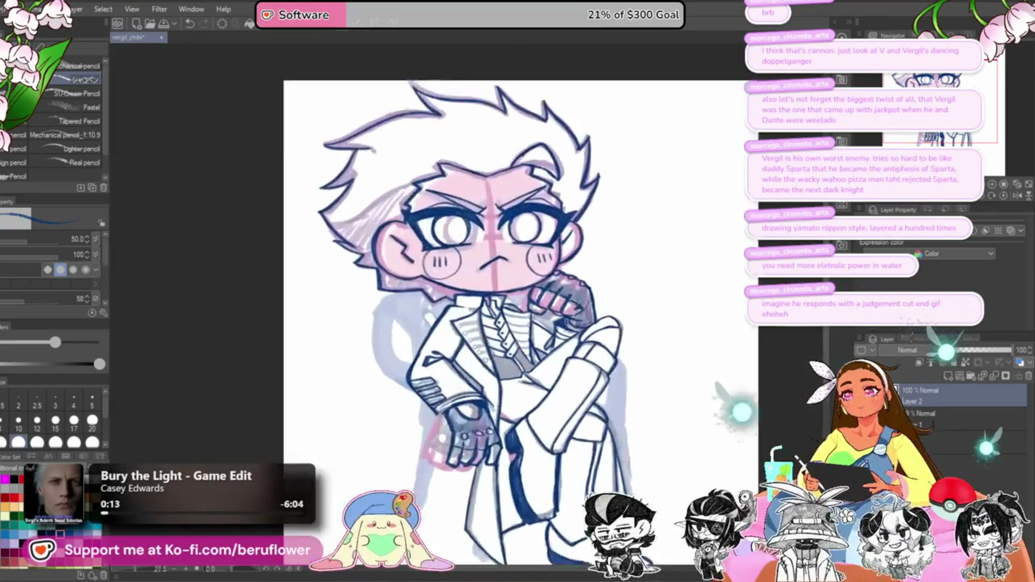
Step: Paint the first three dark blue button dots down the coat
{"action": "scroll", "coordinate": [566, 322], "scroll_direction": "up", "scroll_amount": 3}
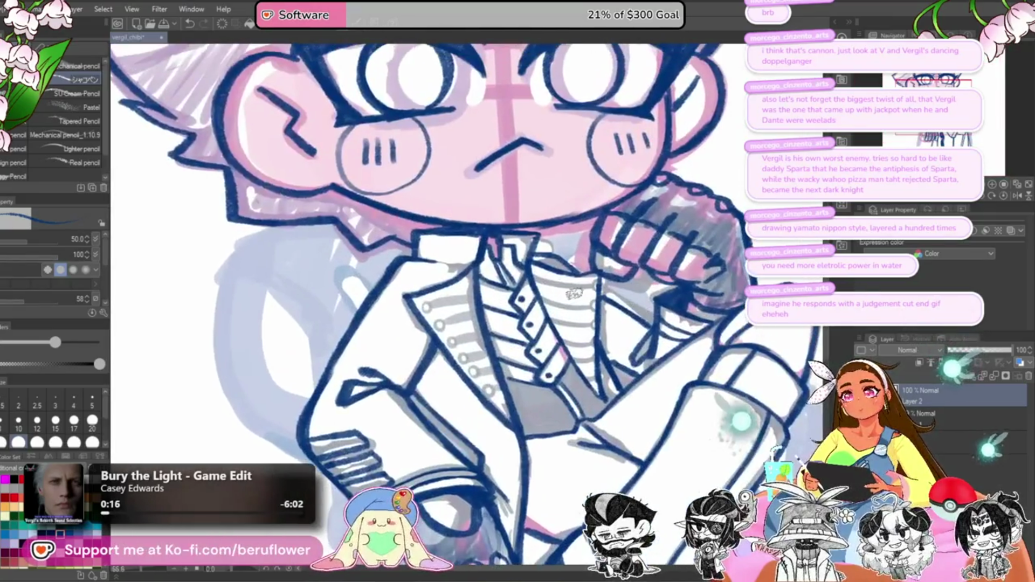
{"action": "scroll", "coordinate": [574, 294], "scroll_direction": "up", "scroll_amount": 2}
{"action": "left_click_drag", "start_coordinate": [602, 275], "coordinate": [604, 273]}
{"action": "mouse_move", "coordinate": [601, 313]}
{"action": "left_mouse_down"}
{"action": "mouse_move", "coordinate": [604, 353]}
{"action": "mouse_move", "coordinate": [602, 280]}
{"action": "left_mouse_up"}
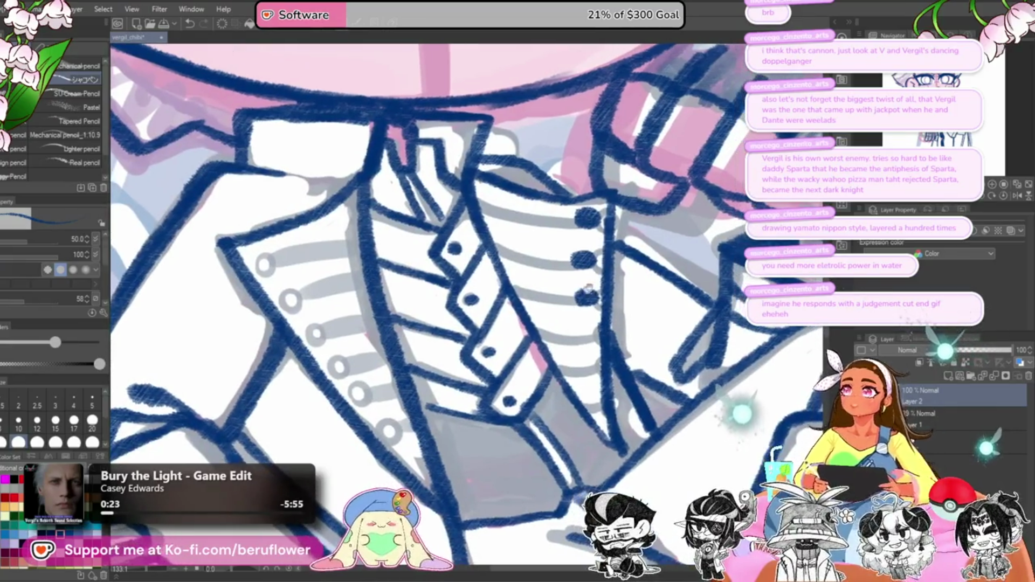
{"action": "mouse_move", "coordinate": [580, 314]}
{"action": "left_mouse_down"}
{"action": "mouse_move", "coordinate": [571, 310]}
{"action": "mouse_move", "coordinate": [593, 368]}
{"action": "left_mouse_up"}
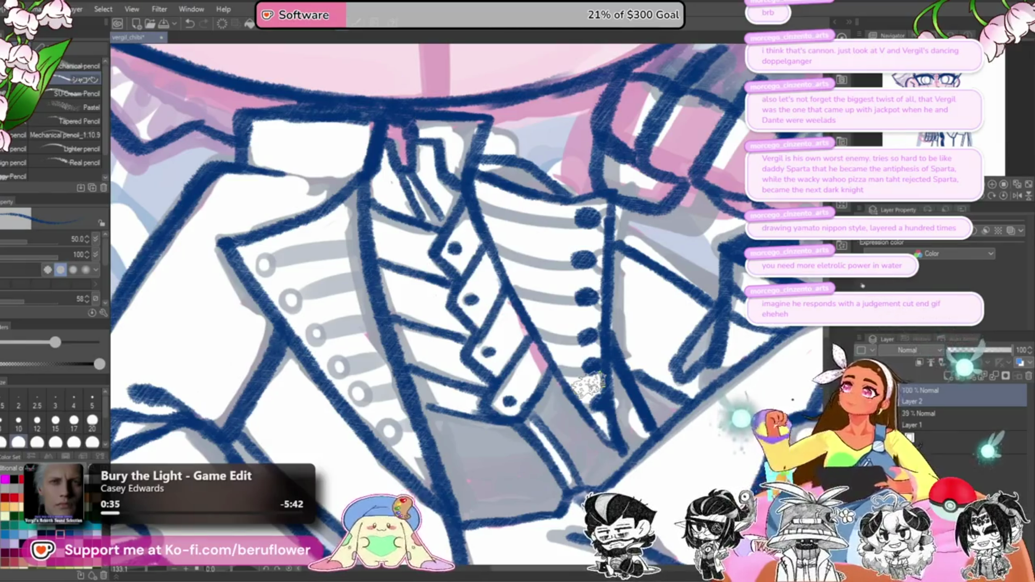
Step: Fill the left button circles and the sixth button solid dark blue, then set brush size 25
{"action": "mouse_move", "coordinate": [271, 247]}
{"action": "left_mouse_down"}
{"action": "mouse_move", "coordinate": [320, 245]}
{"action": "mouse_move", "coordinate": [300, 253]}
{"action": "left_mouse_up"}
{"action": "left_click_drag", "start_coordinate": [323, 291], "coordinate": [395, 388]}
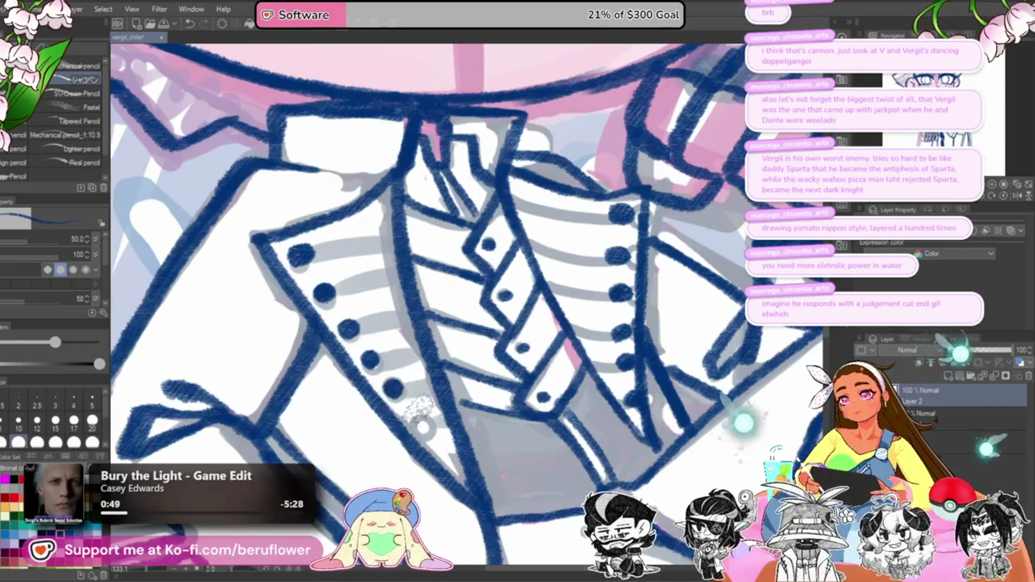
{"action": "left_click_drag", "start_coordinate": [422, 426], "coordinate": [424, 429]}
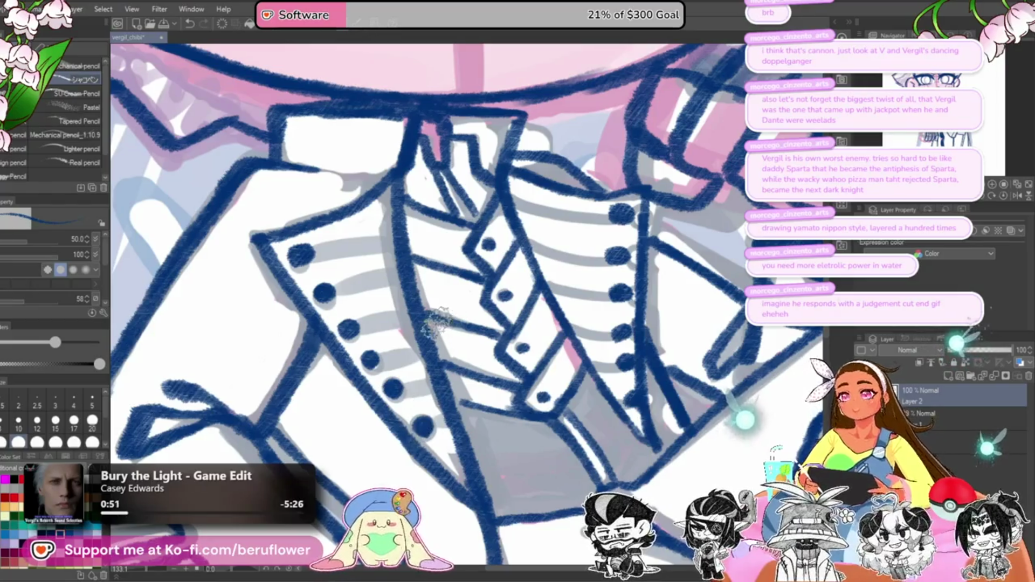
{"action": "mouse_move", "coordinate": [523, 269]}
{"action": "left_mouse_down"}
{"action": "mouse_move", "coordinate": [555, 310]}
{"action": "mouse_move", "coordinate": [545, 272]}
{"action": "left_mouse_up"}
{"action": "key", "text": "bracketleft"}
{"action": "key", "text": "bracketleft"}
{"action": "key", "text": "bracketleft"}
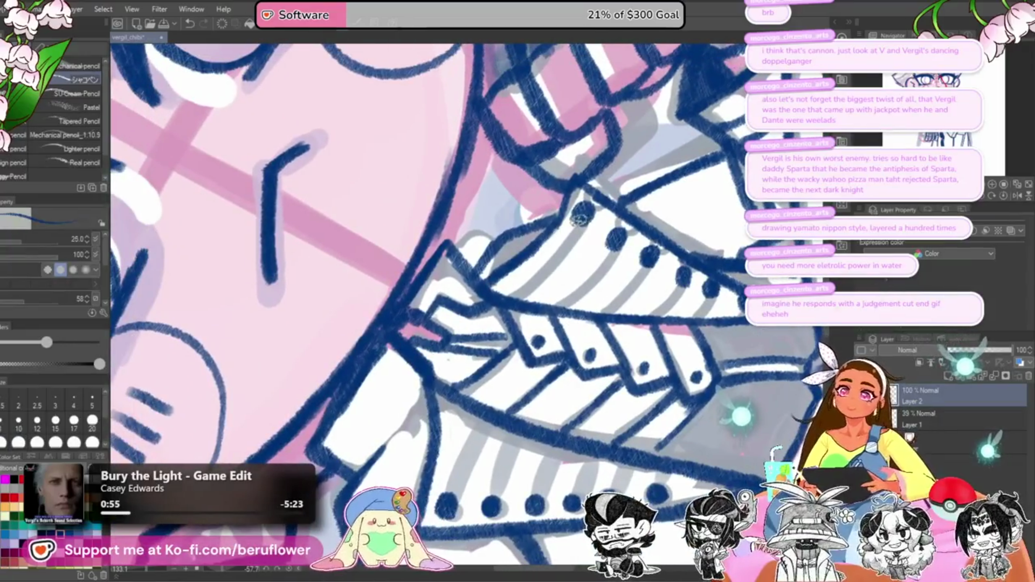
Step: Pan and rotate the view onto the jacket front, collar and button row
{"action": "left_click_drag", "start_coordinate": [624, 290], "coordinate": [617, 288]}
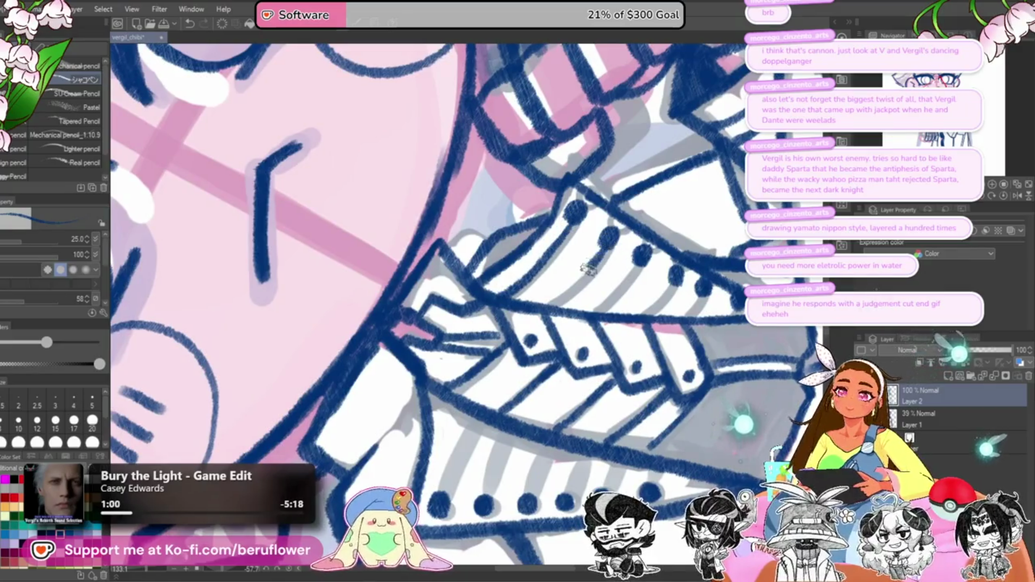
{"action": "left_click_drag", "start_coordinate": [545, 305], "coordinate": [629, 245]}
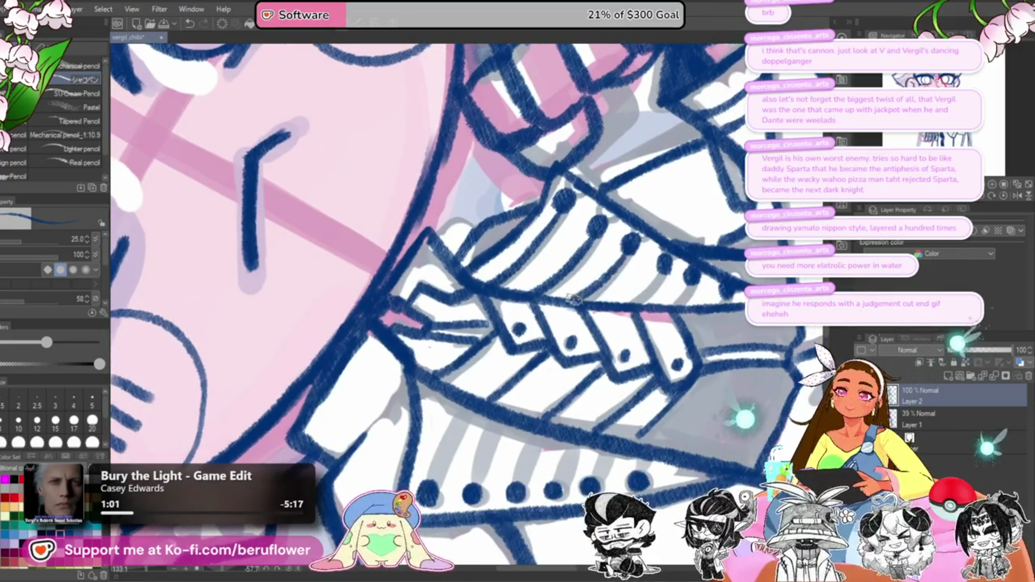
{"action": "scroll", "coordinate": [684, 297], "scroll_direction": "right", "scroll_amount": 3}
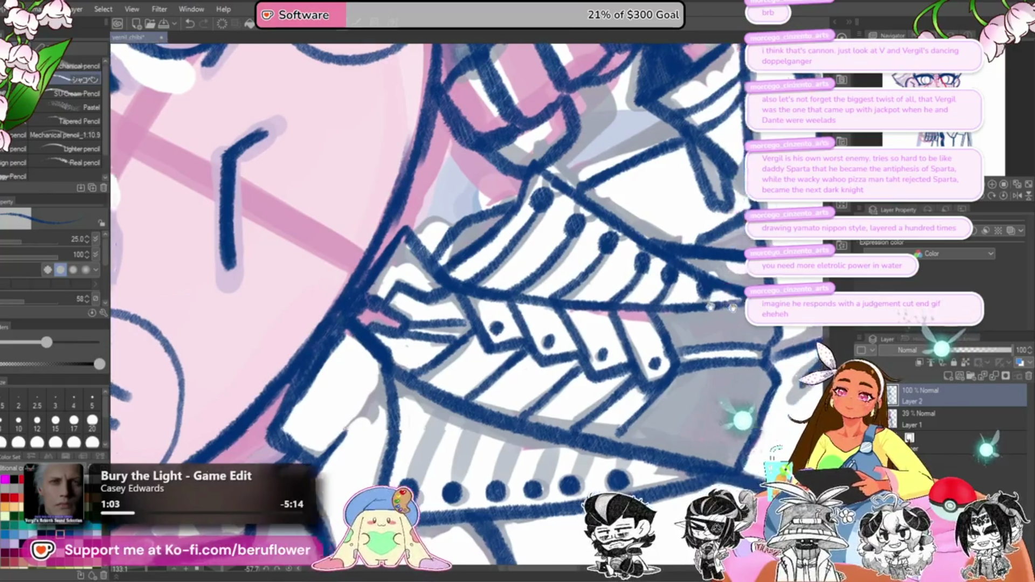
{"action": "scroll", "coordinate": [697, 317], "scroll_direction": "down", "scroll_amount": 5}
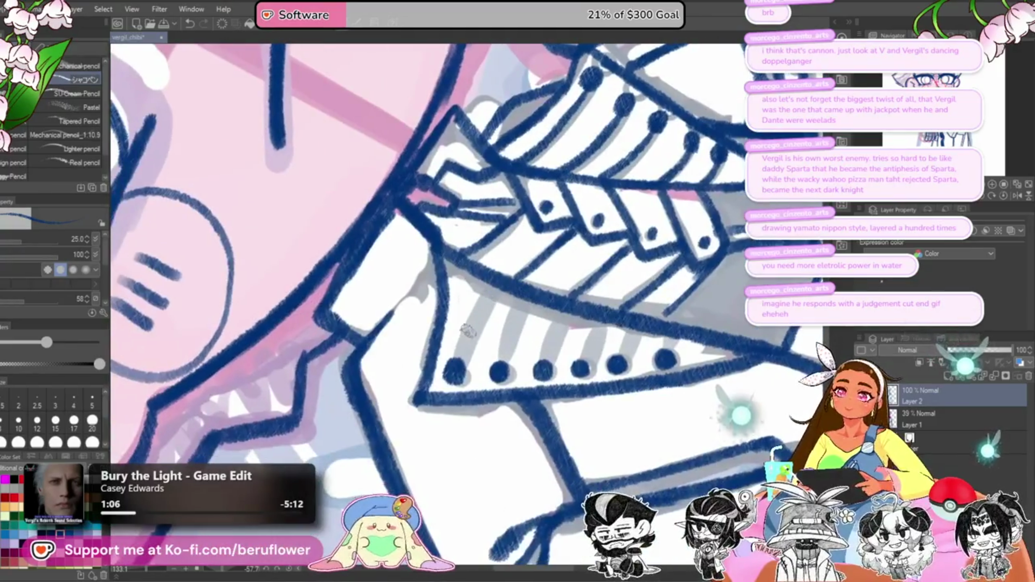
{"action": "left_click_drag", "start_coordinate": [499, 294], "coordinate": [555, 350]}
{"action": "scroll", "coordinate": [614, 413], "scroll_direction": "down", "scroll_amount": 2}
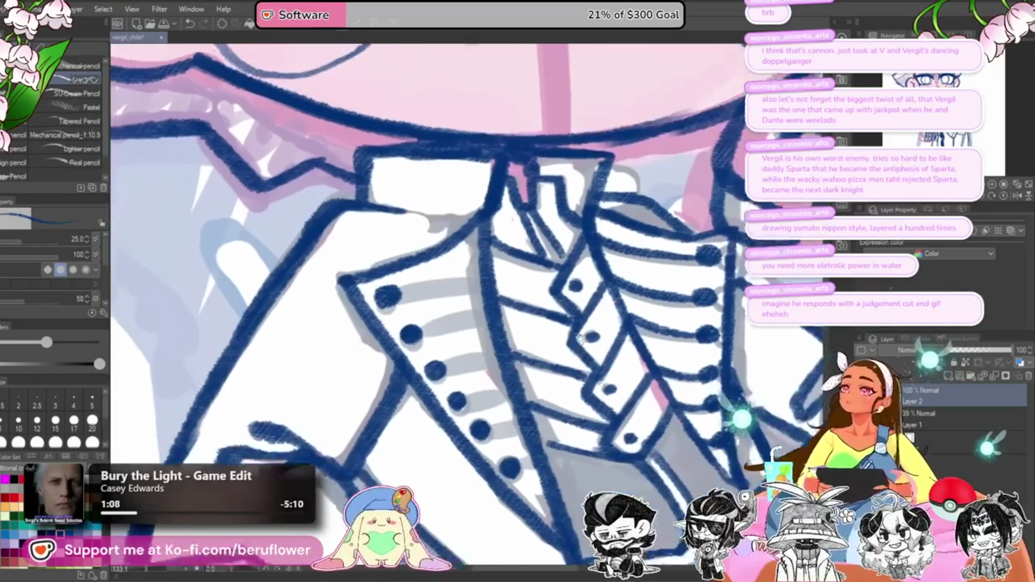
{"action": "scroll", "coordinate": [613, 413], "scroll_direction": "down", "scroll_amount": 2}
{"action": "left_click_drag", "start_coordinate": [486, 302], "coordinate": [502, 369]}
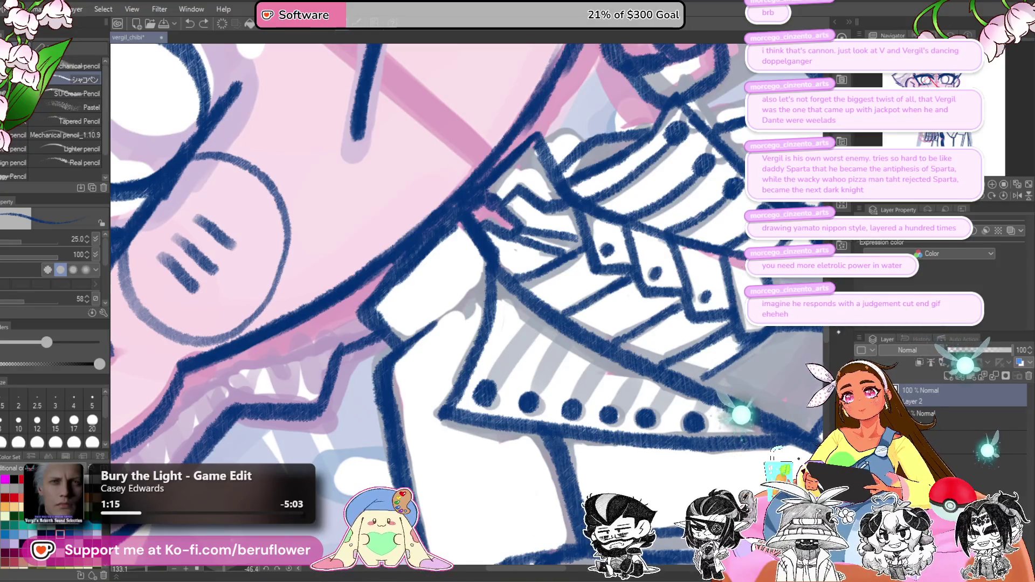
{"action": "left_click", "coordinate": [1003, 196]}
{"action": "scroll", "coordinate": [536, 334], "scroll_direction": "down", "scroll_amount": 2}
{"action": "scroll", "coordinate": [537, 335], "scroll_direction": "up", "scroll_amount": 4}
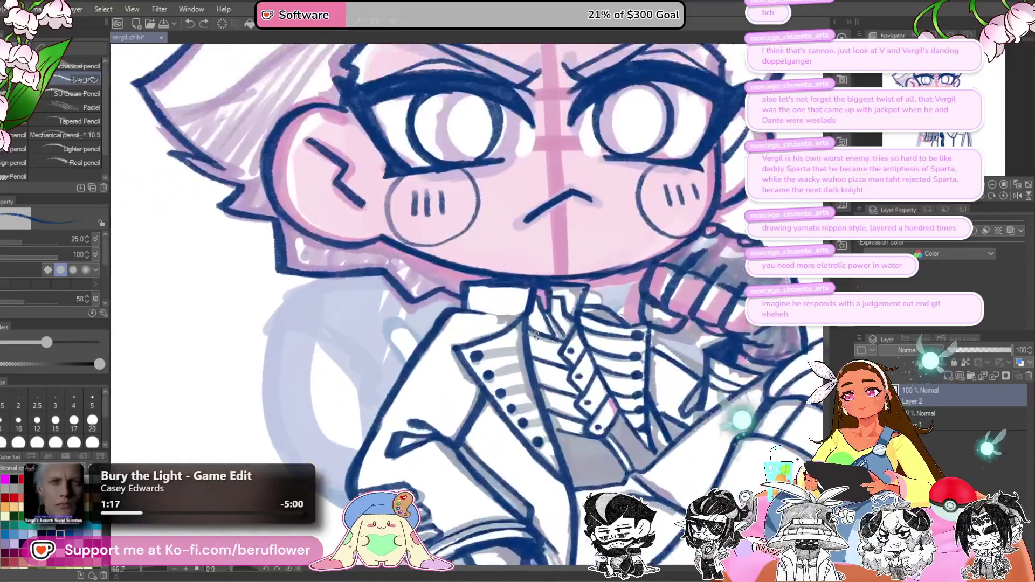
Step: Draw cord lines from the upper and lower buttons and from the collar to a button
{"action": "mouse_move", "coordinate": [450, 368]}
{"action": "left_mouse_down"}
{"action": "mouse_move", "coordinate": [521, 352]}
{"action": "mouse_move", "coordinate": [473, 360]}
{"action": "left_mouse_up"}
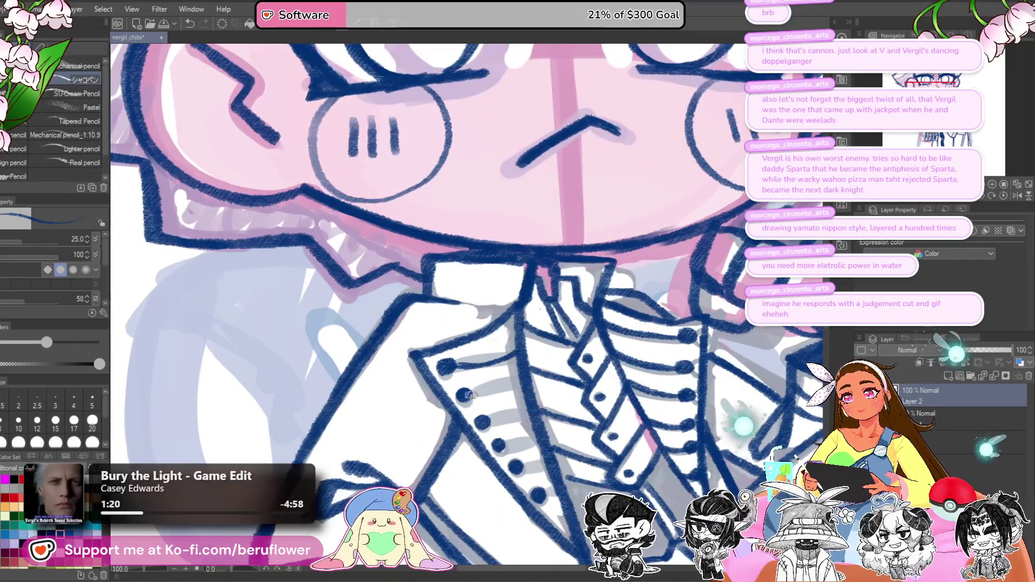
{"action": "left_click_drag", "start_coordinate": [467, 396], "coordinate": [526, 384]}
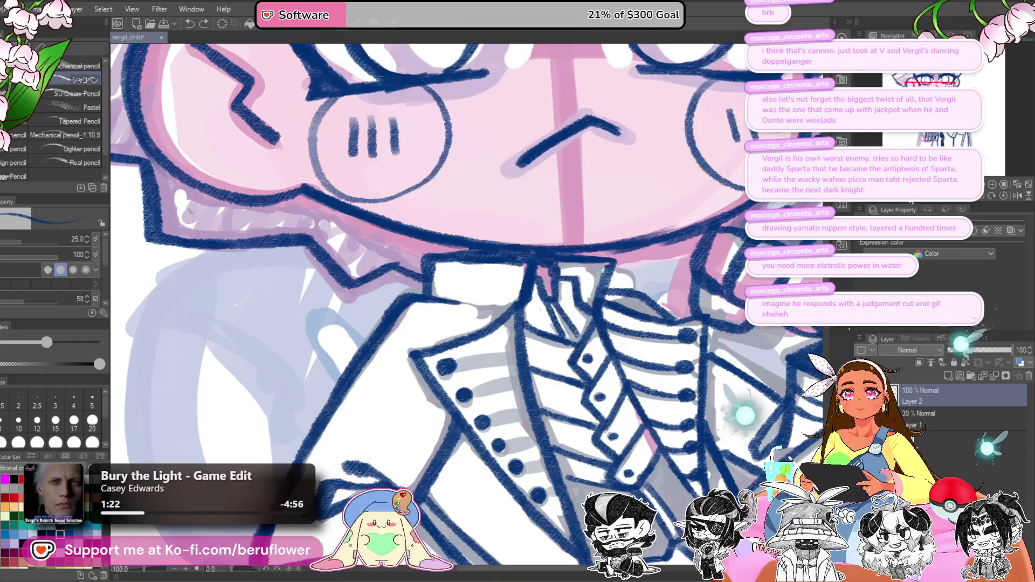
{"action": "scroll", "coordinate": [556, 288], "scroll_direction": "up", "scroll_amount": 5}
{"action": "key", "text": "minus"}
{"action": "key", "text": "minus"}
{"action": "key", "text": "minus"}
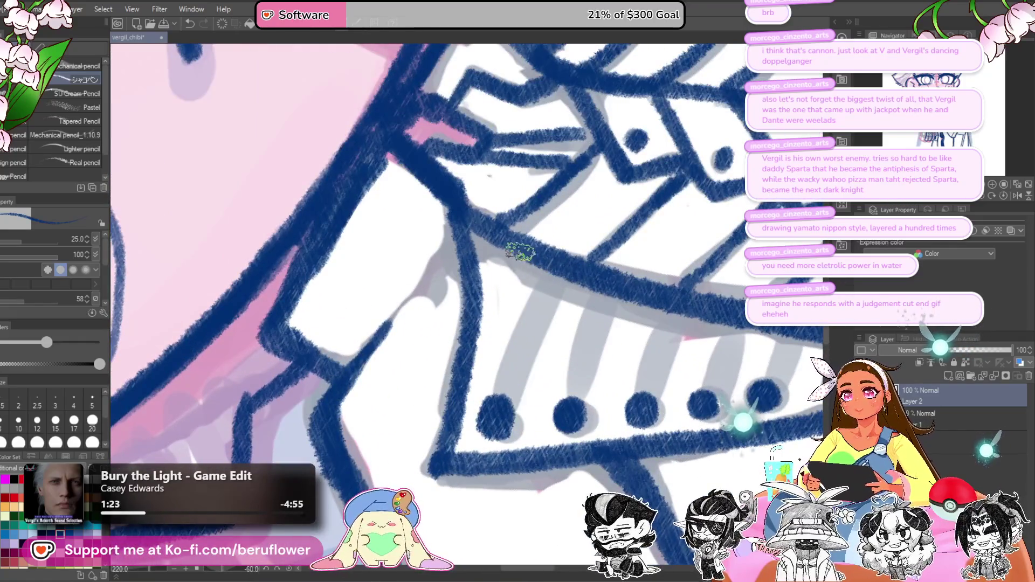
{"action": "left_click_drag", "start_coordinate": [531, 267], "coordinate": [493, 404]}
{"action": "left_click_drag", "start_coordinate": [569, 264], "coordinate": [572, 411]}
{"action": "left_click_drag", "start_coordinate": [572, 411], "coordinate": [499, 400]}
Step: Redraw the collar-to-button cords down to the last button, then set the canvas upright
{"action": "key", "text": "ctrl+z"}
{"action": "left_click_drag", "start_coordinate": [522, 268], "coordinate": [499, 402]}
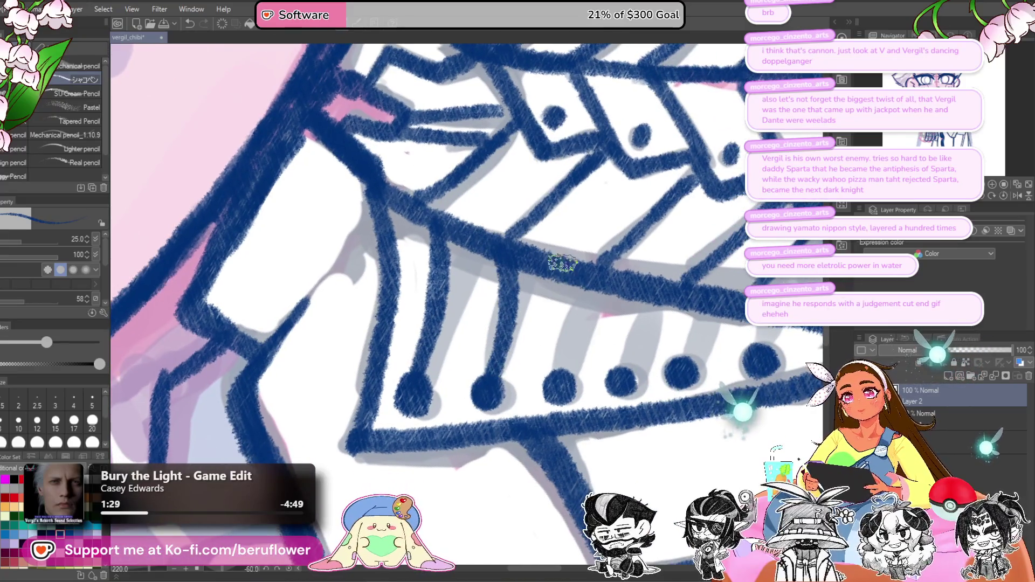
{"action": "left_click_drag", "start_coordinate": [566, 259], "coordinate": [560, 381]}
{"action": "key", "text": "ctrl+z"}
{"action": "mouse_move", "coordinate": [604, 278]}
{"action": "left_mouse_down"}
{"action": "mouse_move", "coordinate": [608, 356]}
{"action": "mouse_move", "coordinate": [620, 294]}
{"action": "mouse_move", "coordinate": [609, 383]}
{"action": "mouse_move", "coordinate": [604, 293]}
{"action": "left_mouse_up"}
{"action": "mouse_move", "coordinate": [641, 334]}
{"action": "left_mouse_down"}
{"action": "mouse_move", "coordinate": [642, 372]}
{"action": "mouse_move", "coordinate": [641, 340]}
{"action": "left_mouse_up"}
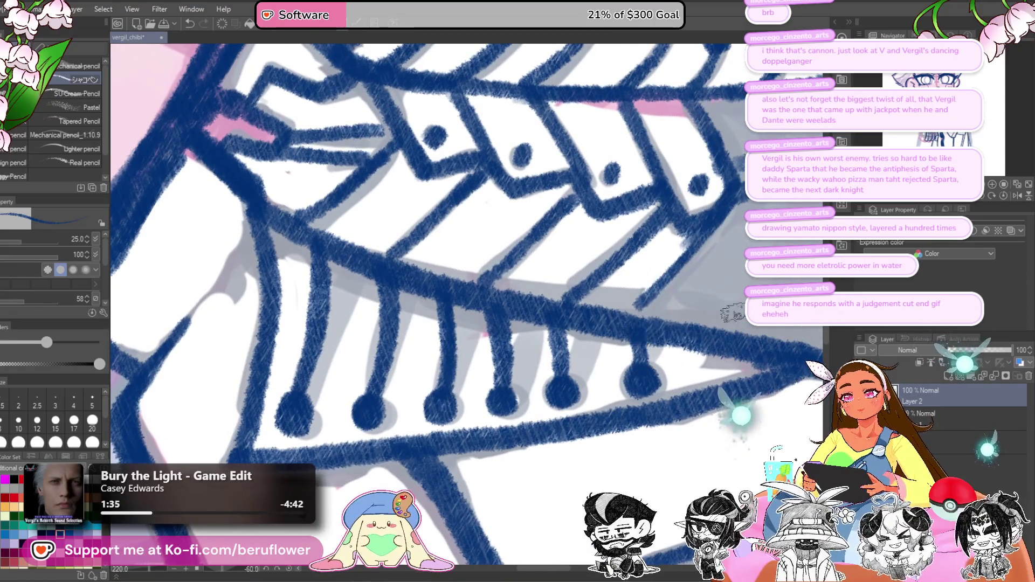
{"action": "scroll", "coordinate": [647, 377], "scroll_direction": "down", "scroll_amount": 6}
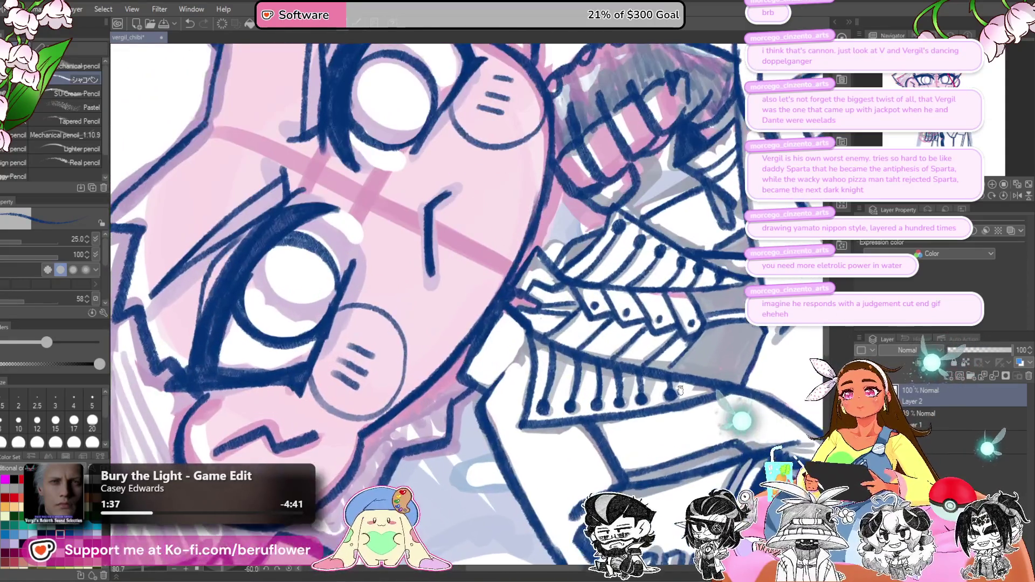
{"action": "key", "text": "ctrl+at"}
{"action": "scroll", "coordinate": [434, 405], "scroll_direction": "up", "scroll_amount": 5}
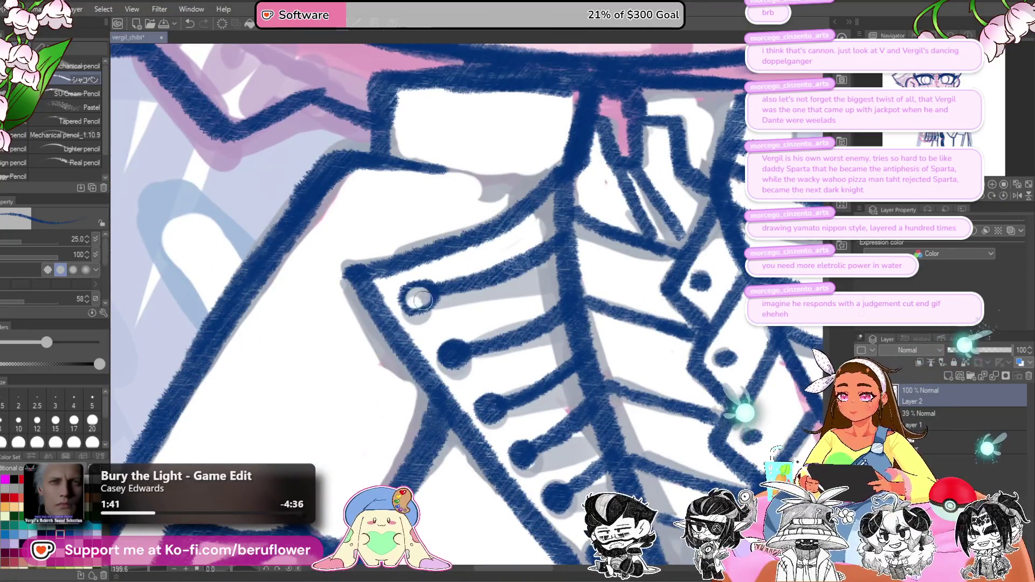
Step: Dab white centres into each button of the left fastening row
{"action": "left_click", "coordinate": [455, 357]}
{"action": "left_click_drag", "start_coordinate": [490, 409], "coordinate": [473, 371]}
{"action": "left_click", "coordinate": [473, 371]}
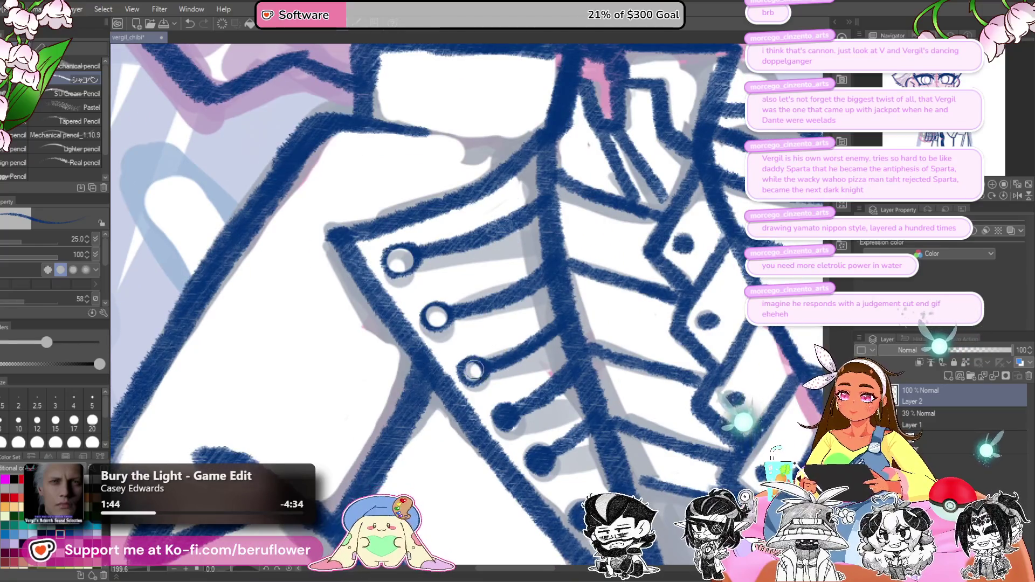
{"action": "left_click", "coordinate": [508, 418]}
{"action": "left_click_drag", "start_coordinate": [507, 418], "coordinate": [478, 341]}
{"action": "left_click", "coordinate": [512, 384]}
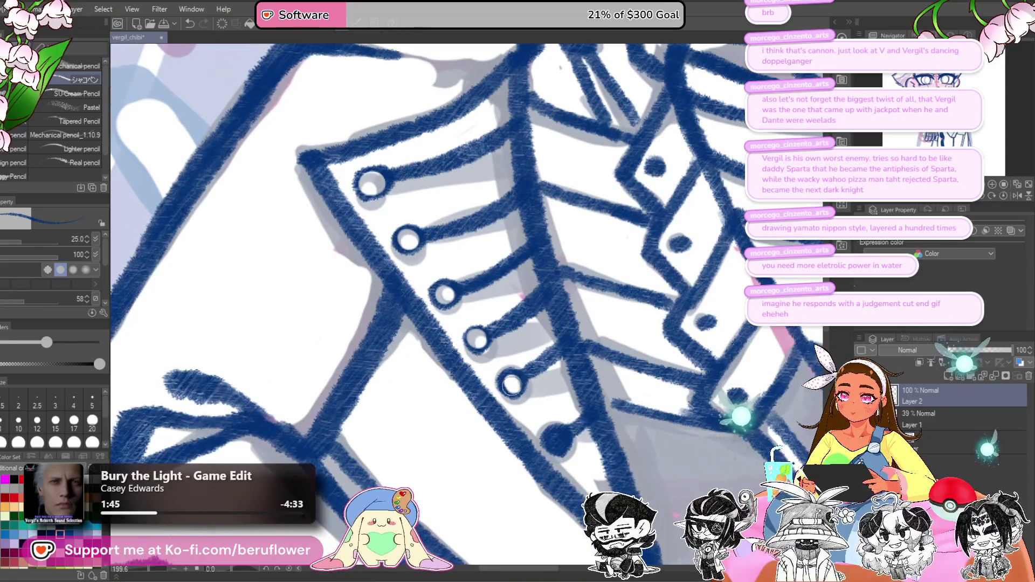
{"action": "left_click", "coordinate": [561, 429]}
Step: Give the right-column jacket buttons white centres, down to the fourth button
{"action": "left_click_drag", "start_coordinate": [572, 312], "coordinate": [554, 319]}
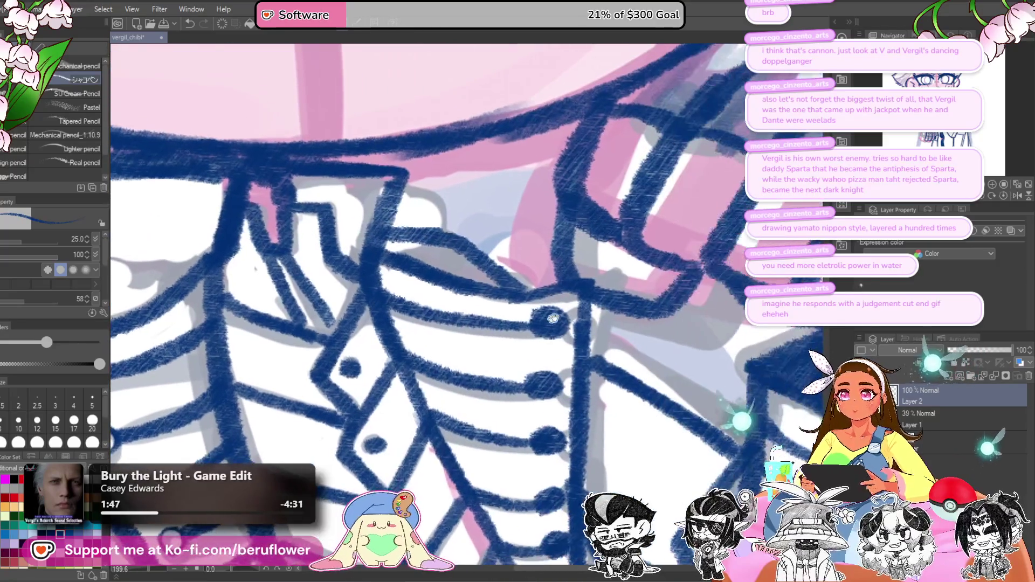
{"action": "left_click", "coordinate": [548, 323]}
{"action": "left_click", "coordinate": [541, 385]}
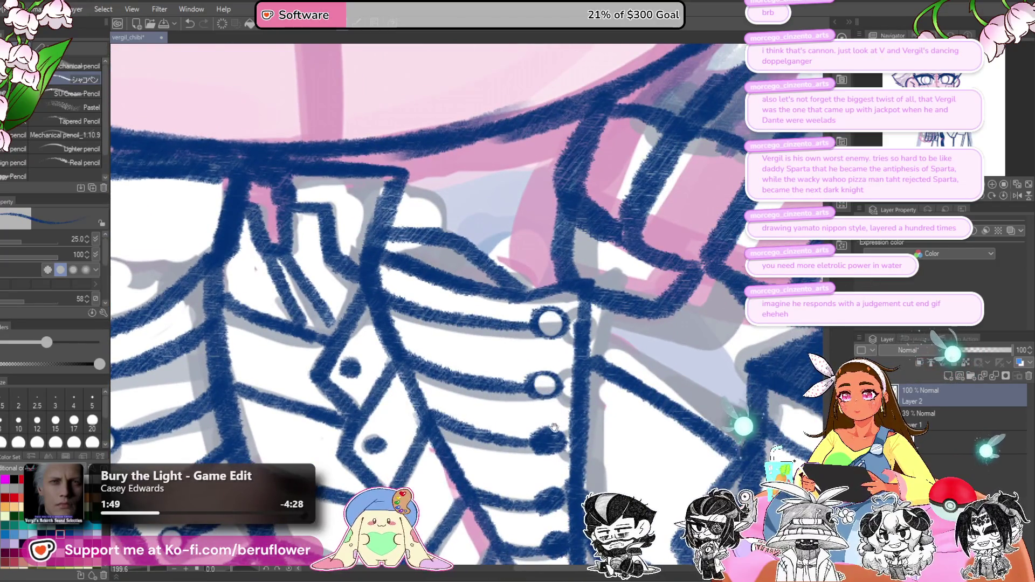
{"action": "left_click_drag", "start_coordinate": [548, 442], "coordinate": [557, 311]}
{"action": "left_click", "coordinate": [557, 312]}
{"action": "left_click", "coordinate": [559, 369]}
{"action": "left_click_drag", "start_coordinate": [559, 368], "coordinate": [565, 379]}
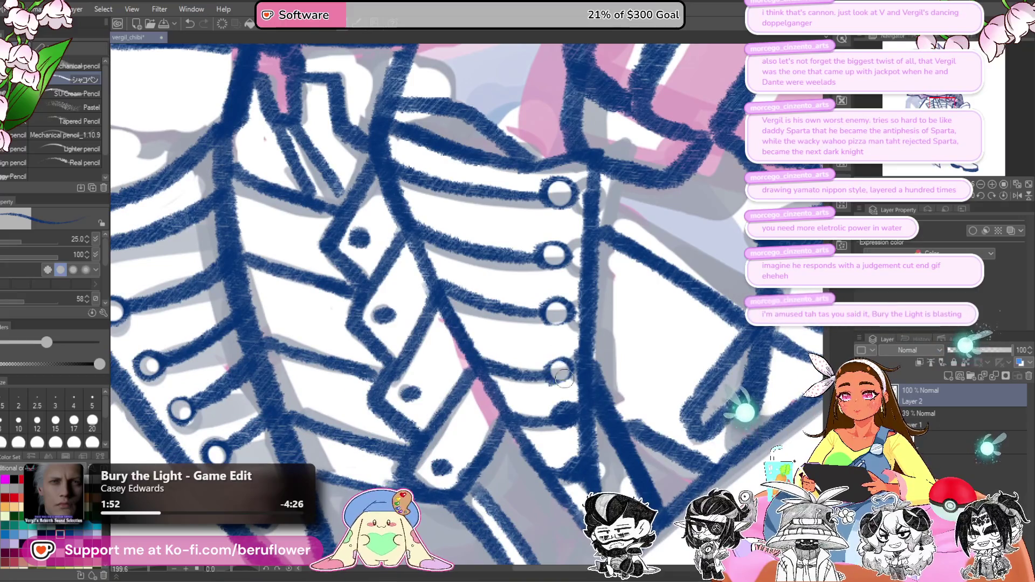
Step: Erase the thin stray vertical line to the right of the buttons
{"action": "left_click_drag", "start_coordinate": [586, 425], "coordinate": [560, 358]}
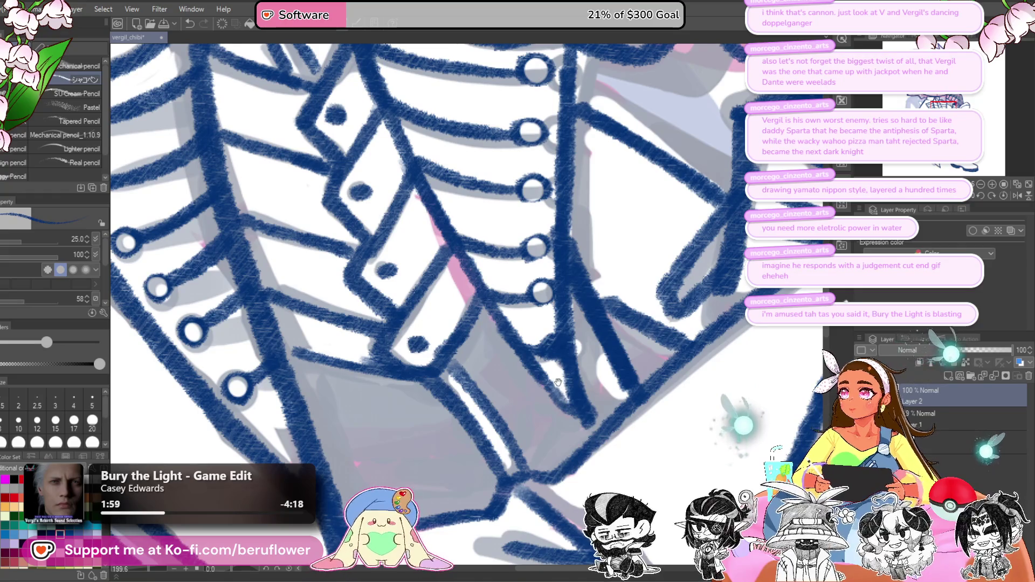
{"action": "left_click_drag", "start_coordinate": [560, 385], "coordinate": [561, 398]}
{"action": "scroll", "coordinate": [552, 358], "scroll_direction": "down", "scroll_amount": 5}
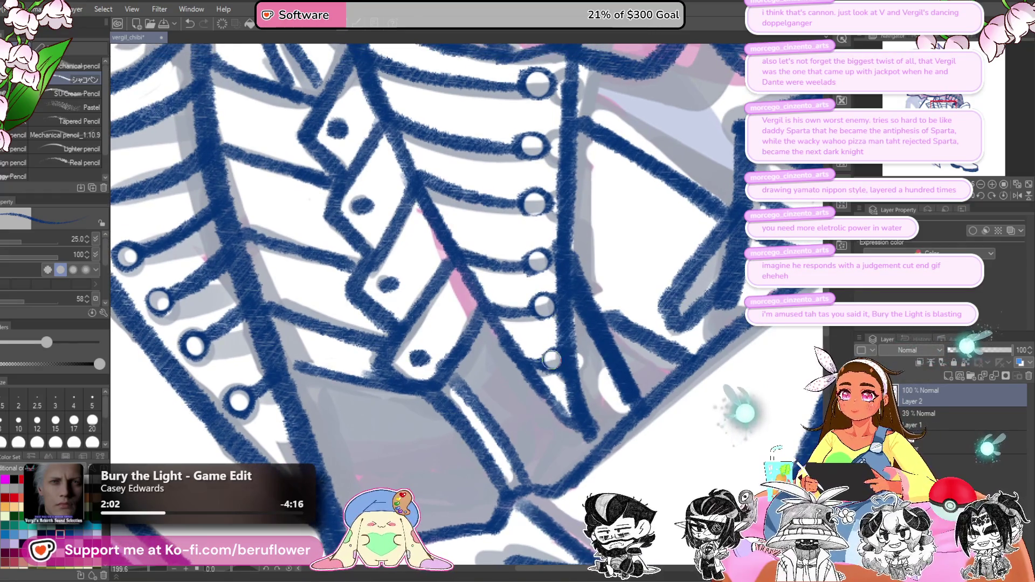
{"action": "scroll", "coordinate": [551, 360], "scroll_direction": "up", "scroll_amount": 4}
{"action": "left_click_drag", "start_coordinate": [563, 155], "coordinate": [556, 302]}
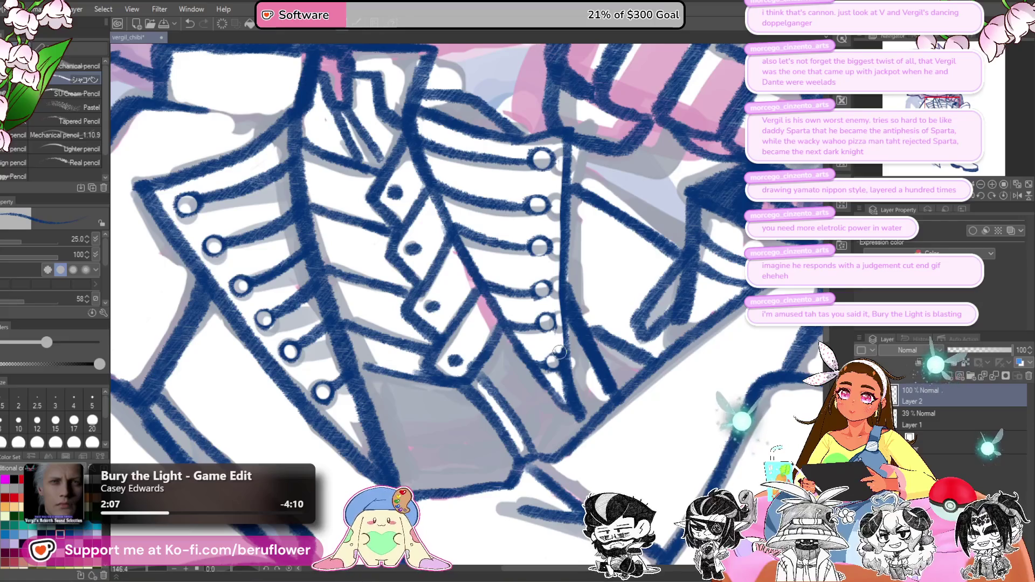
{"action": "mouse_move", "coordinate": [566, 383]}
{"action": "left_mouse_down"}
{"action": "mouse_move", "coordinate": [561, 356]}
{"action": "mouse_move", "coordinate": [564, 388]}
{"action": "left_mouse_up"}
Step: Sketch a thin line between the buttons and the arm, zooming to check
{"action": "scroll", "coordinate": [575, 408], "scroll_direction": "down", "scroll_amount": 5}
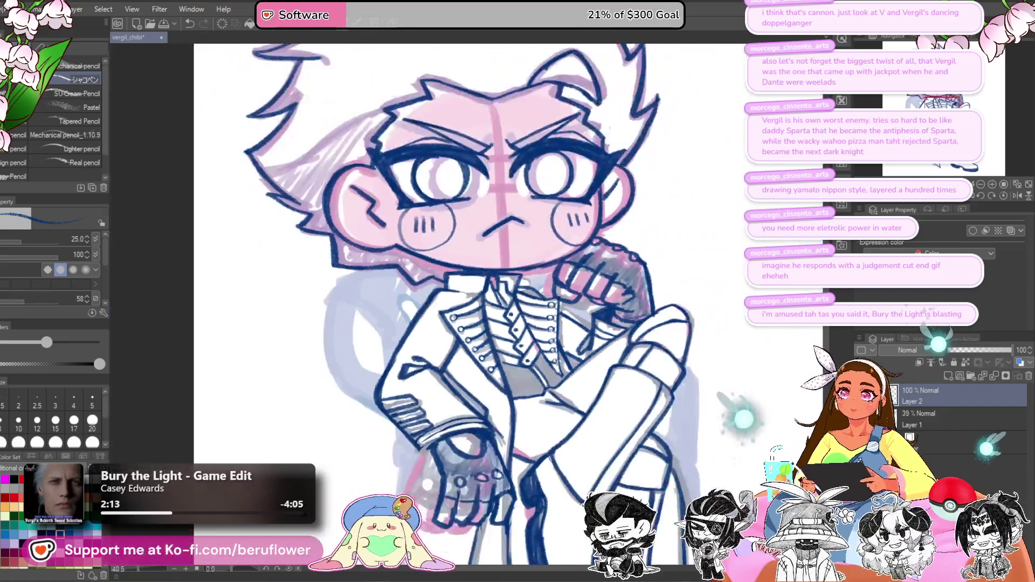
{"action": "scroll", "coordinate": [579, 414], "scroll_direction": "up", "scroll_amount": 4}
{"action": "scroll", "coordinate": [577, 411], "scroll_direction": "down", "scroll_amount": 5}
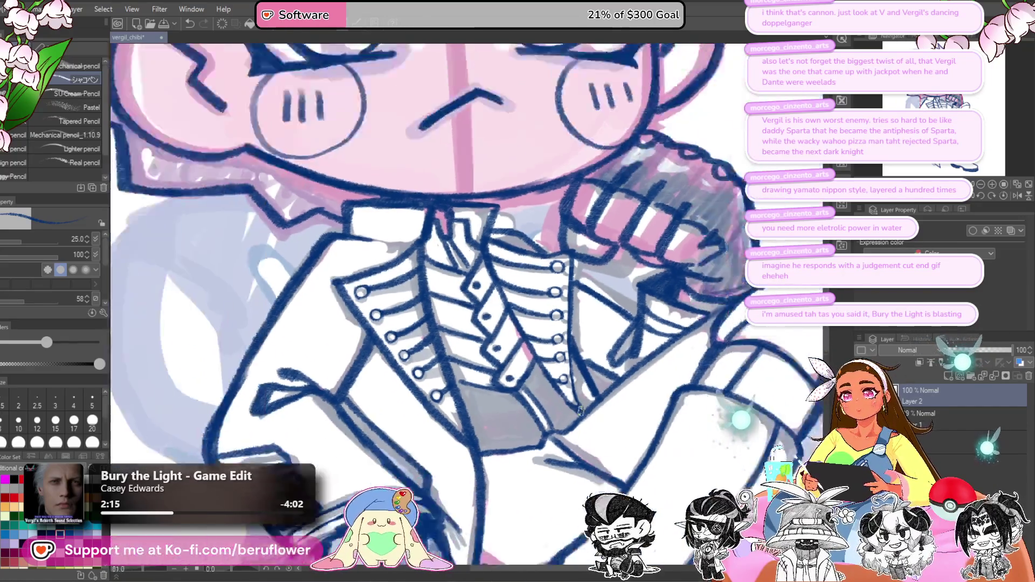
{"action": "scroll", "coordinate": [580, 411], "scroll_direction": "up", "scroll_amount": 3}
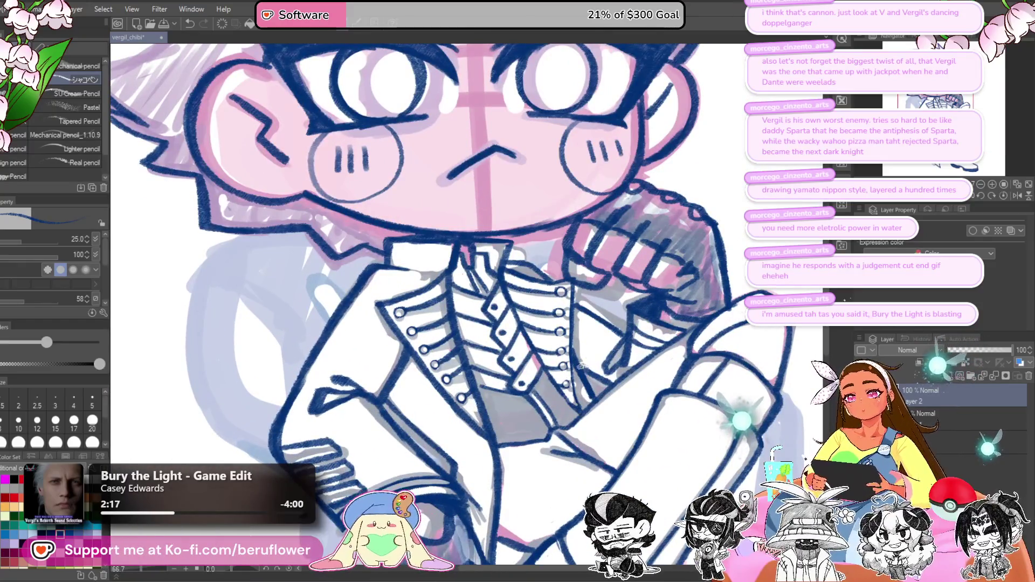
{"action": "left_click_drag", "start_coordinate": [585, 354], "coordinate": [614, 385]}
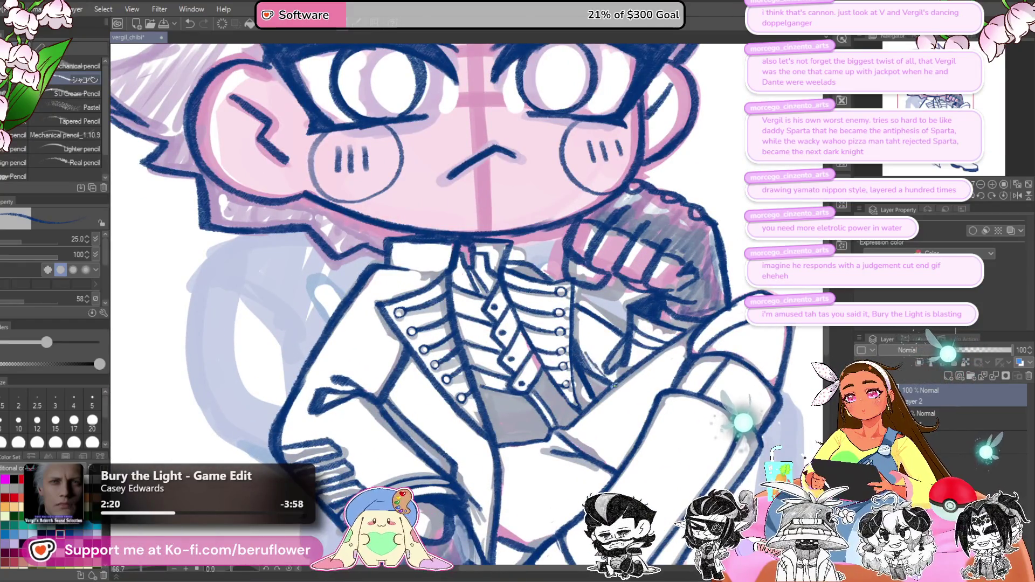
{"action": "scroll", "coordinate": [599, 378], "scroll_direction": "down", "scroll_amount": 5}
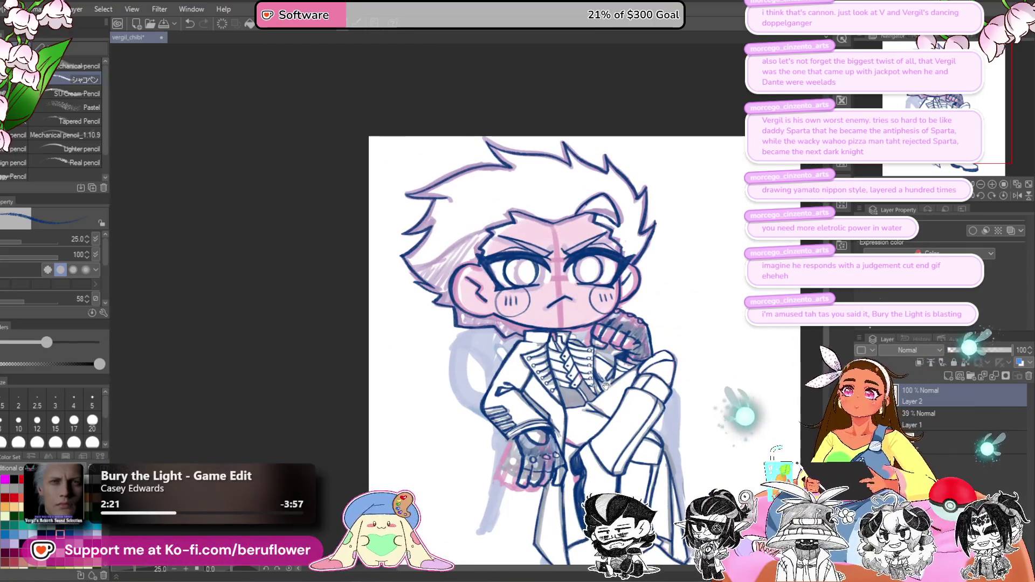
{"action": "scroll", "coordinate": [634, 373], "scroll_direction": "up", "scroll_amount": 3}
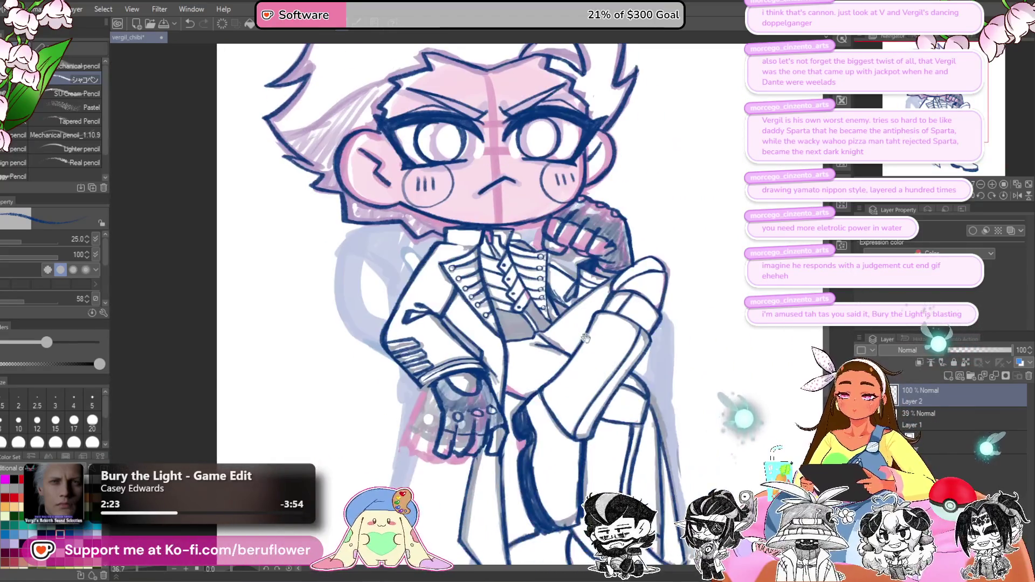
Step: Ink the loose hair strands down the left of the face, redrawing the thin strand cleanly
{"action": "mouse_move", "coordinate": [616, 390]}
{"action": "left_mouse_down"}
{"action": "mouse_move", "coordinate": [634, 374]}
{"action": "mouse_move", "coordinate": [596, 388]}
{"action": "mouse_move", "coordinate": [607, 471]}
{"action": "left_mouse_up"}
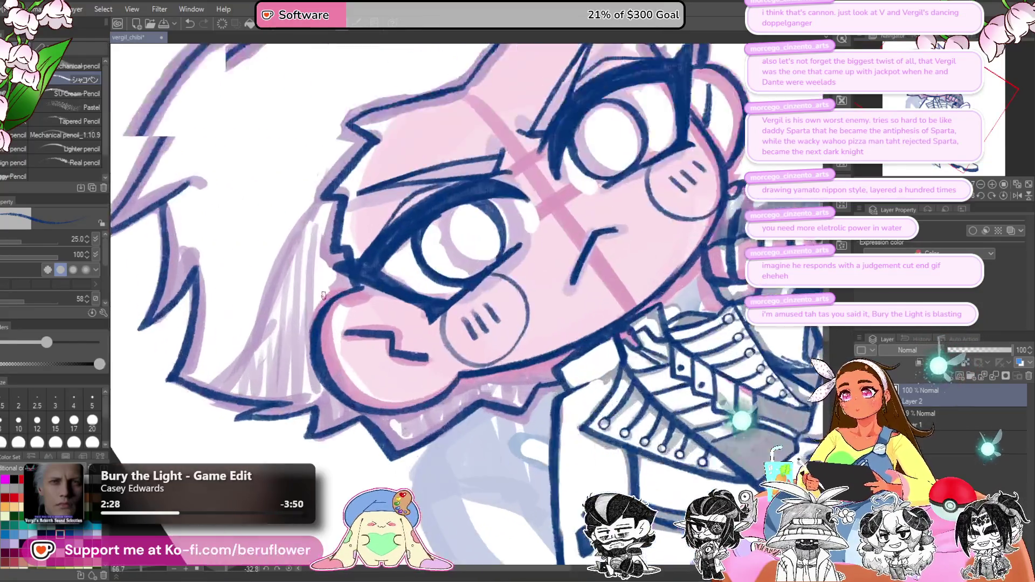
{"action": "scroll", "coordinate": [436, 202], "scroll_direction": "up", "scroll_amount": 5}
{"action": "left_click_drag", "start_coordinate": [436, 202], "coordinate": [295, 479]}
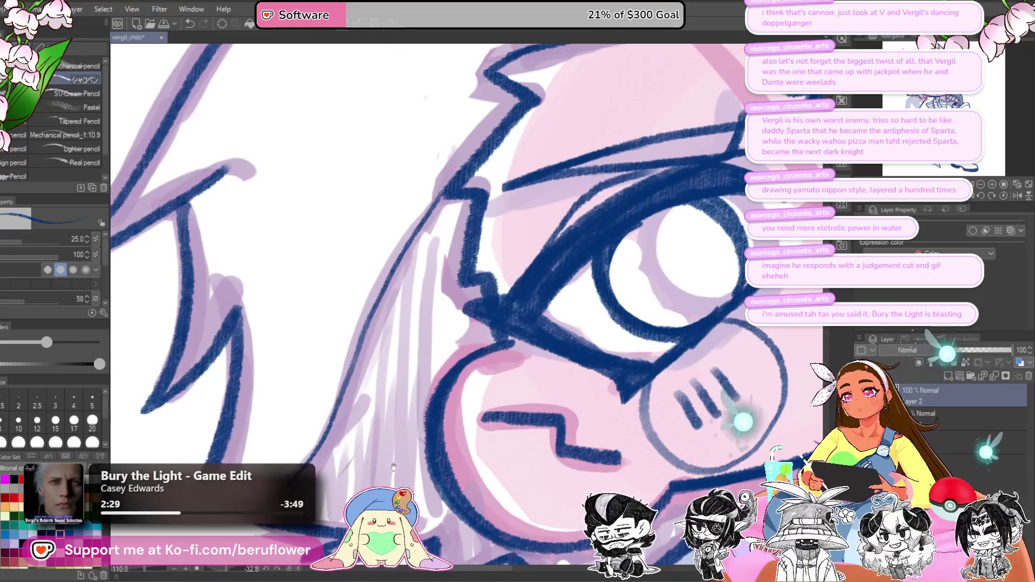
{"action": "left_click_drag", "start_coordinate": [485, 202], "coordinate": [372, 318]}
{"action": "key", "text": "ctrl+z"}
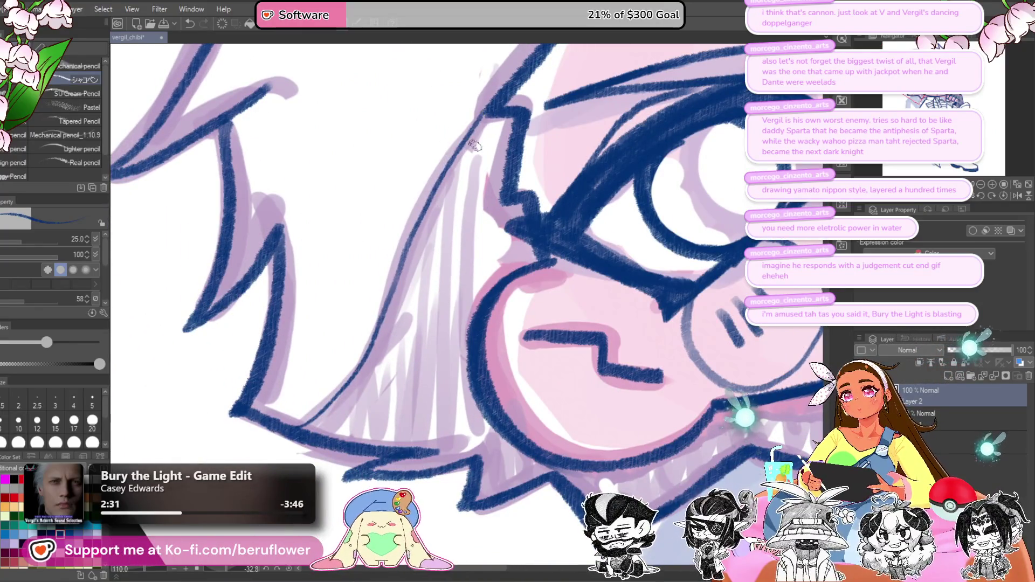
{"action": "left_click_drag", "start_coordinate": [487, 197], "coordinate": [377, 380]}
{"action": "key", "text": "ctrl+z"}
{"action": "mouse_move", "coordinate": [501, 200]}
{"action": "left_mouse_down"}
{"action": "mouse_move", "coordinate": [383, 415]}
{"action": "mouse_move", "coordinate": [475, 264]}
{"action": "mouse_move", "coordinate": [380, 407]}
{"action": "left_mouse_up"}
Step: Undo the last strand and bring the whole head back into an upright view
{"action": "key", "text": "ctrl+z"}
{"action": "left_click_drag", "start_coordinate": [539, 442], "coordinate": [528, 402]}
{"action": "scroll", "coordinate": [527, 401], "scroll_direction": "down", "scroll_amount": 6}
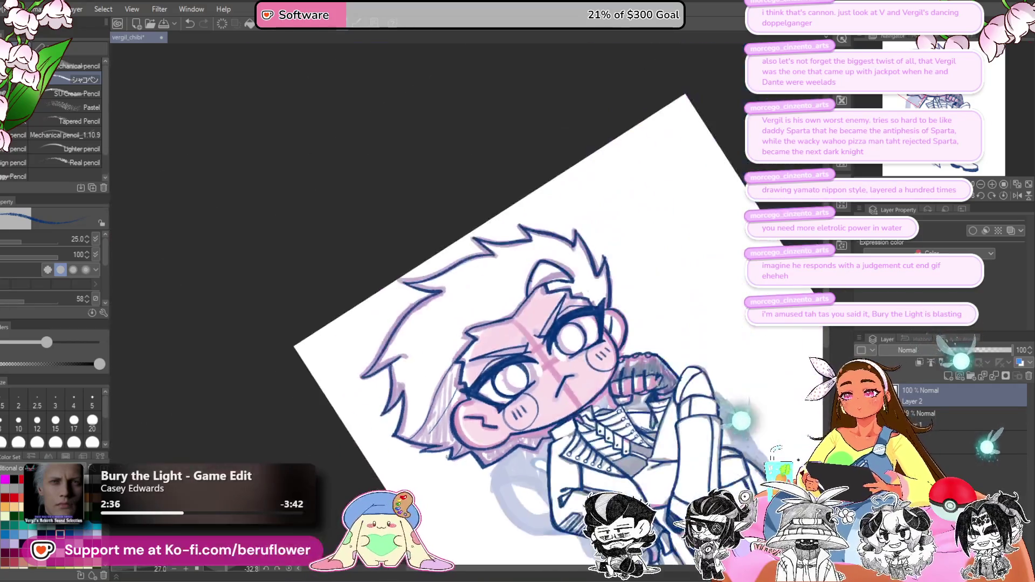
{"action": "scroll", "coordinate": [527, 401], "scroll_direction": "up", "scroll_amount": 1}
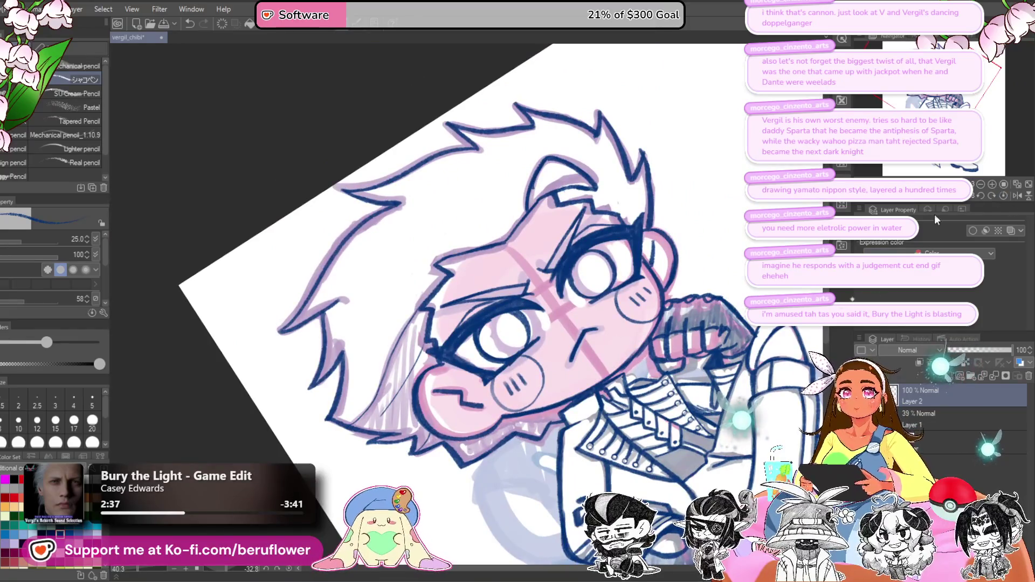
{"action": "mouse_move", "coordinate": [732, 268]}
{"action": "left_mouse_down"}
{"action": "mouse_move", "coordinate": [730, 338]}
{"action": "mouse_move", "coordinate": [697, 438]}
{"action": "left_mouse_up"}
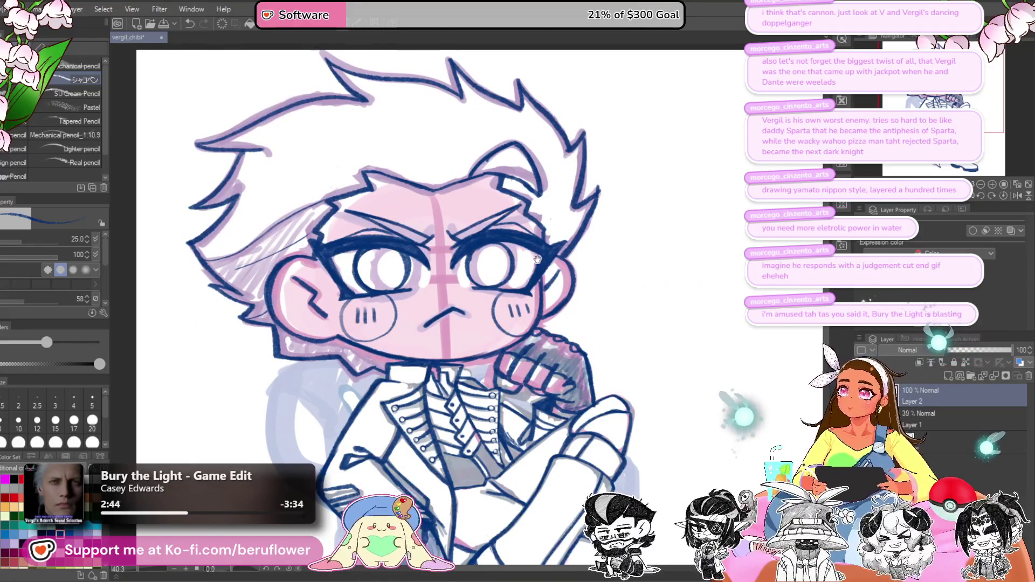
Step: Frame the collar and sleeve and raise the brush size to 50
{"action": "key", "text": "ctrl+minus"}
{"action": "key", "text": "ctrl+minus"}
{"action": "key", "text": "ctrl+plus"}
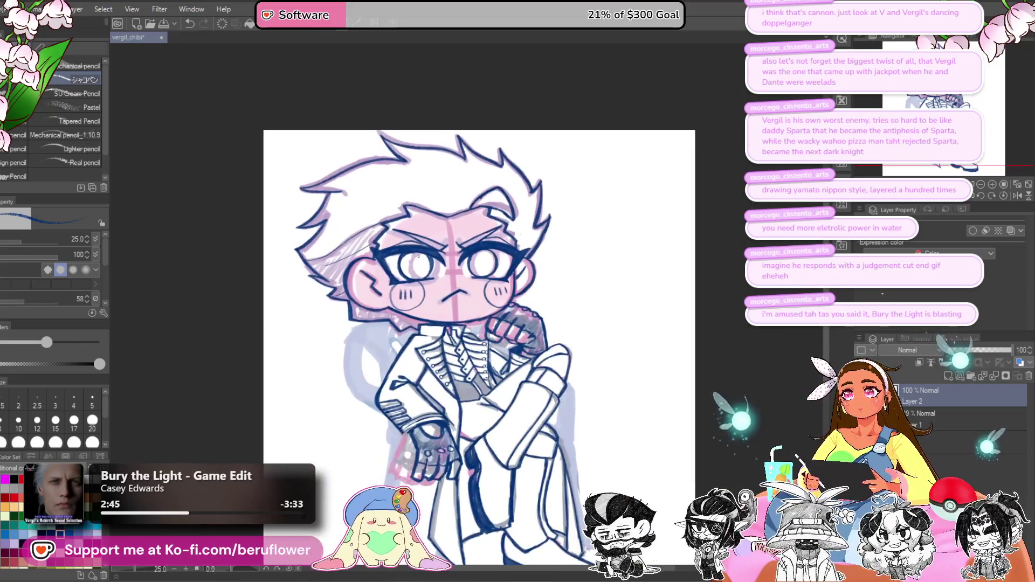
{"action": "left_click_drag", "start_coordinate": [644, 429], "coordinate": [654, 322]}
{"action": "scroll", "coordinate": [519, 277], "scroll_direction": "up", "scroll_amount": 3}
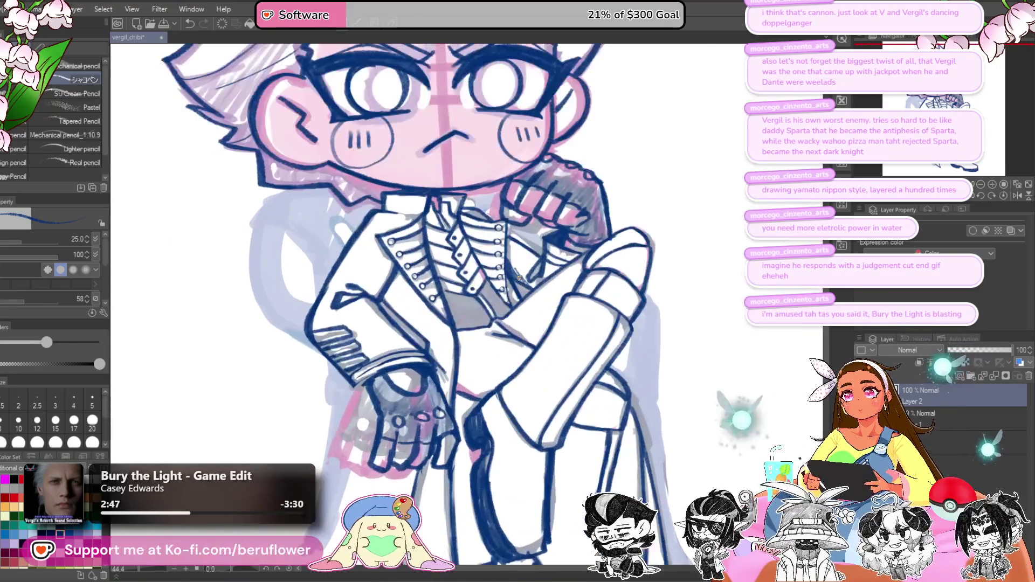
{"action": "left_click_drag", "start_coordinate": [518, 277], "coordinate": [490, 331]}
{"action": "scroll", "coordinate": [497, 319], "scroll_direction": "up", "scroll_amount": 3}
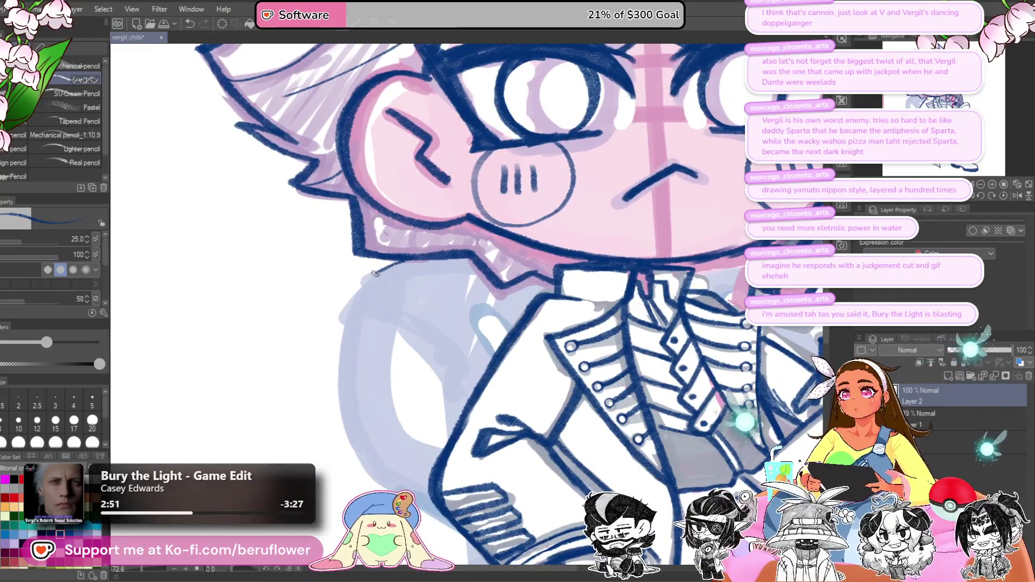
{"action": "mouse_move", "coordinate": [385, 328]}
{"action": "left_mouse_down"}
{"action": "mouse_move", "coordinate": [412, 280]}
{"action": "mouse_move", "coordinate": [378, 377]}
{"action": "mouse_move", "coordinate": [426, 437]}
{"action": "mouse_move", "coordinate": [458, 450]}
{"action": "left_mouse_up"}
{"action": "key", "text": "bracketright"}
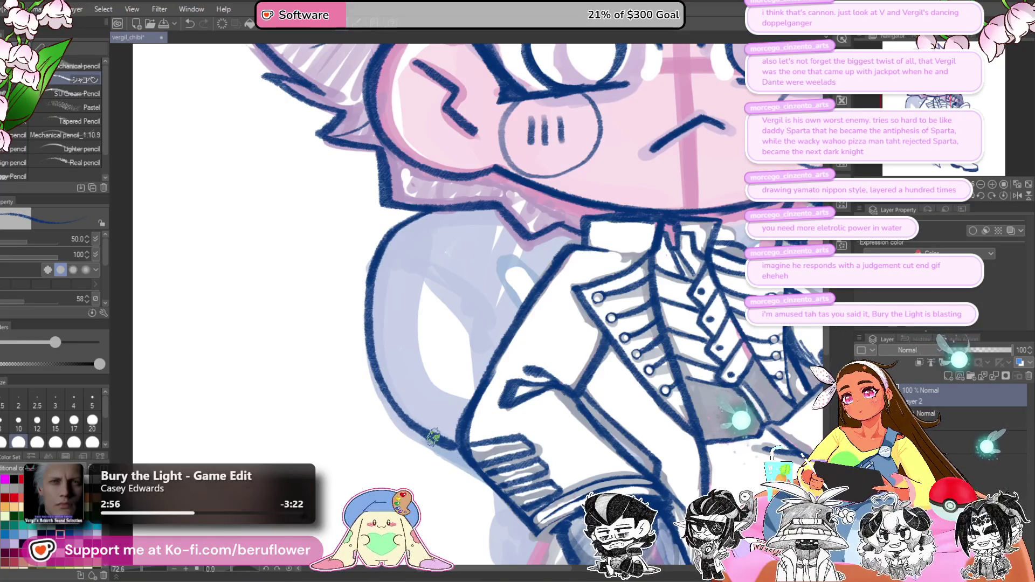
{"action": "mouse_move", "coordinate": [457, 381]}
{"action": "left_mouse_down"}
{"action": "mouse_move", "coordinate": [473, 399]}
{"action": "mouse_move", "coordinate": [432, 278]}
{"action": "mouse_move", "coordinate": [428, 294]}
{"action": "mouse_move", "coordinate": [465, 318]}
{"action": "mouse_move", "coordinate": [488, 379]}
{"action": "left_mouse_up"}
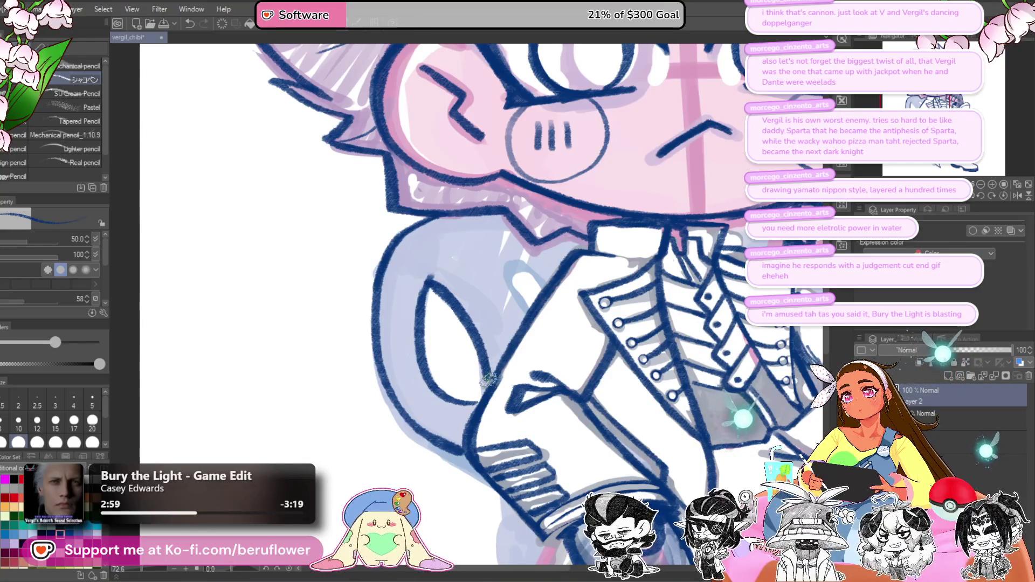
Step: Draw a short dark blue stroke inside the coat's left sleeve
{"action": "left_click_drag", "start_coordinate": [512, 270], "coordinate": [539, 294]}
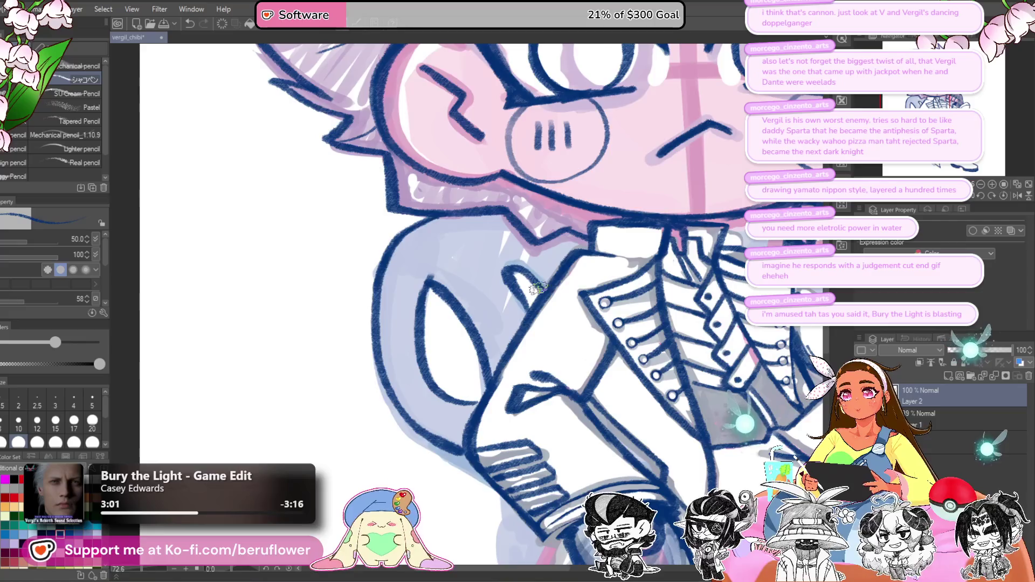
{"action": "scroll", "coordinate": [534, 288], "scroll_direction": "down", "scroll_amount": 3}
{"action": "scroll", "coordinate": [534, 281], "scroll_direction": "up", "scroll_amount": 4}
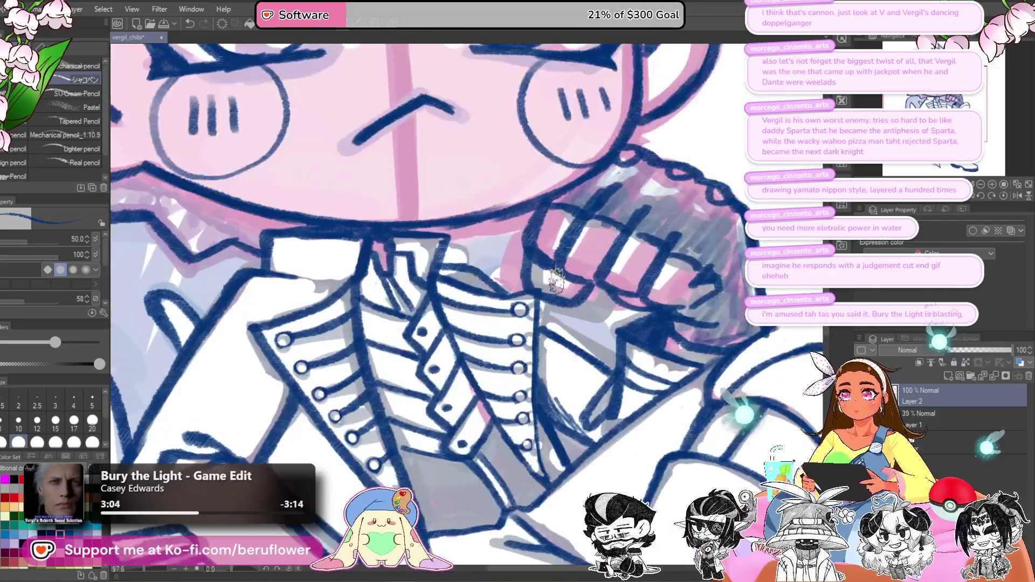
{"action": "scroll", "coordinate": [445, 247], "scroll_direction": "down", "scroll_amount": 5}
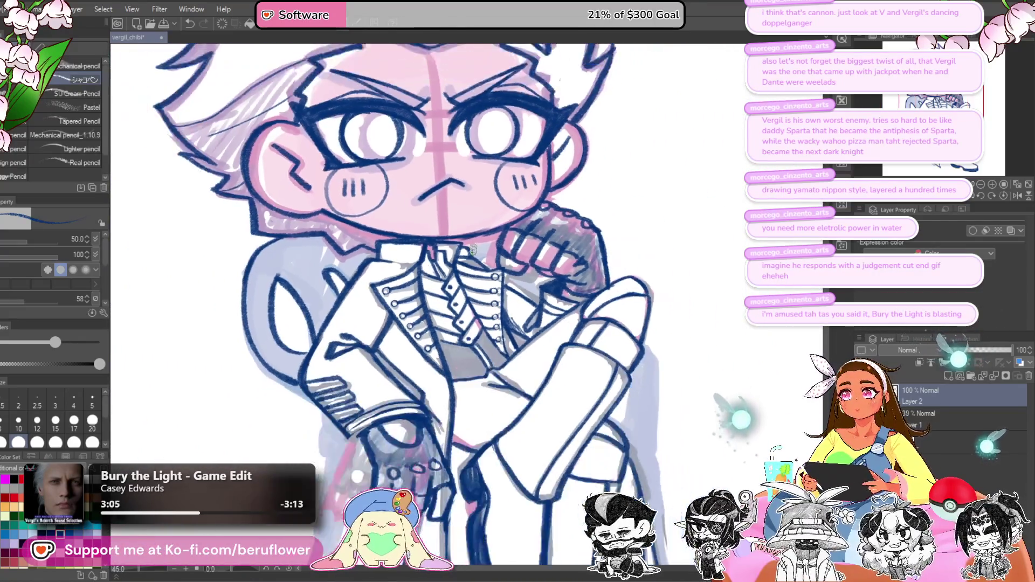
{"action": "scroll", "coordinate": [472, 249], "scroll_direction": "up", "scroll_amount": 3}
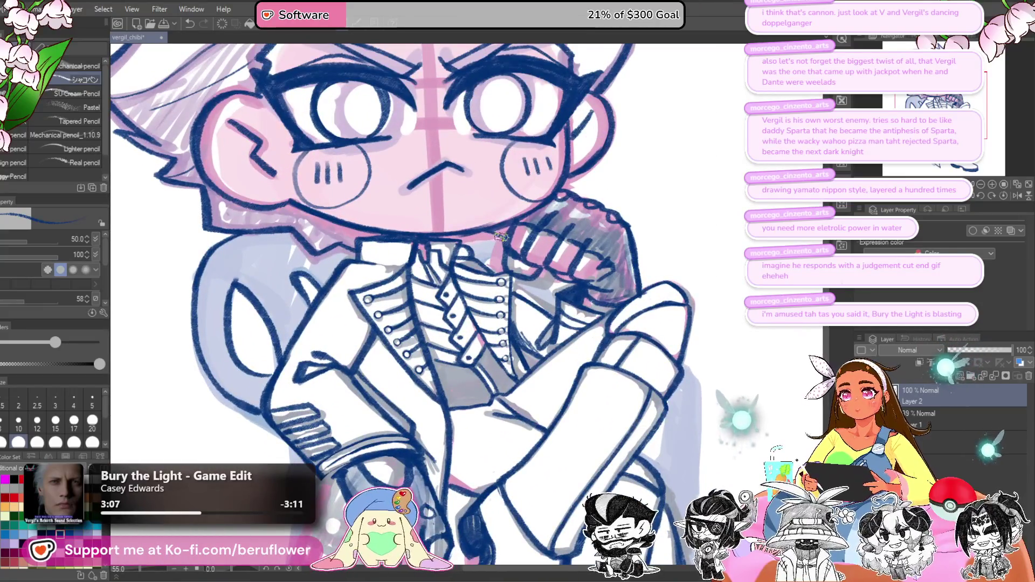
{"action": "scroll", "coordinate": [494, 233], "scroll_direction": "down", "scroll_amount": 3}
{"action": "scroll", "coordinate": [544, 279], "scroll_direction": "up", "scroll_amount": 3}
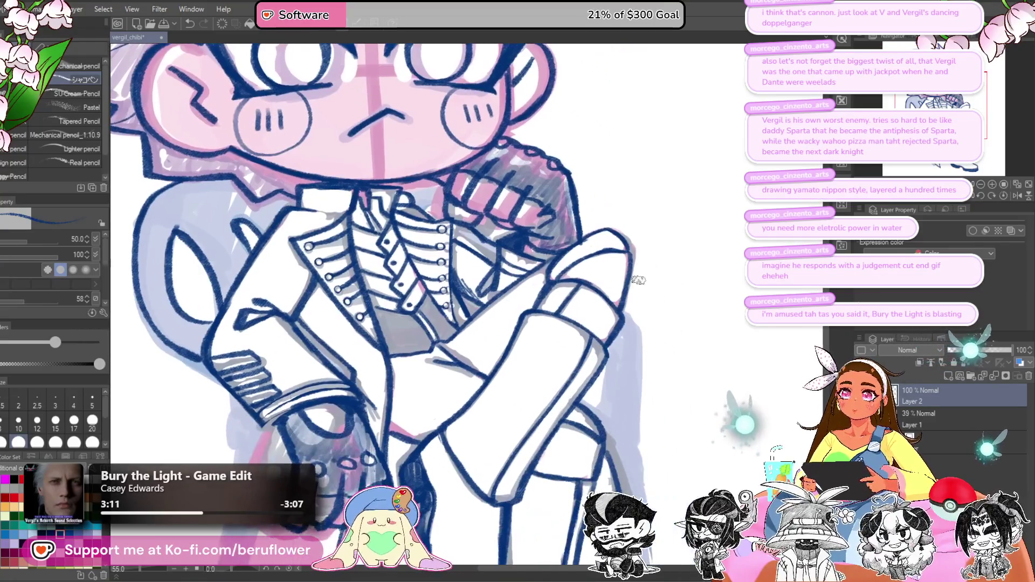
Step: Undo the stray stroke and ink the right arm's outer edge in dark blue
{"action": "left_click_drag", "start_coordinate": [541, 283], "coordinate": [486, 235]}
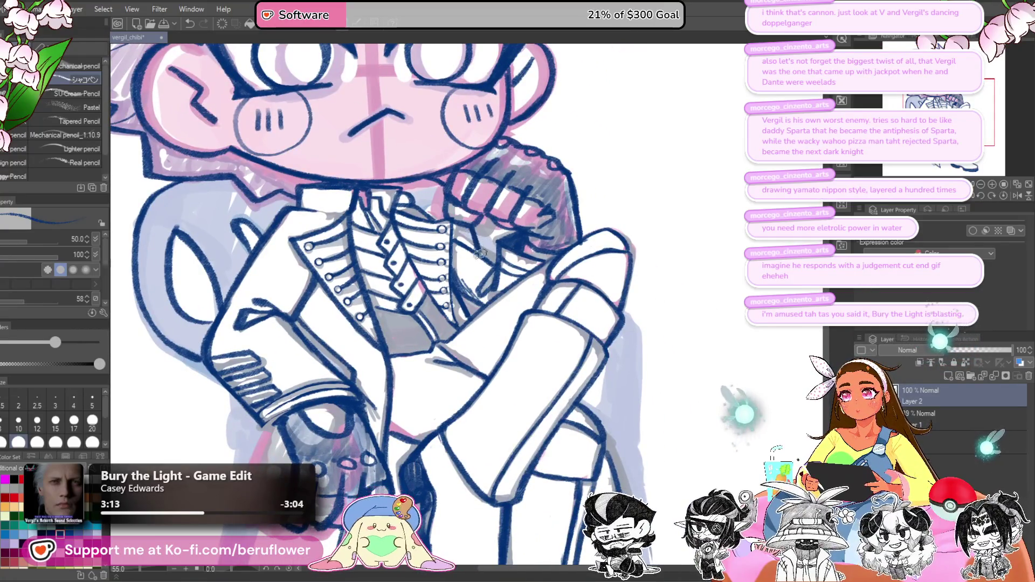
{"action": "key", "text": "ctrl+z"}
{"action": "mouse_move", "coordinate": [624, 329]}
{"action": "left_mouse_down"}
{"action": "mouse_move", "coordinate": [572, 283]}
{"action": "mouse_move", "coordinate": [591, 301]}
{"action": "mouse_move", "coordinate": [581, 420]}
{"action": "left_mouse_up"}
{"action": "left_click_drag", "start_coordinate": [551, 323], "coordinate": [551, 264]}
{"action": "left_click_drag", "start_coordinate": [555, 323], "coordinate": [527, 267]}
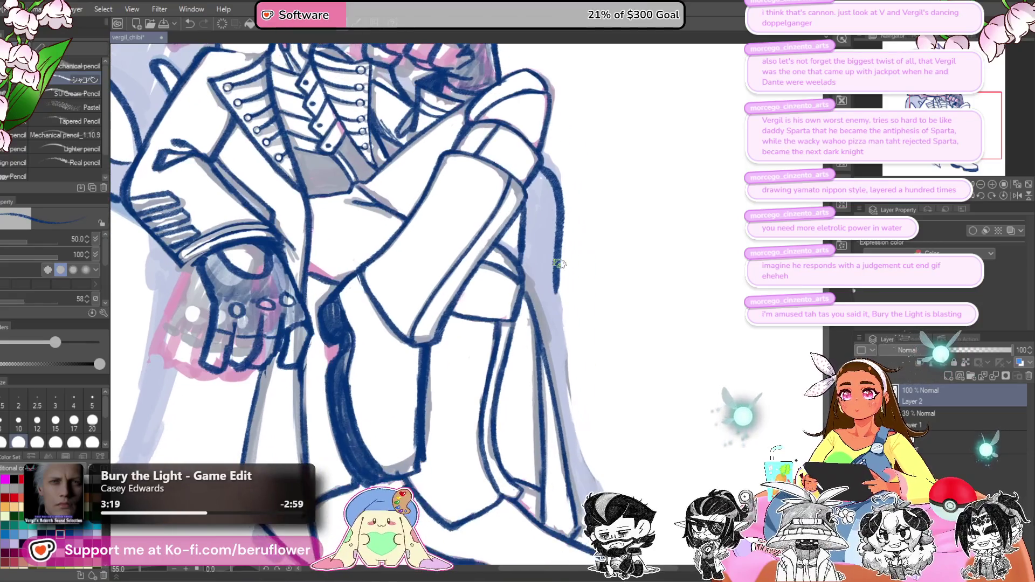
{"action": "mouse_move", "coordinate": [558, 319]}
{"action": "left_mouse_down"}
{"action": "mouse_move", "coordinate": [593, 464]}
{"action": "mouse_move", "coordinate": [564, 386]}
{"action": "mouse_move", "coordinate": [591, 440]}
{"action": "mouse_move", "coordinate": [571, 446]}
{"action": "mouse_move", "coordinate": [542, 434]}
{"action": "left_mouse_up"}
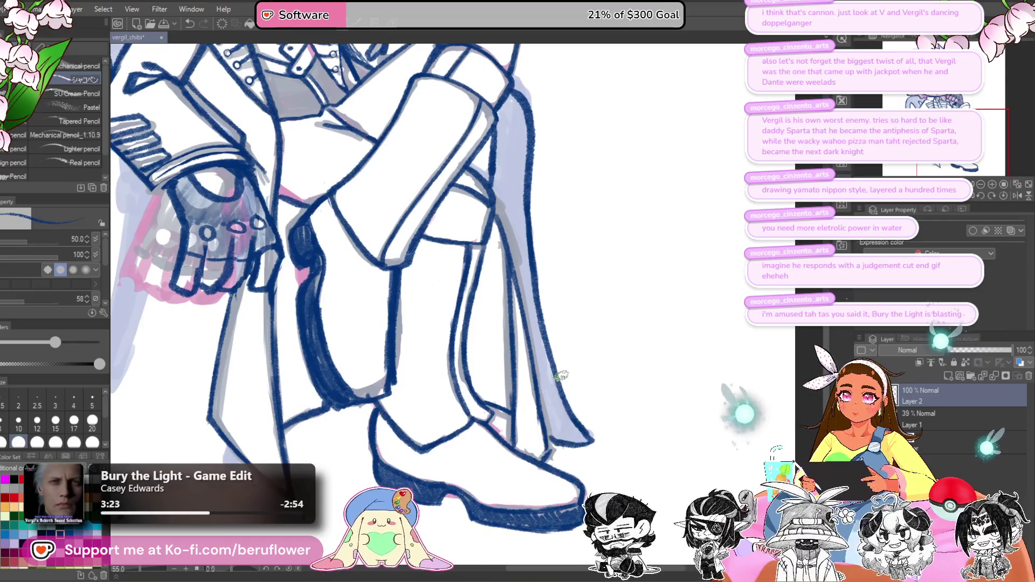
Step: Close off the coat's bottom edge, then recentre on the chest and right arm
{"action": "mouse_move", "coordinate": [220, 442]}
{"action": "left_mouse_down"}
{"action": "mouse_move", "coordinate": [403, 382]}
{"action": "mouse_move", "coordinate": [432, 427]}
{"action": "left_mouse_up"}
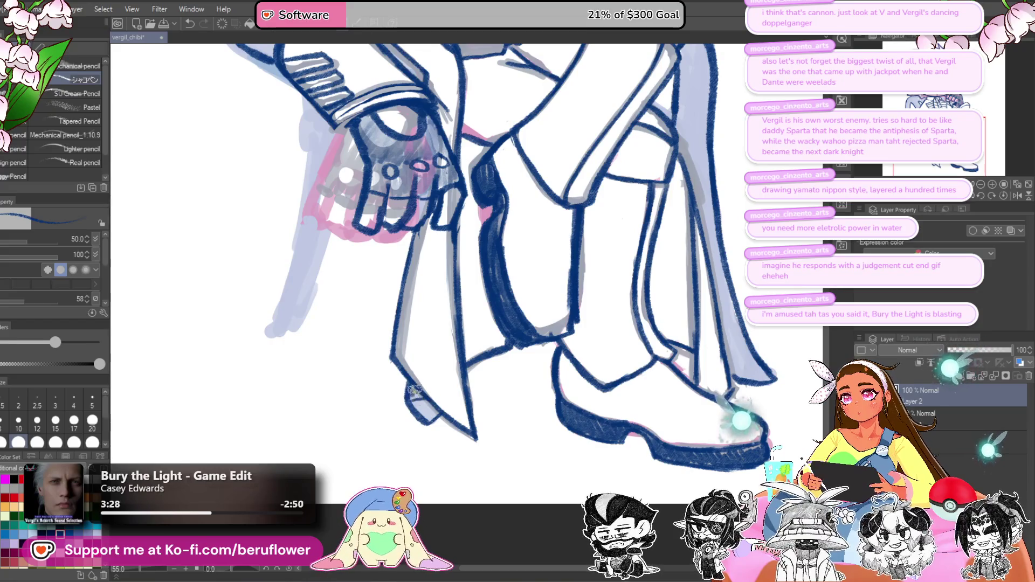
{"action": "mouse_move", "coordinate": [427, 392]}
{"action": "left_mouse_down"}
{"action": "mouse_move", "coordinate": [490, 474]}
{"action": "mouse_move", "coordinate": [530, 555]}
{"action": "left_mouse_up"}
{"action": "left_click_drag", "start_coordinate": [570, 207], "coordinate": [474, 245]}
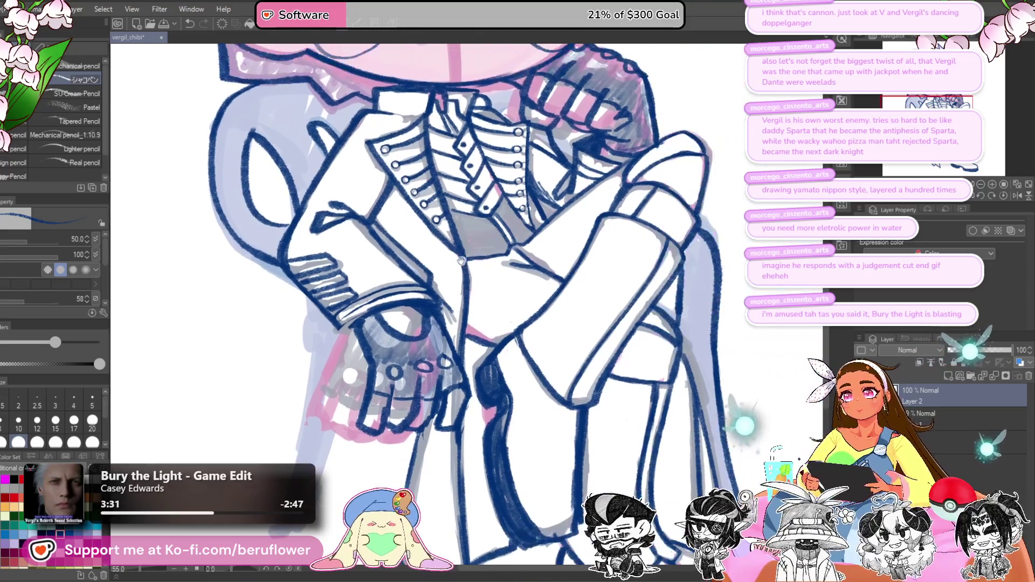
{"action": "scroll", "coordinate": [445, 287], "scroll_direction": "down", "scroll_amount": 2}
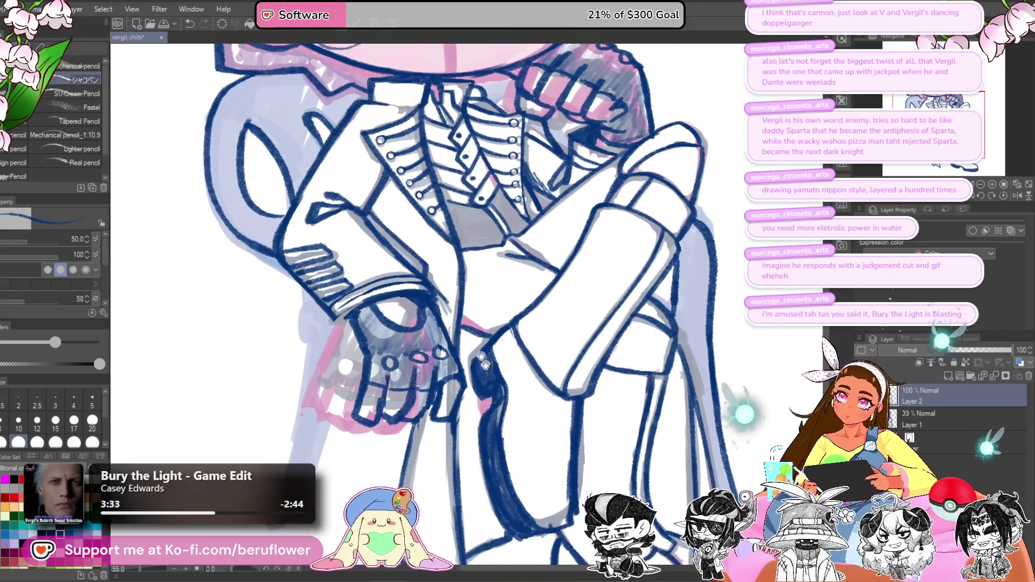
{"action": "scroll", "coordinate": [495, 229], "scroll_direction": "down", "scroll_amount": 2}
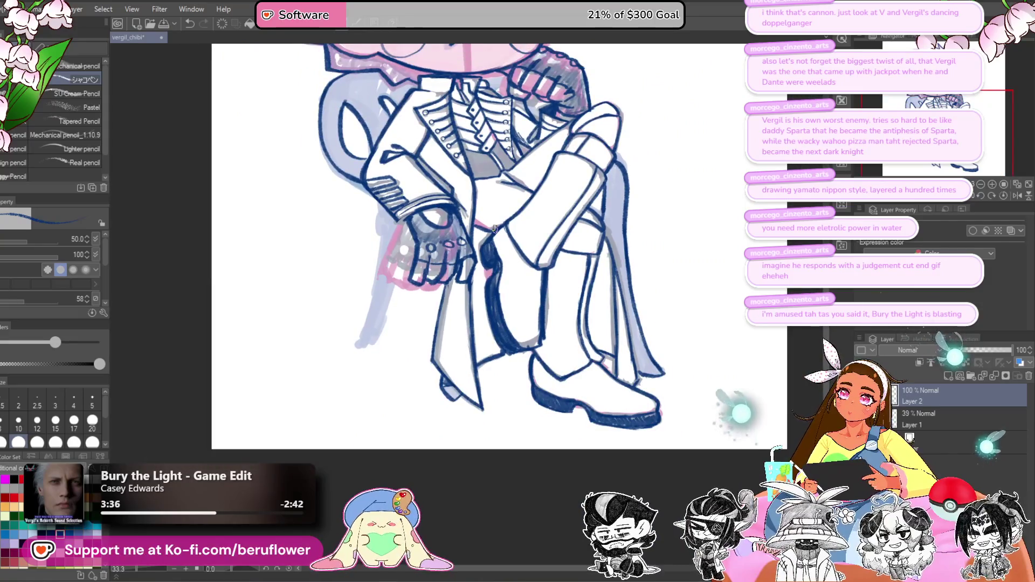
{"action": "scroll", "coordinate": [495, 230], "scroll_direction": "up", "scroll_amount": 1}
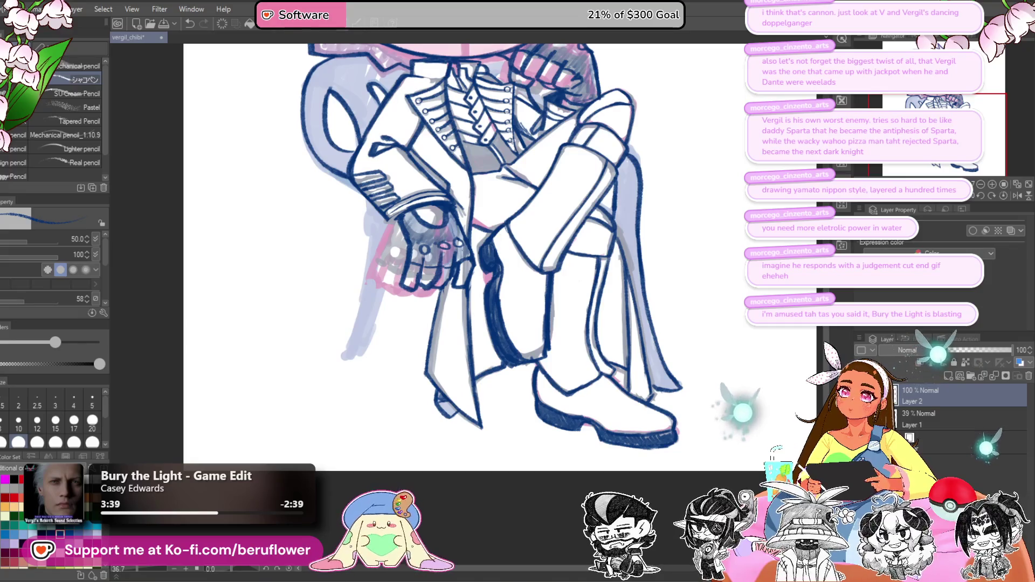
Step: Draw the chair's left edge downward, redrawing it after one undo
{"action": "left_click_drag", "start_coordinate": [439, 294], "coordinate": [440, 300]}
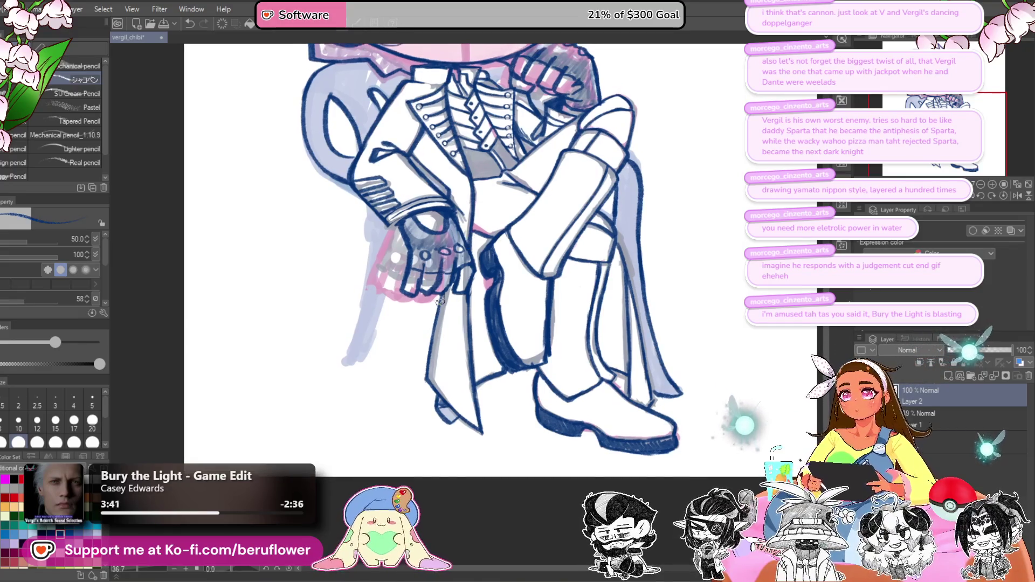
{"action": "left_click_drag", "start_coordinate": [506, 299], "coordinate": [481, 381]}
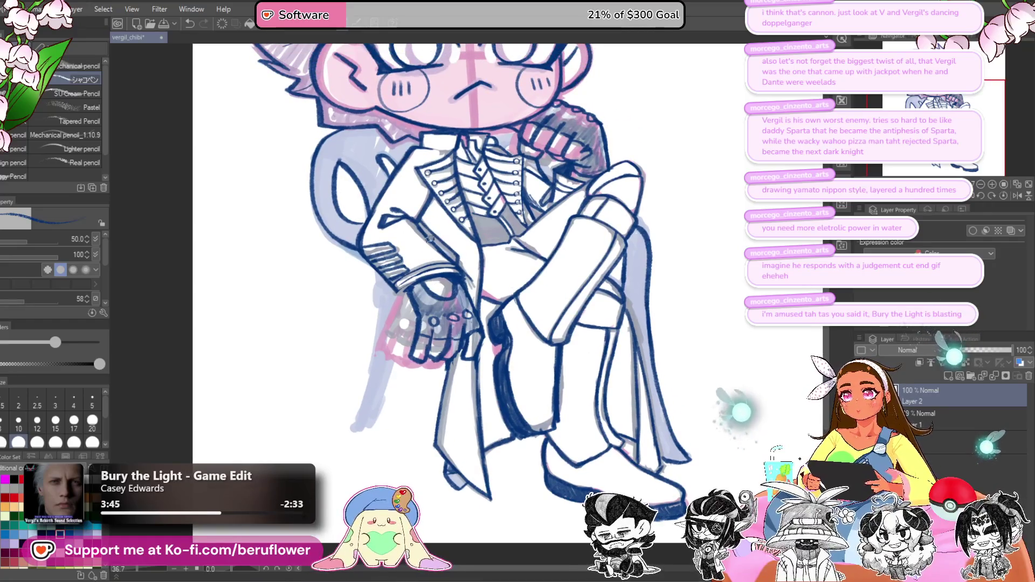
{"action": "left_click_drag", "start_coordinate": [446, 246], "coordinate": [457, 271]}
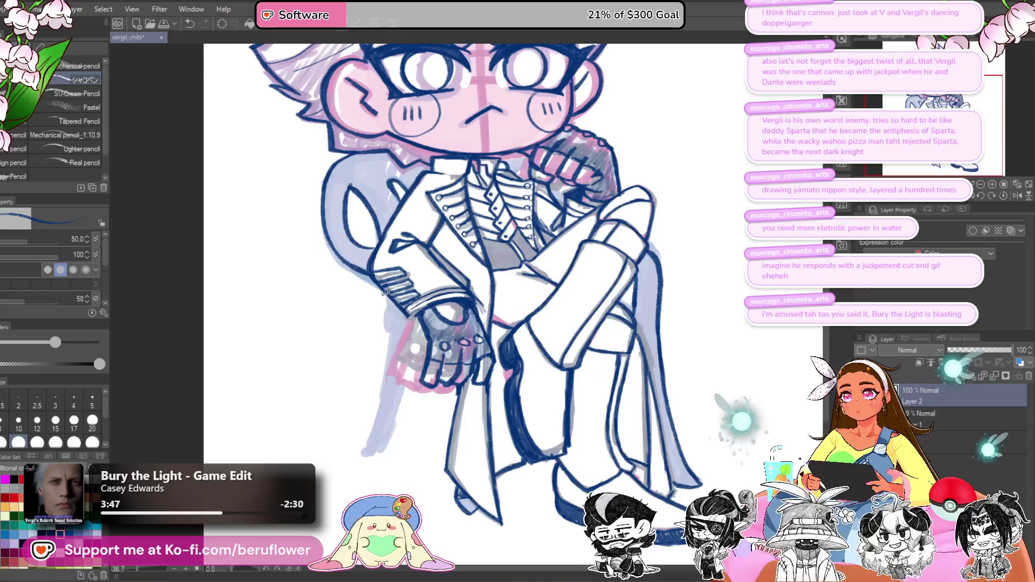
{"action": "mouse_move", "coordinate": [387, 329]}
{"action": "left_mouse_down"}
{"action": "mouse_move", "coordinate": [361, 434]}
{"action": "mouse_move", "coordinate": [369, 411]}
{"action": "left_mouse_up"}
{"action": "key", "text": "ctrl+z"}
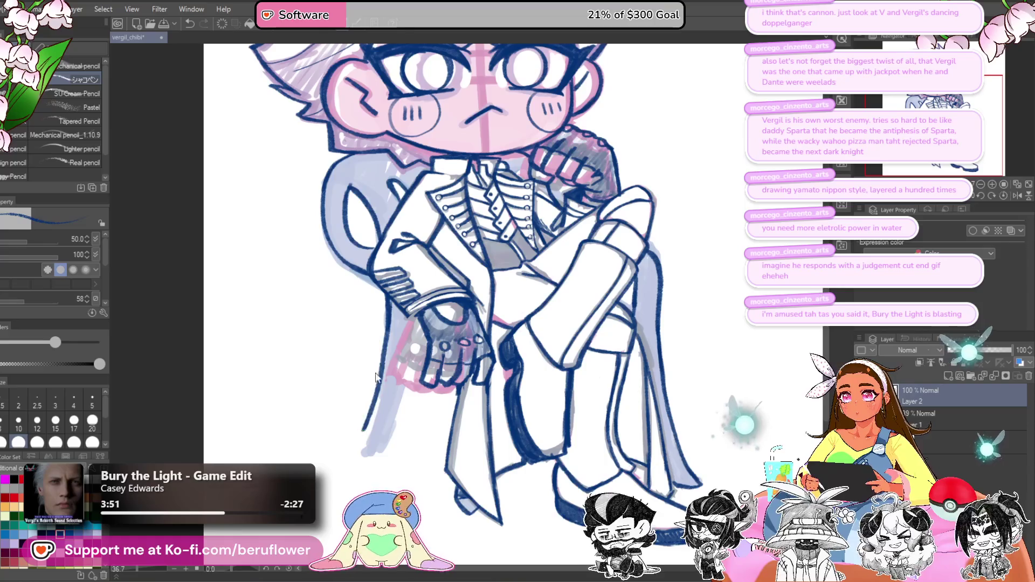
{"action": "left_click_drag", "start_coordinate": [388, 299], "coordinate": [374, 399]}
{"action": "left_click_drag", "start_coordinate": [389, 335], "coordinate": [361, 449]}
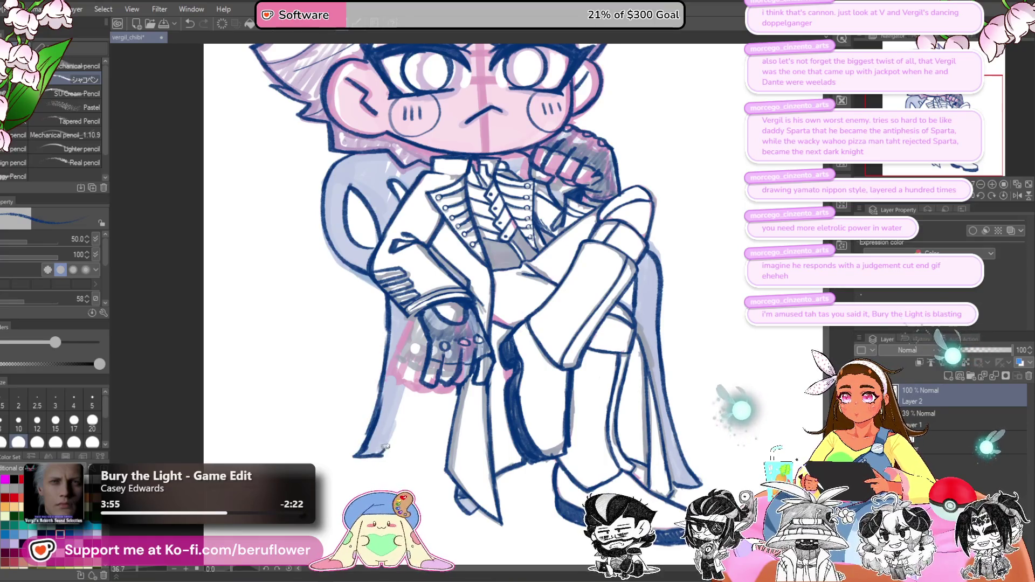
Step: Darken the chair's left leg and add small shading on the hand and sleeve
{"action": "left_click_drag", "start_coordinate": [400, 411], "coordinate": [384, 439]}
{"action": "left_click_drag", "start_coordinate": [402, 382], "coordinate": [412, 348]}
{"action": "left_click_drag", "start_coordinate": [403, 400], "coordinate": [391, 440]}
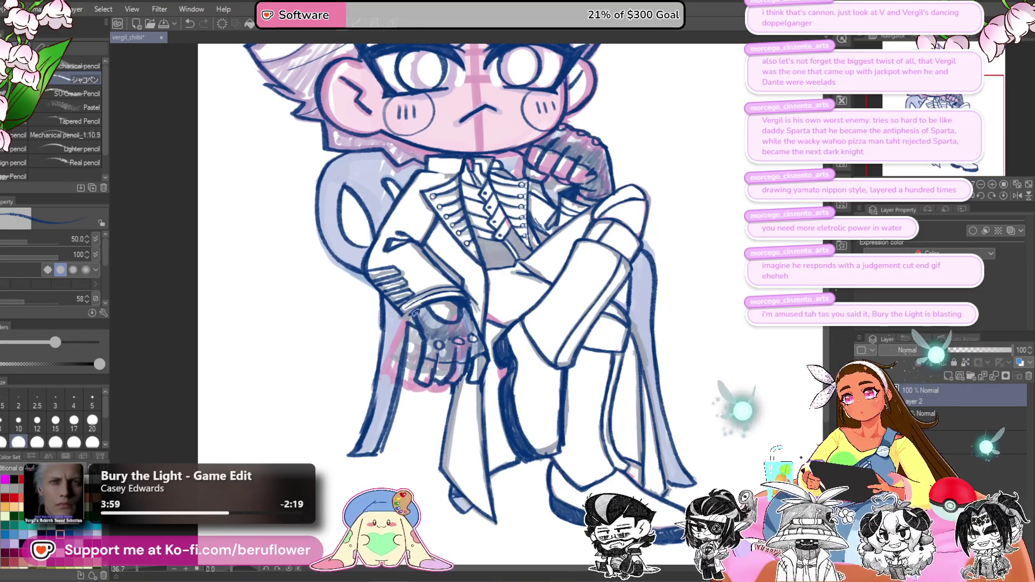
{"action": "scroll", "coordinate": [418, 312], "scroll_direction": "up", "scroll_amount": 2}
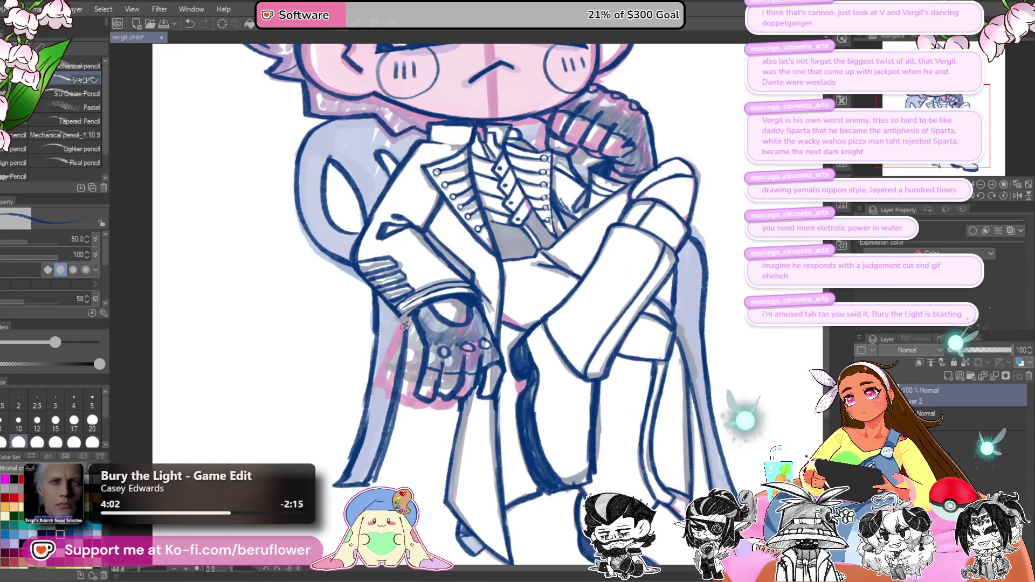
{"action": "left_click_drag", "start_coordinate": [404, 326], "coordinate": [405, 325]}
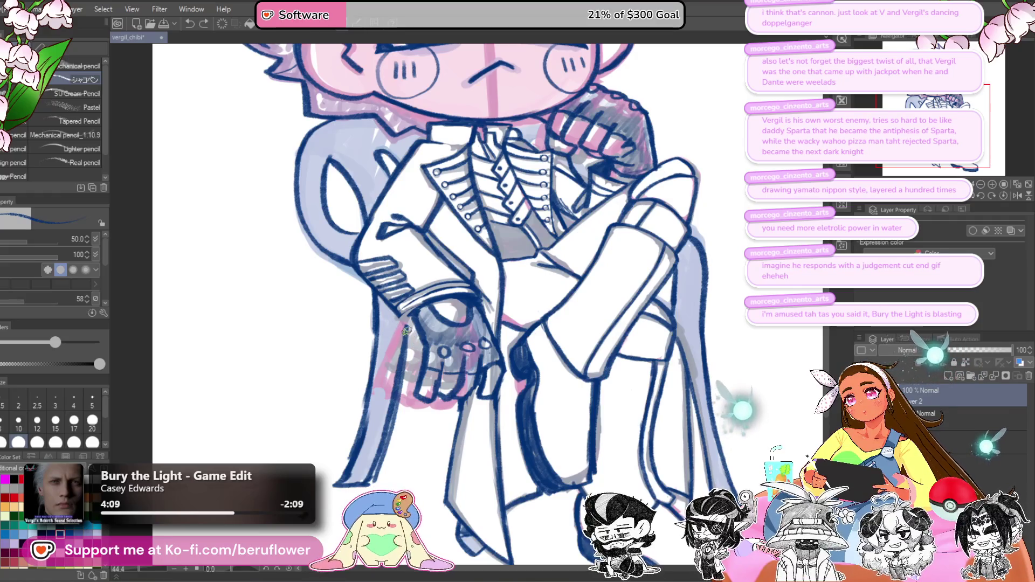
Step: Zoom out and hide Layer 1's colour fills, leaving only the lineart visible
{"action": "key", "text": "ctrl+0"}
{"action": "scroll", "coordinate": [416, 330], "scroll_direction": "up", "scroll_amount": 4}
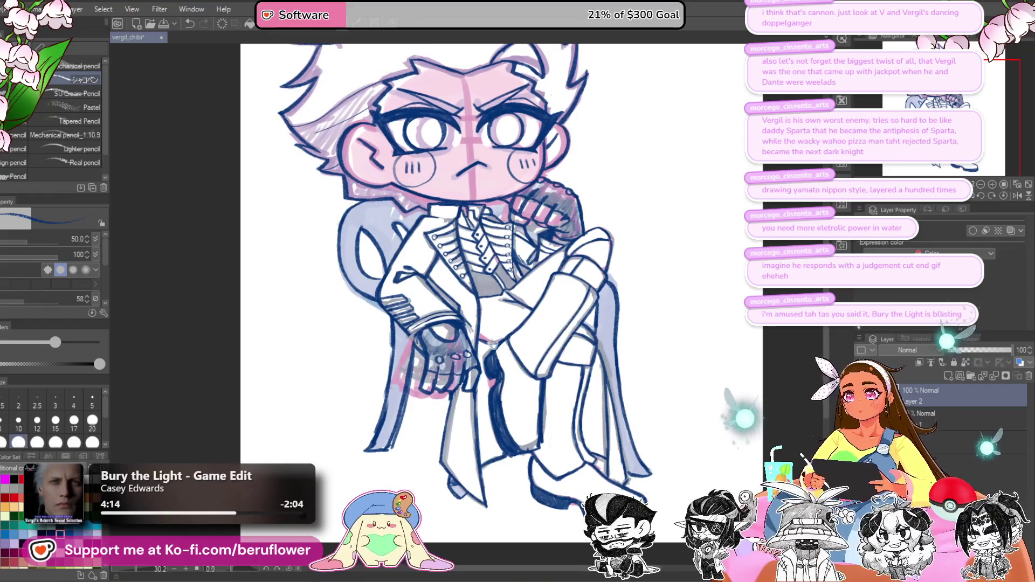
{"action": "left_click_drag", "start_coordinate": [412, 341], "coordinate": [442, 332]}
{"action": "scroll", "coordinate": [721, 347], "scroll_direction": "up", "scroll_amount": 2}
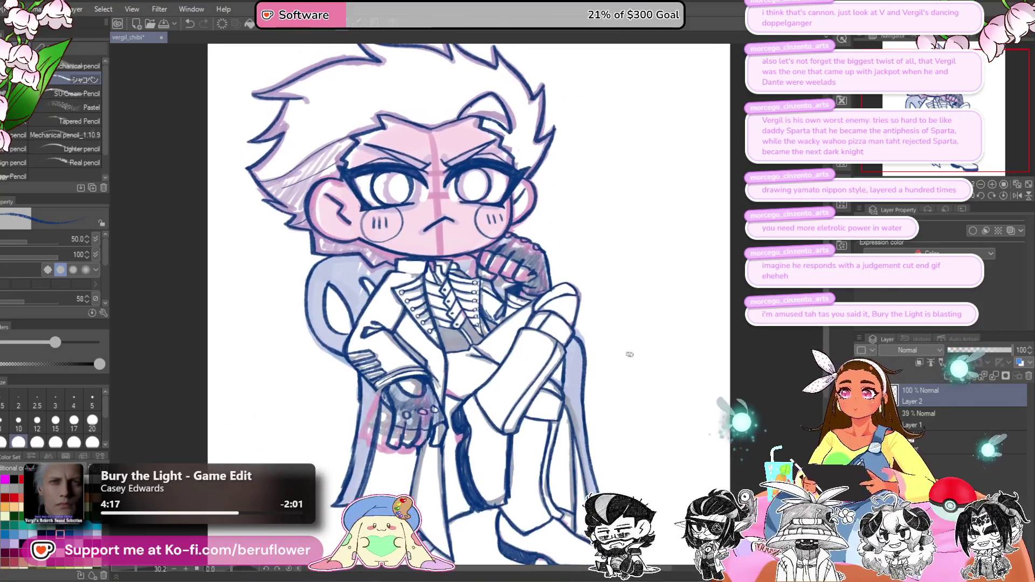
{"action": "scroll", "coordinate": [452, 257], "scroll_direction": "up", "scroll_amount": 3}
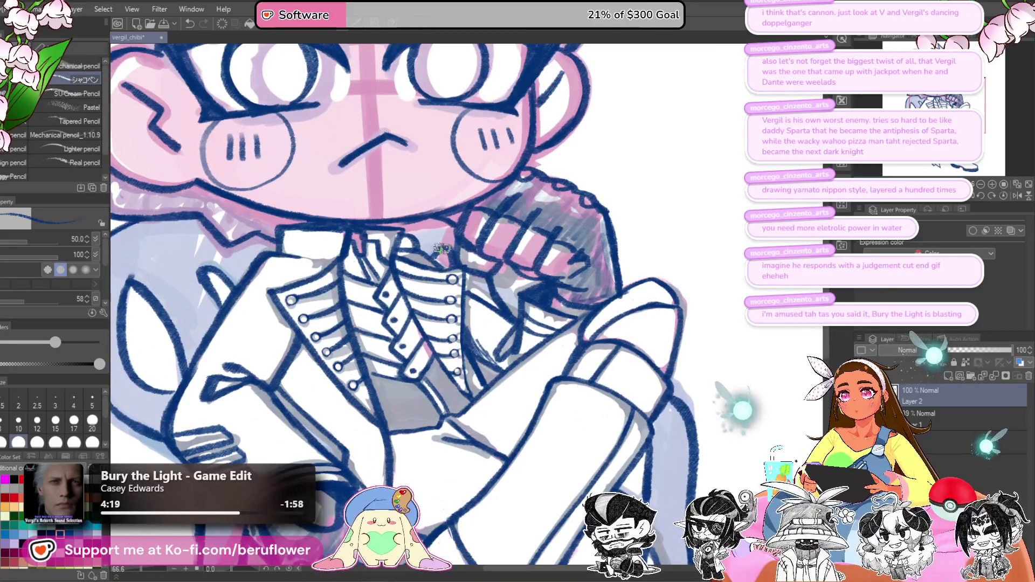
{"action": "scroll", "coordinate": [451, 257], "scroll_direction": "down", "scroll_amount": 3}
{"action": "left_click", "coordinate": [864, 419]}
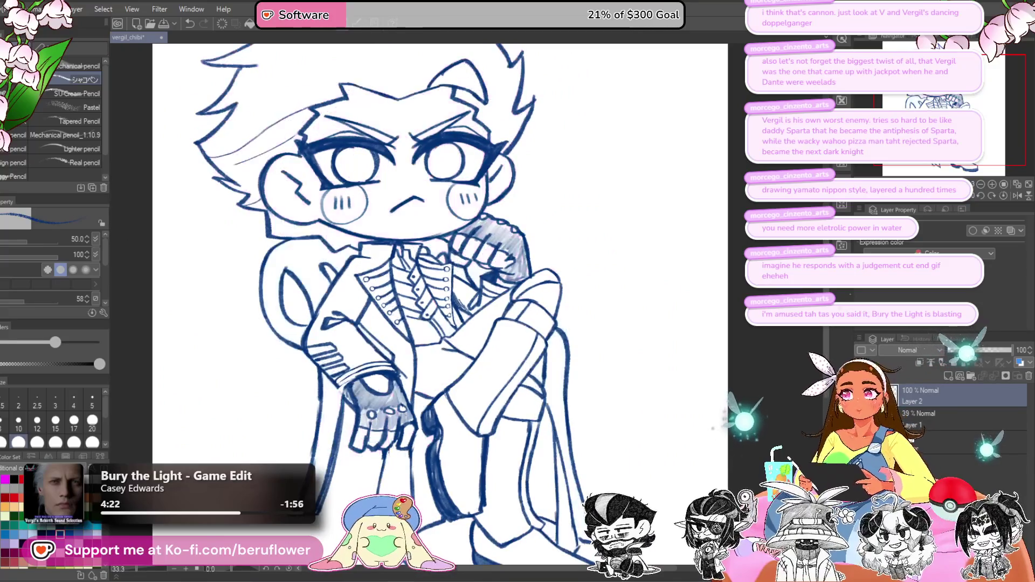
Step: Hatch the hair above Vergil's left cheek and add short diagonal strokes near the jaw
{"action": "scroll", "coordinate": [450, 371], "scroll_direction": "down", "scroll_amount": 2}
{"action": "scroll", "coordinate": [392, 211], "scroll_direction": "up", "scroll_amount": 4}
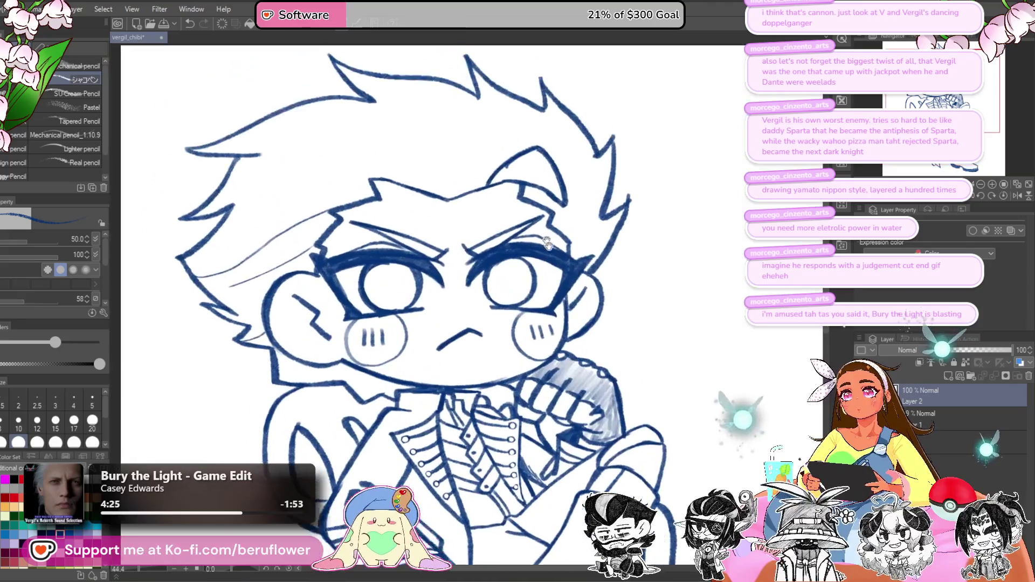
{"action": "left_click_drag", "start_coordinate": [547, 244], "coordinate": [561, 286]}
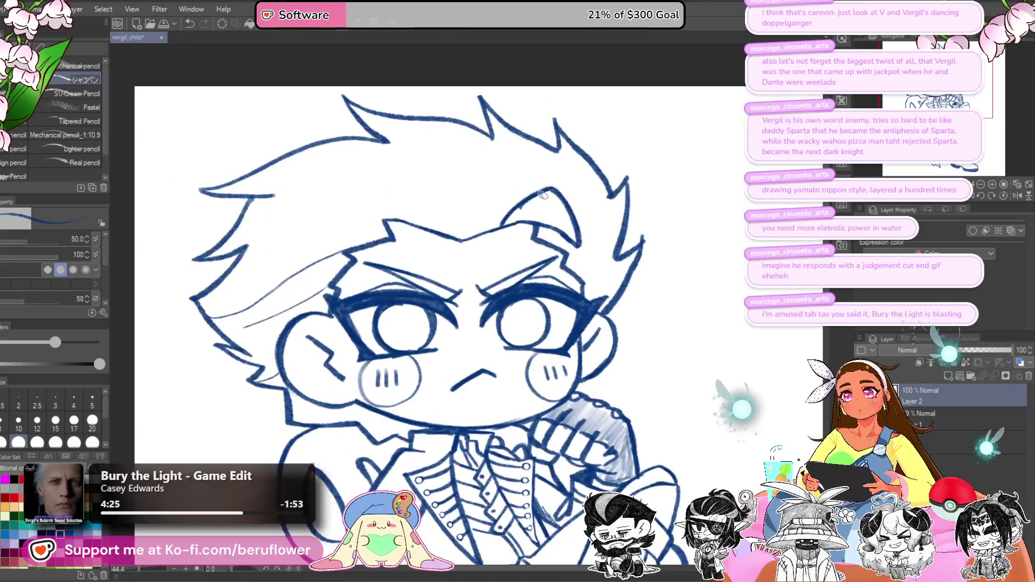
{"action": "left_click_drag", "start_coordinate": [457, 278], "coordinate": [579, 248]}
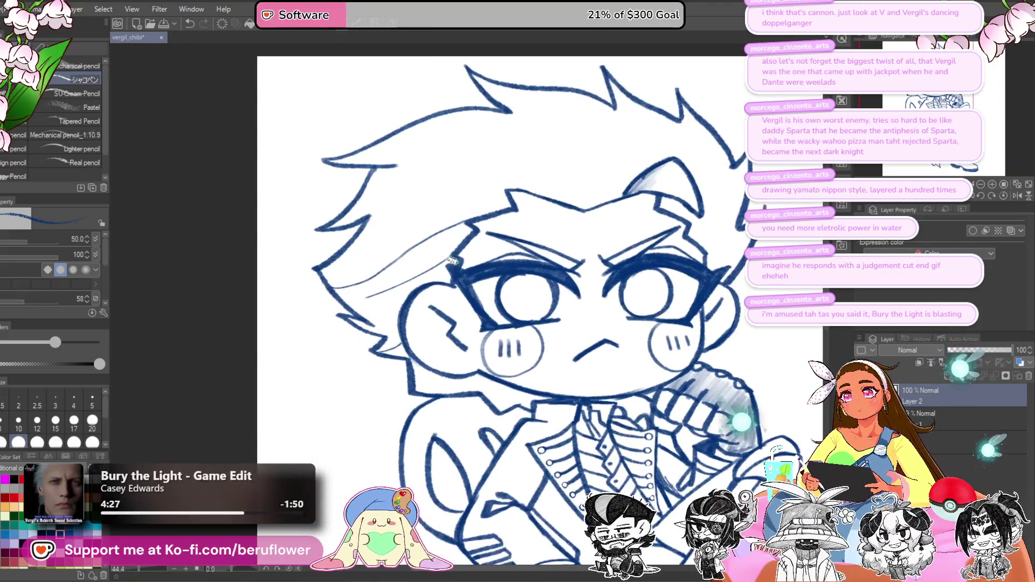
{"action": "mouse_move", "coordinate": [439, 259]}
{"action": "left_mouse_down"}
{"action": "mouse_move", "coordinate": [348, 302]}
{"action": "mouse_move", "coordinate": [404, 286]}
{"action": "mouse_move", "coordinate": [356, 317]}
{"action": "mouse_move", "coordinate": [393, 336]}
{"action": "left_mouse_up"}
{"action": "mouse_move", "coordinate": [426, 372]}
{"action": "left_mouse_down"}
{"action": "mouse_move", "coordinate": [439, 358]}
{"action": "mouse_move", "coordinate": [459, 360]}
{"action": "mouse_move", "coordinate": [538, 386]}
{"action": "mouse_move", "coordinate": [477, 359]}
{"action": "left_mouse_up"}
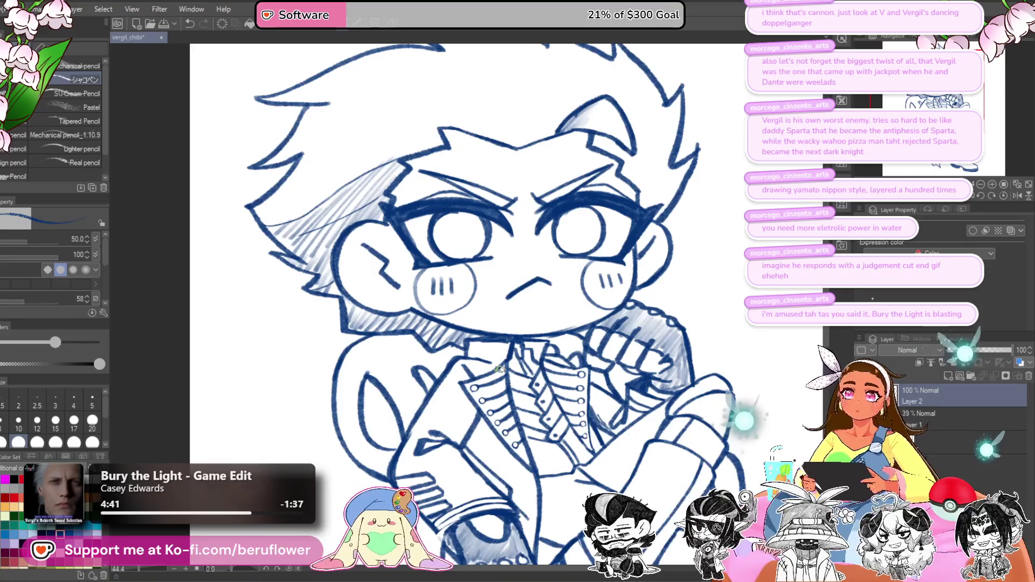
{"action": "scroll", "coordinate": [464, 365], "scroll_direction": "down", "scroll_amount": 5}
{"action": "scroll", "coordinate": [662, 347], "scroll_direction": "up", "scroll_amount": 2}
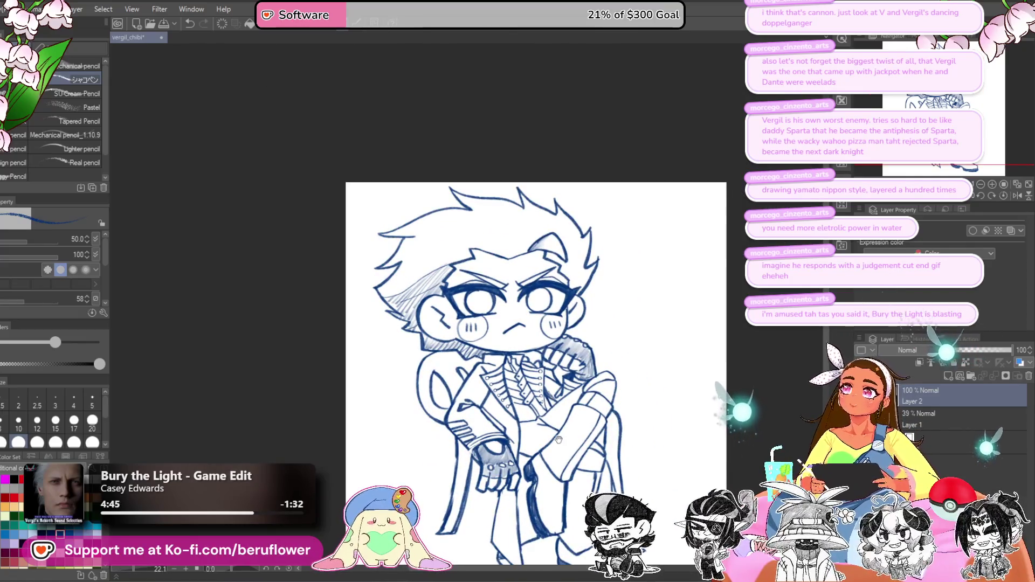
Step: Zoom in on the cuff and ink over the sleeve outline, extending the stroke downward
{"action": "scroll", "coordinate": [558, 439], "scroll_direction": "up", "scroll_amount": 5}
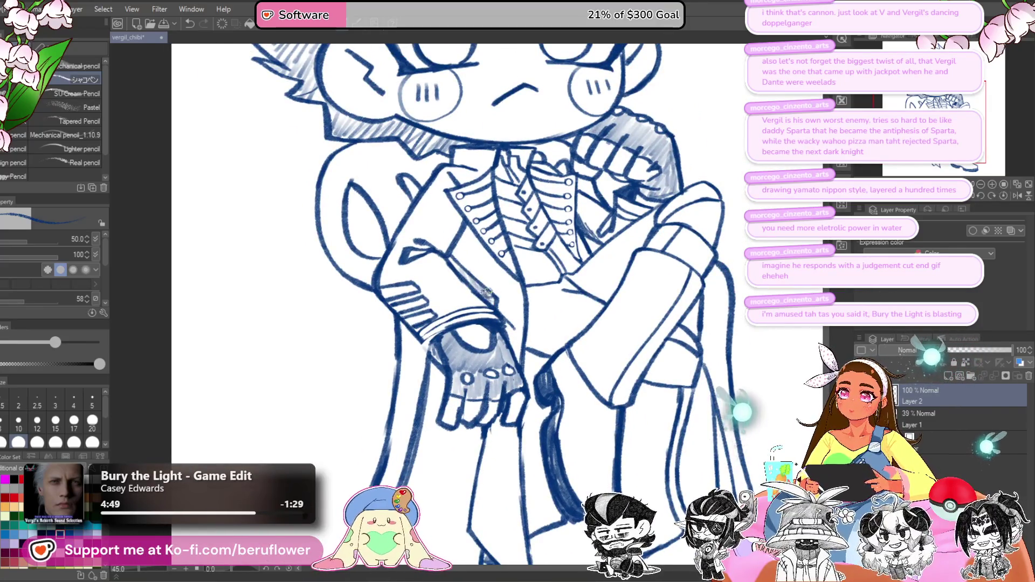
{"action": "left_click_drag", "start_coordinate": [405, 284], "coordinate": [420, 295]}
{"action": "scroll", "coordinate": [421, 295], "scroll_direction": "up", "scroll_amount": 5}
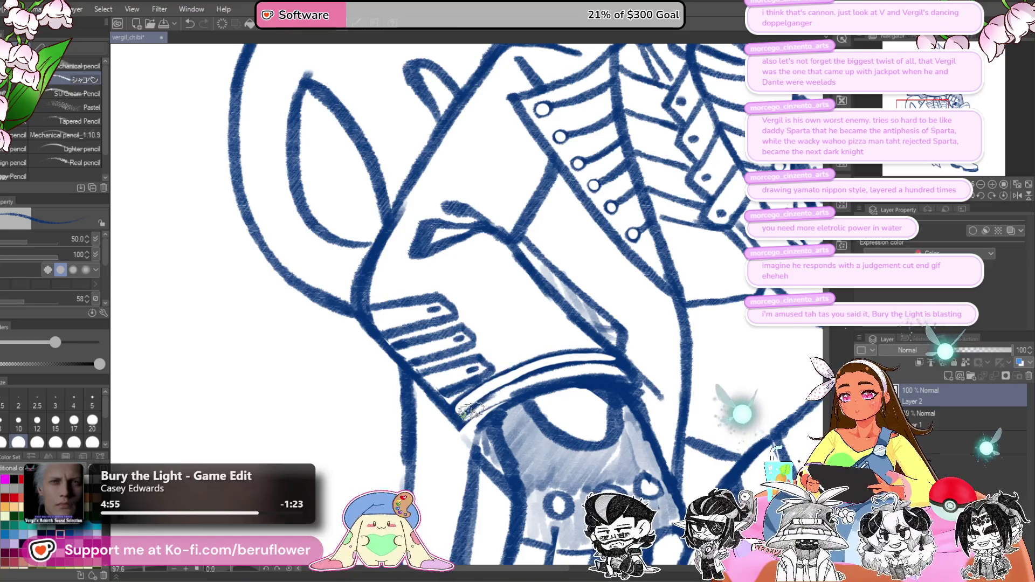
{"action": "left_click_drag", "start_coordinate": [666, 344], "coordinate": [680, 303]}
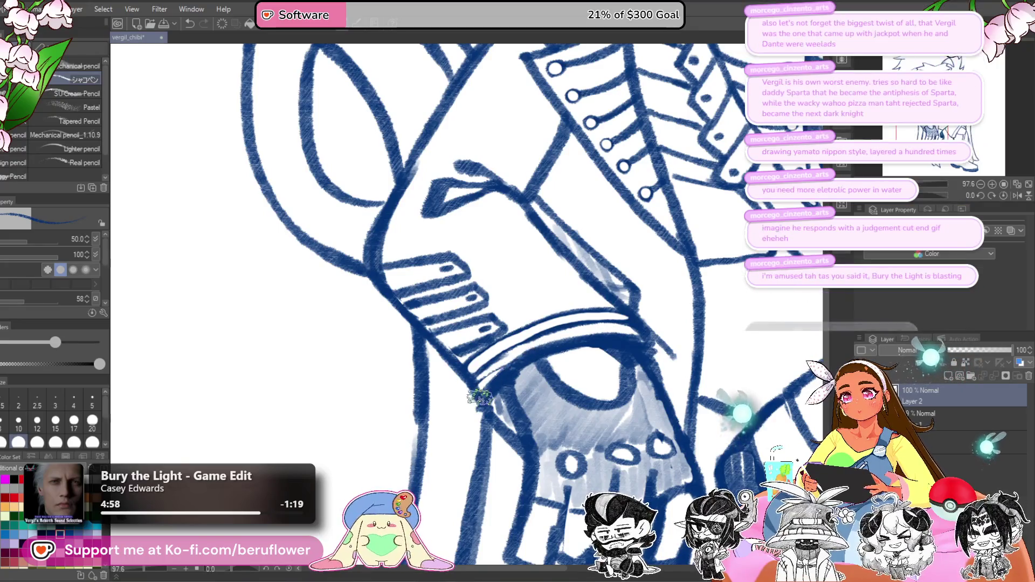
{"action": "scroll", "coordinate": [490, 411], "scroll_direction": "down", "scroll_amount": 4}
{"action": "scroll", "coordinate": [489, 411], "scroll_direction": "up", "scroll_amount": 3}
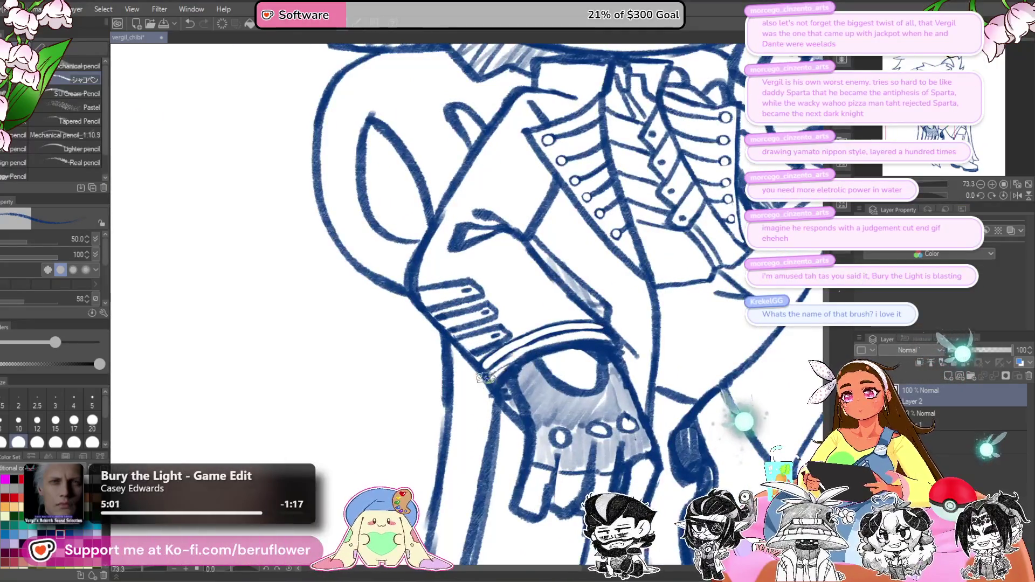
{"action": "scroll", "coordinate": [507, 383], "scroll_direction": "down", "scroll_amount": 4}
{"action": "scroll", "coordinate": [507, 324], "scroll_direction": "up", "scroll_amount": 2}
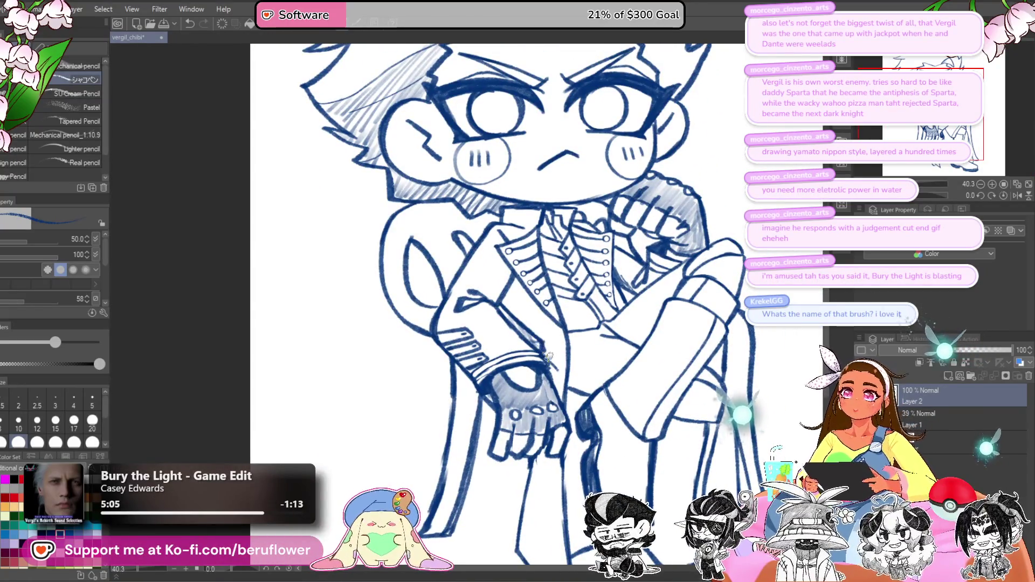
{"action": "scroll", "coordinate": [560, 286], "scroll_direction": "down", "scroll_amount": 3}
{"action": "scroll", "coordinate": [571, 317], "scroll_direction": "up", "scroll_amount": 1}
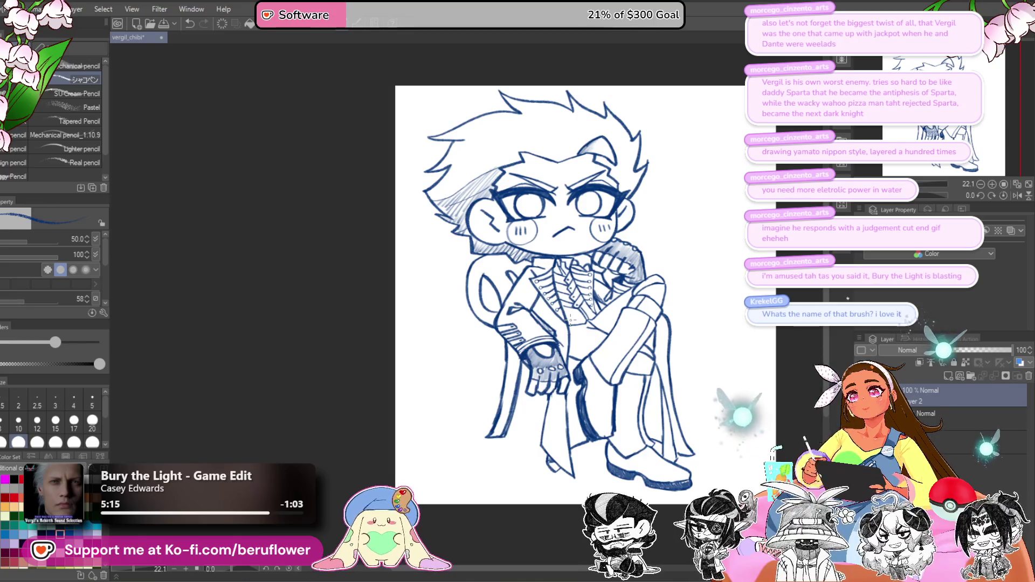
{"action": "scroll", "coordinate": [570, 318], "scroll_direction": "up", "scroll_amount": 3}
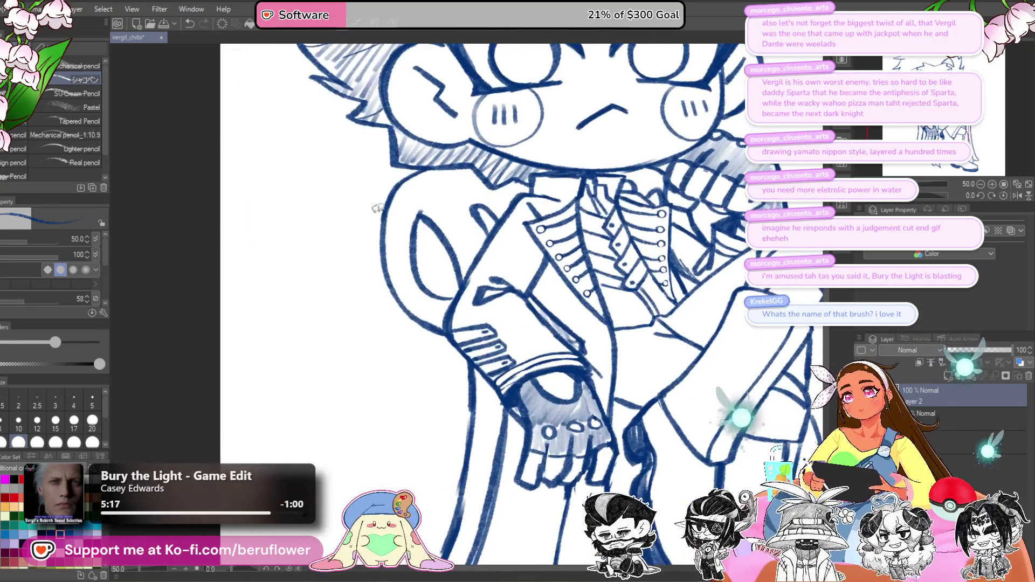
{"action": "mouse_move", "coordinate": [378, 246]}
{"action": "left_mouse_down"}
{"action": "mouse_move", "coordinate": [425, 341]}
{"action": "mouse_move", "coordinate": [488, 379]}
{"action": "left_mouse_up"}
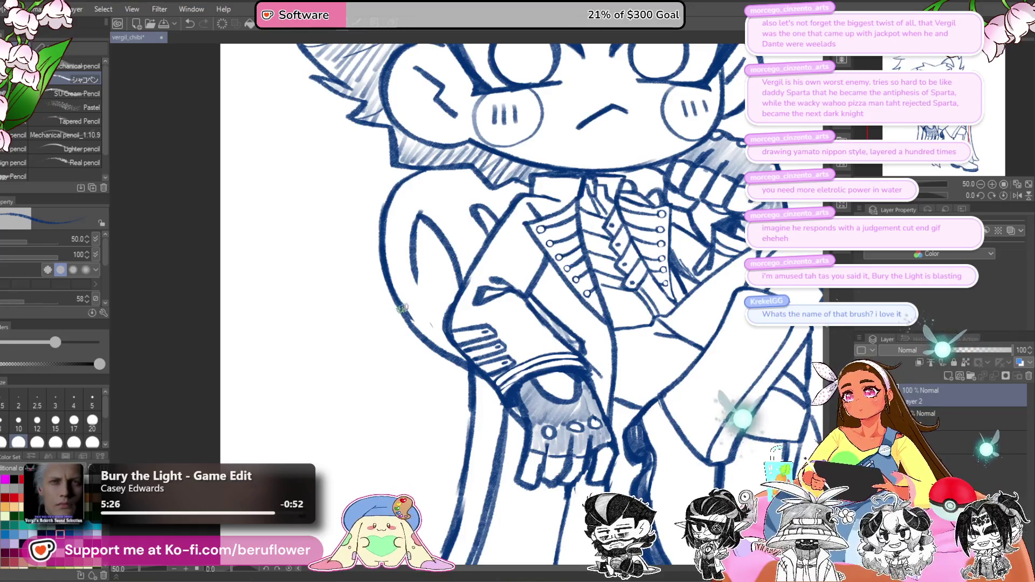
{"action": "left_click_drag", "start_coordinate": [412, 254], "coordinate": [435, 305]}
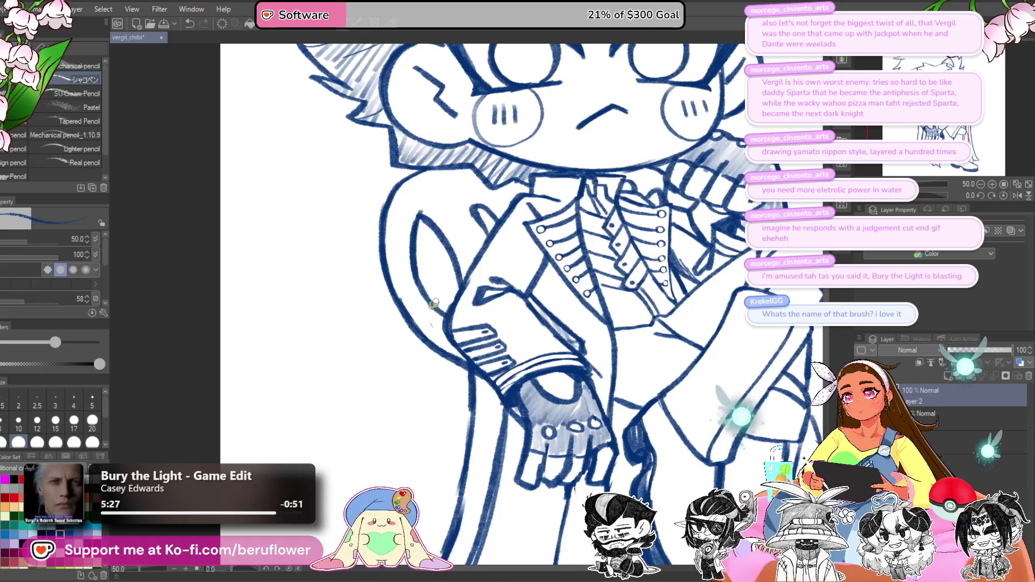
{"action": "scroll", "coordinate": [412, 260], "scroll_direction": "down", "scroll_amount": 3}
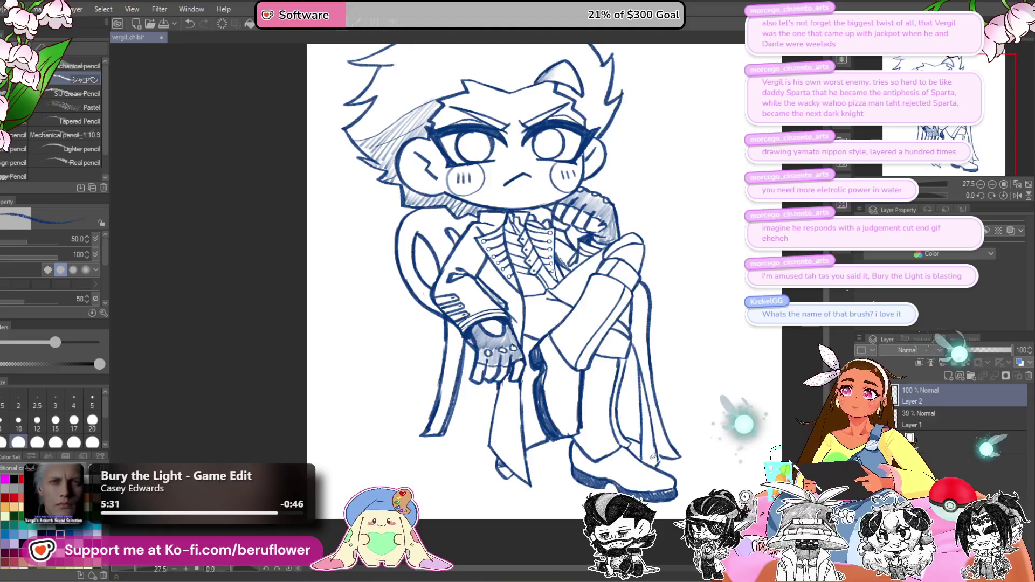
Step: Hatch shading across Vergil's vest
{"action": "left_click_drag", "start_coordinate": [647, 420], "coordinate": [629, 446]}
{"action": "left_click_drag", "start_coordinate": [643, 407], "coordinate": [634, 417]}
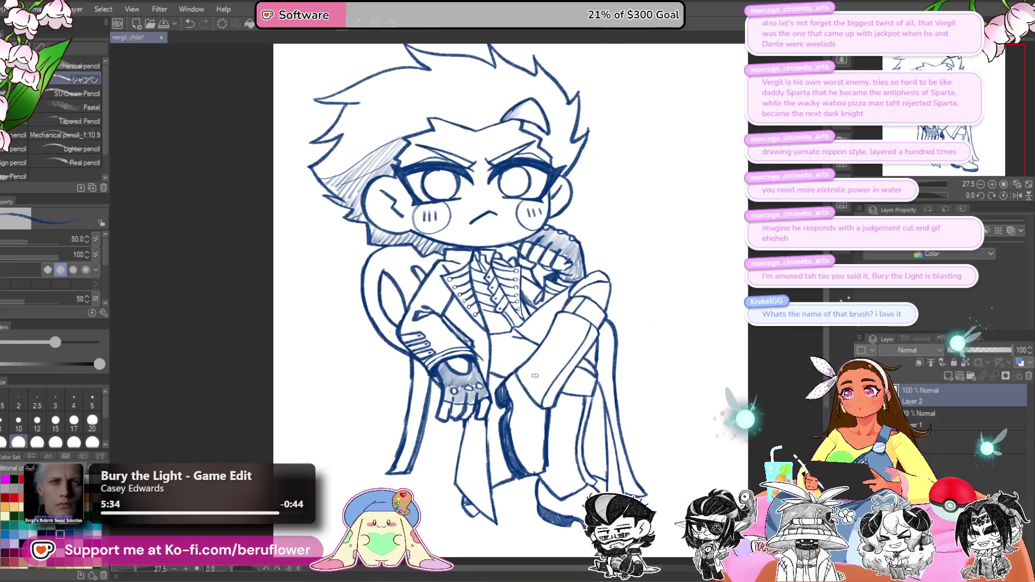
{"action": "scroll", "coordinate": [523, 334], "scroll_direction": "up", "scroll_amount": 3}
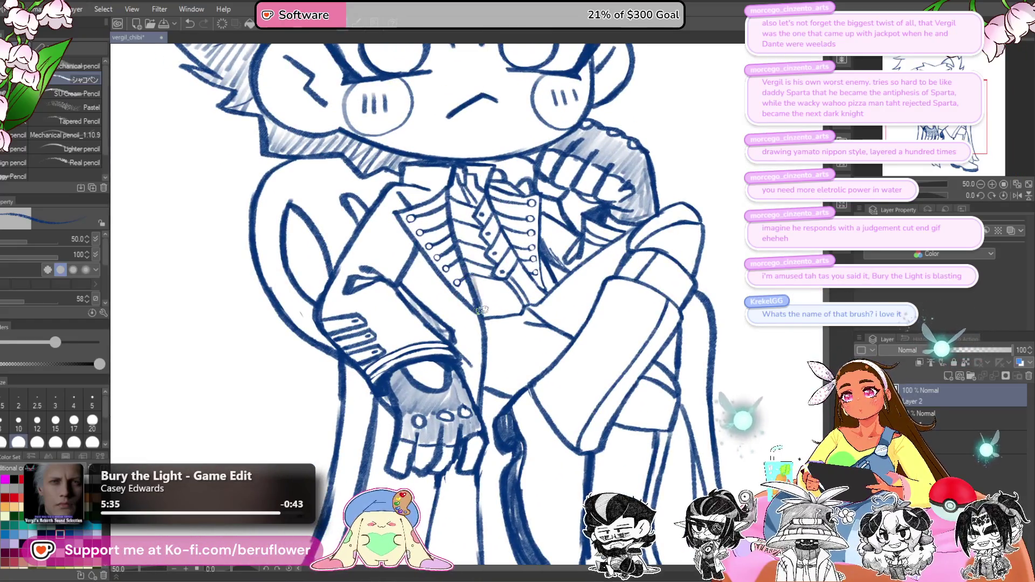
{"action": "left_click_drag", "start_coordinate": [481, 309], "coordinate": [527, 297]}
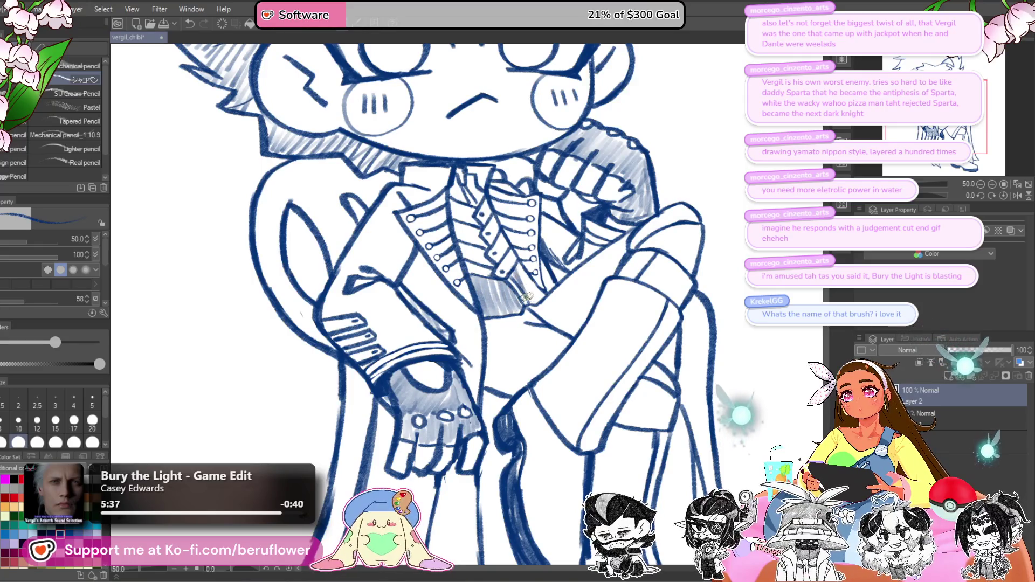
{"action": "scroll", "coordinate": [386, 291], "scroll_direction": "down", "scroll_amount": 6}
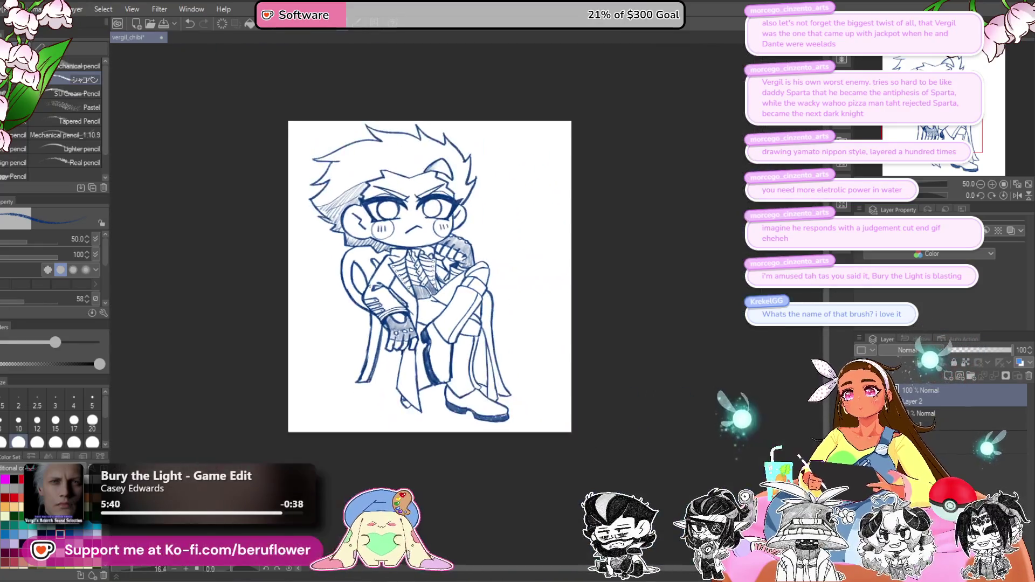
{"action": "scroll", "coordinate": [661, 302], "scroll_direction": "up", "scroll_amount": 2}
Step: Darken a hair line, add a short hair stroke and shade the hair tip
{"action": "left_click_drag", "start_coordinate": [666, 285], "coordinate": [661, 314]}
{"action": "scroll", "coordinate": [627, 315], "scroll_direction": "up", "scroll_amount": 3}
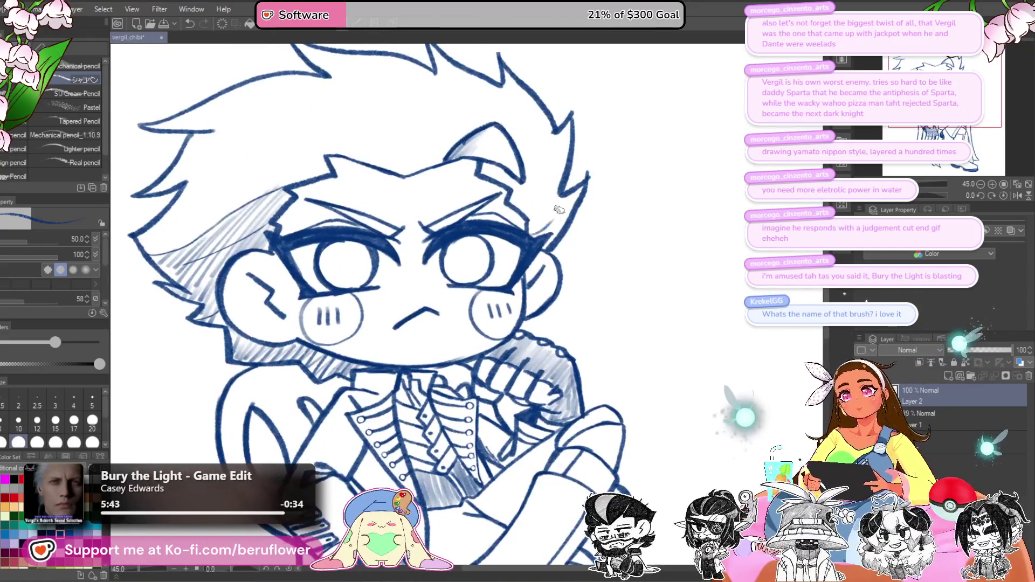
{"action": "mouse_move", "coordinate": [273, 144]}
{"action": "left_mouse_down"}
{"action": "mouse_move", "coordinate": [378, 213]}
{"action": "mouse_move", "coordinate": [415, 220]}
{"action": "left_mouse_up"}
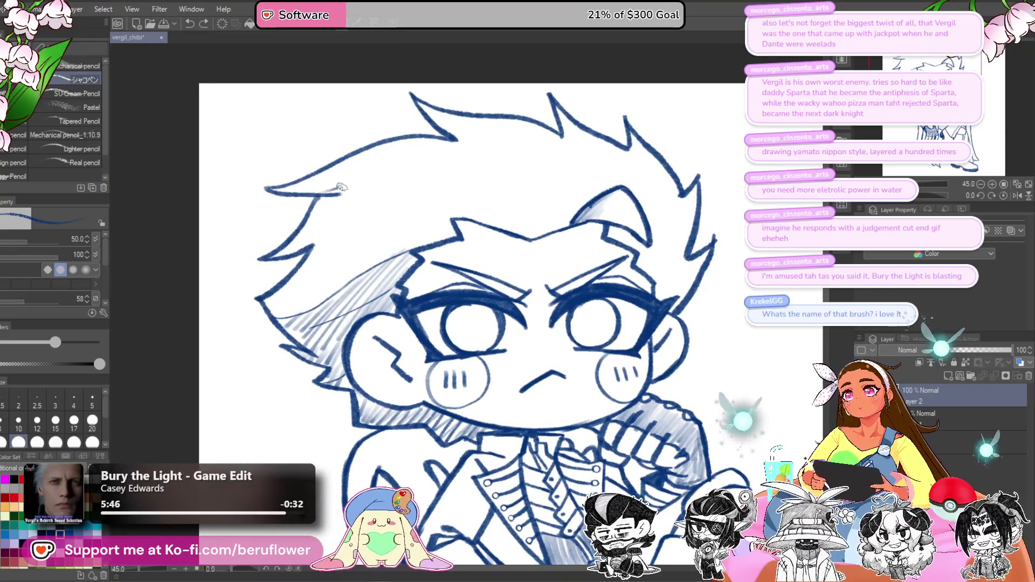
{"action": "left_click_drag", "start_coordinate": [371, 184], "coordinate": [358, 190]}
{"action": "left_click_drag", "start_coordinate": [314, 244], "coordinate": [339, 229]}
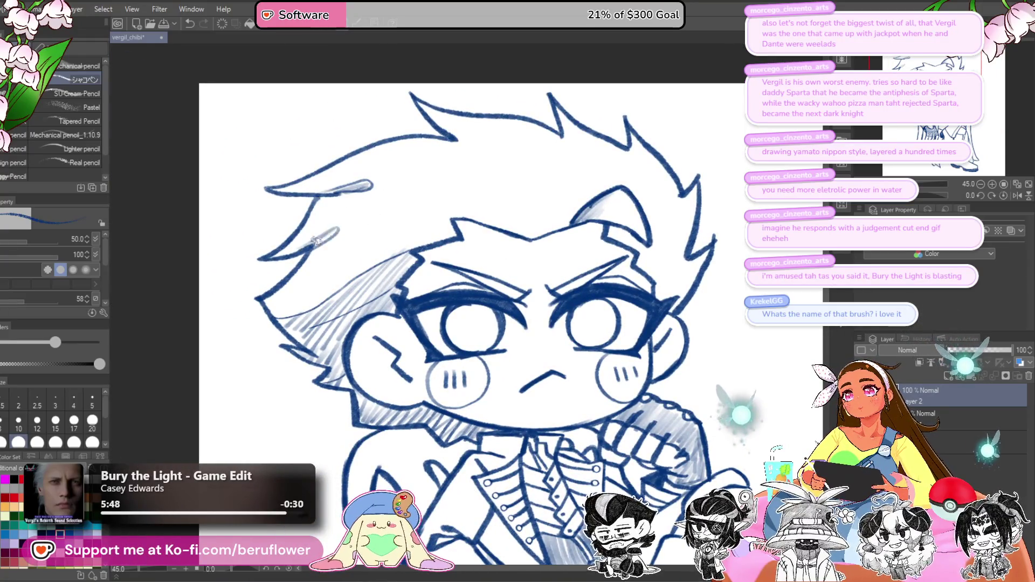
{"action": "left_click_drag", "start_coordinate": [553, 157], "coordinate": [557, 183]}
{"action": "left_click_drag", "start_coordinate": [477, 157], "coordinate": [460, 166]}
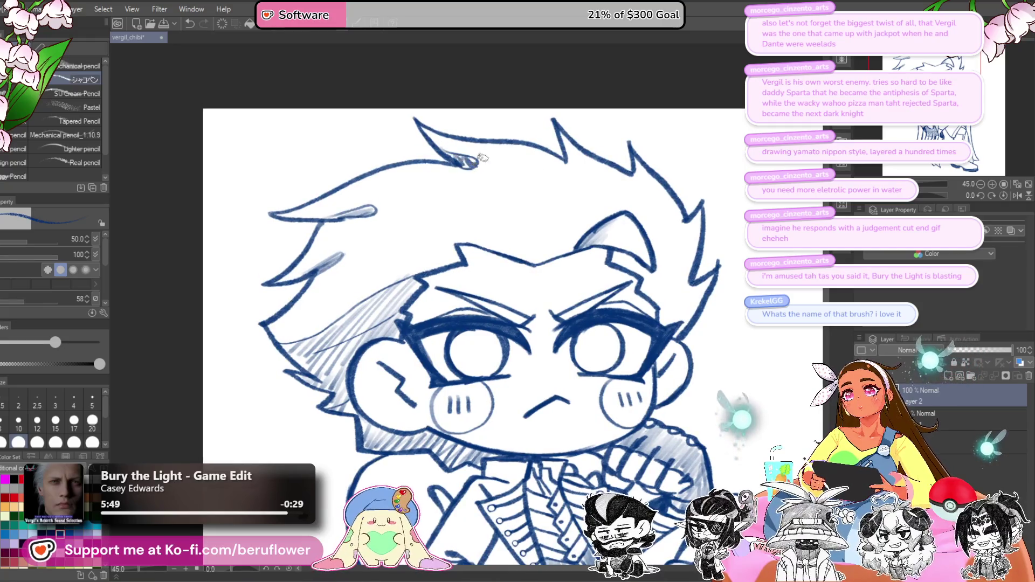
Step: Reinforce the left eye's outline and darken both edges of the right eye
{"action": "left_click_drag", "start_coordinate": [592, 165], "coordinate": [554, 188]}
{"action": "scroll", "coordinate": [555, 188], "scroll_direction": "down", "scroll_amount": 5}
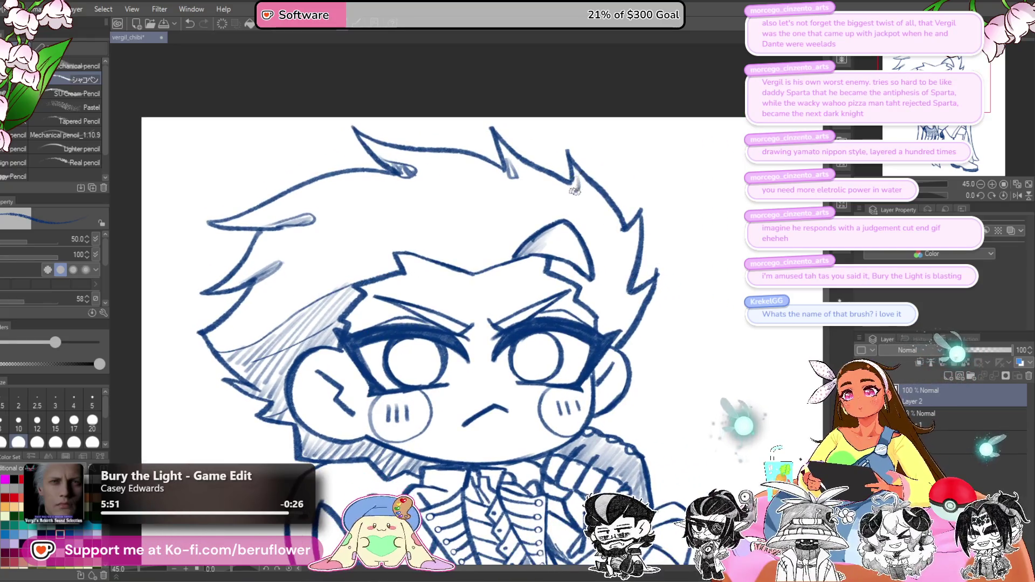
{"action": "scroll", "coordinate": [395, 232], "scroll_direction": "up", "scroll_amount": 5}
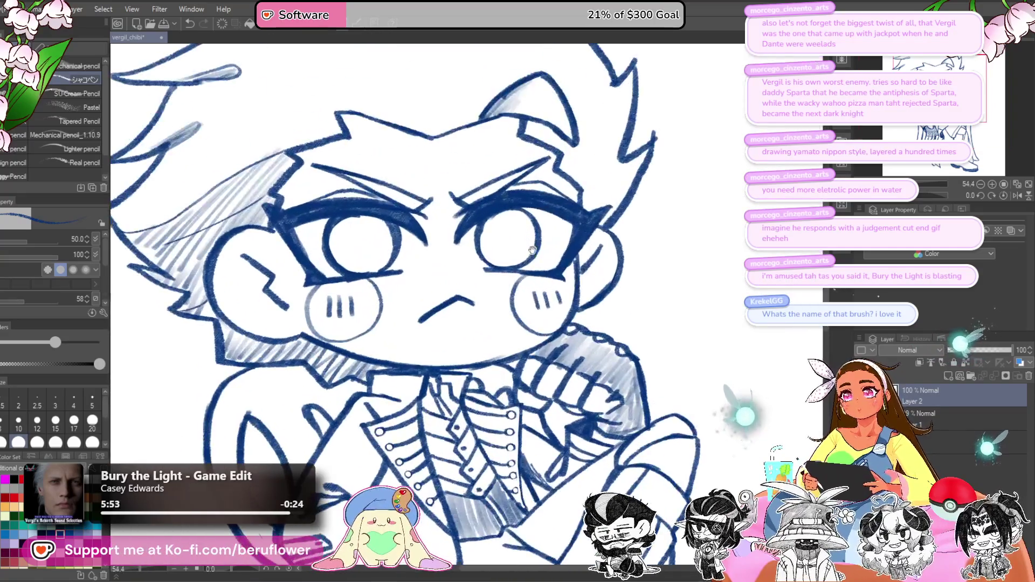
{"action": "mouse_move", "coordinate": [384, 238]}
{"action": "left_mouse_down"}
{"action": "mouse_move", "coordinate": [380, 265]}
{"action": "mouse_move", "coordinate": [398, 294]}
{"action": "left_mouse_up"}
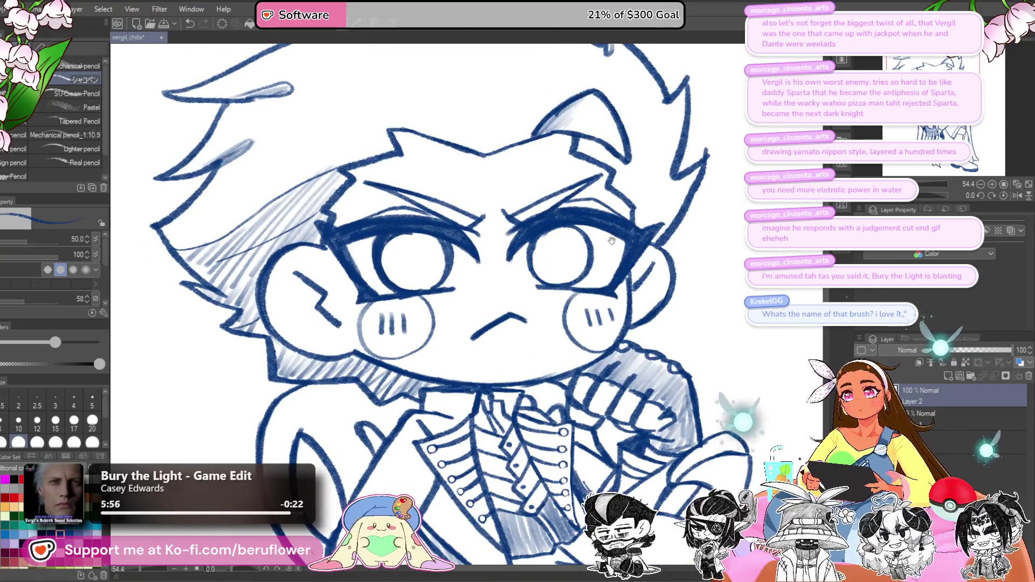
{"action": "left_click_drag", "start_coordinate": [538, 238], "coordinate": [532, 266]}
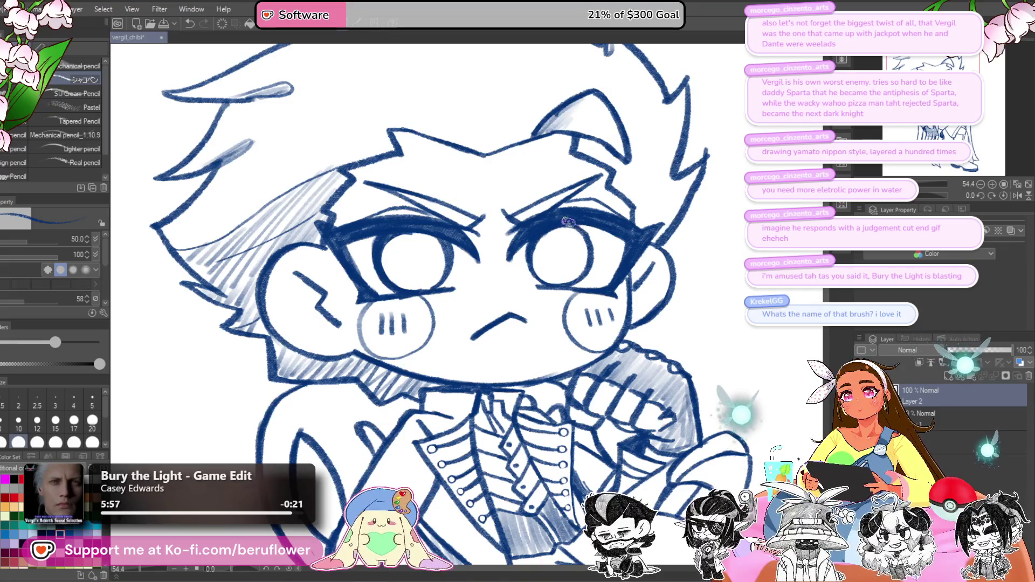
{"action": "mouse_move", "coordinate": [586, 240]}
{"action": "left_mouse_down"}
{"action": "mouse_move", "coordinate": [592, 267]}
{"action": "mouse_move", "coordinate": [560, 263]}
{"action": "left_mouse_up"}
{"action": "scroll", "coordinate": [522, 241], "scroll_direction": "up", "scroll_amount": 1}
Step: Fill in the left eye's pupil in dark blue
{"action": "scroll", "coordinate": [460, 270], "scroll_direction": "left", "scroll_amount": 2}
{"action": "mouse_move", "coordinate": [441, 262]}
{"action": "left_mouse_down"}
{"action": "mouse_move", "coordinate": [521, 270]}
{"action": "mouse_move", "coordinate": [553, 248]}
{"action": "mouse_move", "coordinate": [541, 276]}
{"action": "mouse_move", "coordinate": [550, 297]}
{"action": "mouse_move", "coordinate": [507, 280]}
{"action": "mouse_move", "coordinate": [553, 270]}
{"action": "mouse_move", "coordinate": [560, 285]}
{"action": "mouse_move", "coordinate": [540, 253]}
{"action": "mouse_move", "coordinate": [511, 272]}
{"action": "mouse_move", "coordinate": [545, 252]}
{"action": "mouse_move", "coordinate": [558, 275]}
{"action": "mouse_move", "coordinate": [546, 303]}
{"action": "left_mouse_up"}
{"action": "scroll", "coordinate": [453, 258], "scroll_direction": "down", "scroll_amount": 3}
{"action": "scroll", "coordinate": [451, 253], "scroll_direction": "up", "scroll_amount": 2}
{"action": "scroll", "coordinate": [452, 254], "scroll_direction": "up", "scroll_amount": 1}
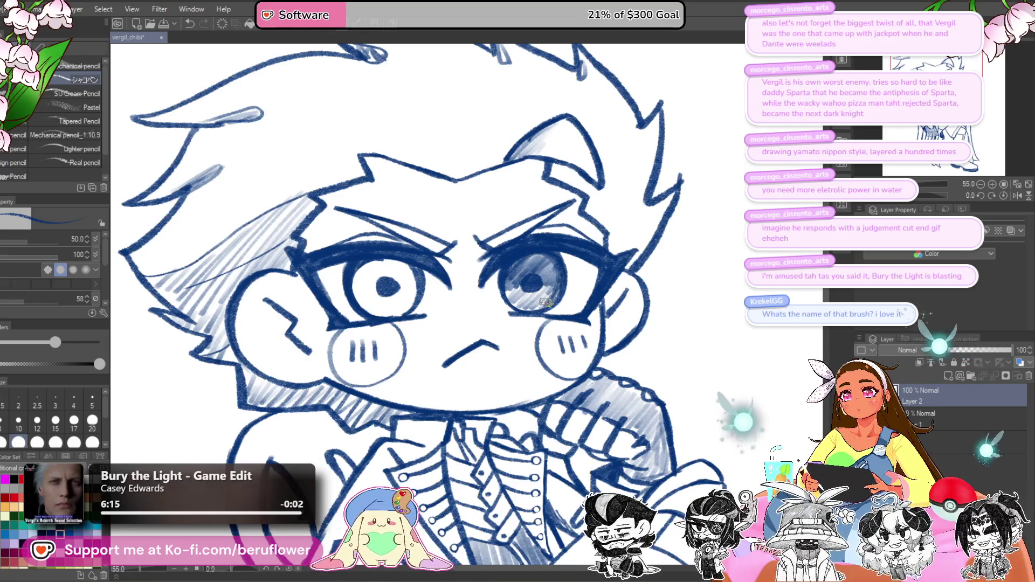
Step: Hatch darker shading into the left and right irises
{"action": "left_click_drag", "start_coordinate": [484, 316], "coordinate": [543, 310]}
{"action": "mouse_move", "coordinate": [412, 278]}
{"action": "left_mouse_down"}
{"action": "mouse_move", "coordinate": [429, 270]}
{"action": "mouse_move", "coordinate": [436, 282]}
{"action": "mouse_move", "coordinate": [453, 261]}
{"action": "mouse_move", "coordinate": [453, 307]}
{"action": "mouse_move", "coordinate": [463, 299]}
{"action": "mouse_move", "coordinate": [411, 273]}
{"action": "mouse_move", "coordinate": [458, 272]}
{"action": "mouse_move", "coordinate": [426, 259]}
{"action": "mouse_move", "coordinate": [456, 278]}
{"action": "mouse_move", "coordinate": [431, 261]}
{"action": "mouse_move", "coordinate": [468, 272]}
{"action": "left_mouse_up"}
{"action": "left_click_drag", "start_coordinate": [601, 249], "coordinate": [603, 263]}
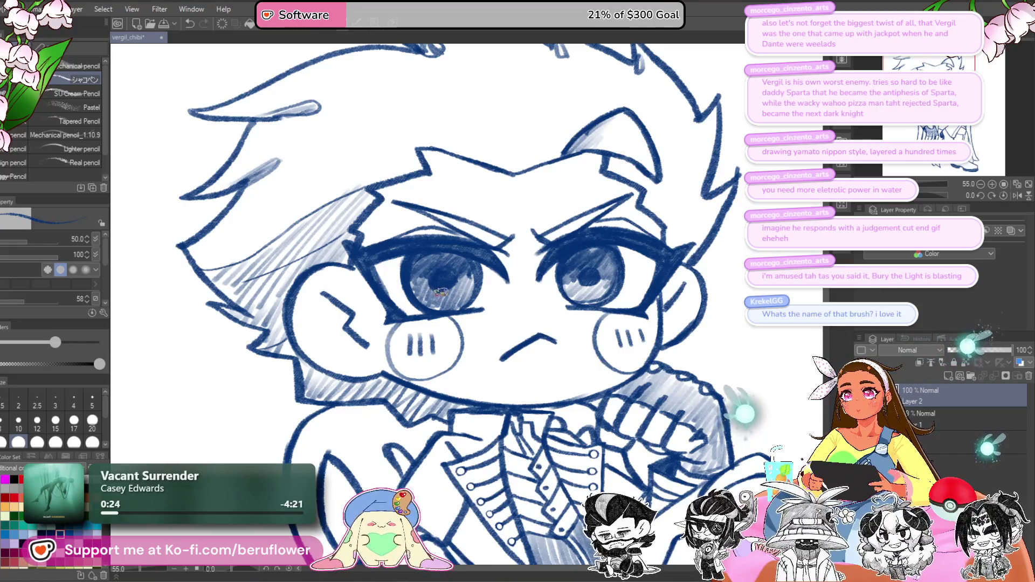
{"action": "scroll", "coordinate": [562, 265], "scroll_direction": "right", "scroll_amount": 1}
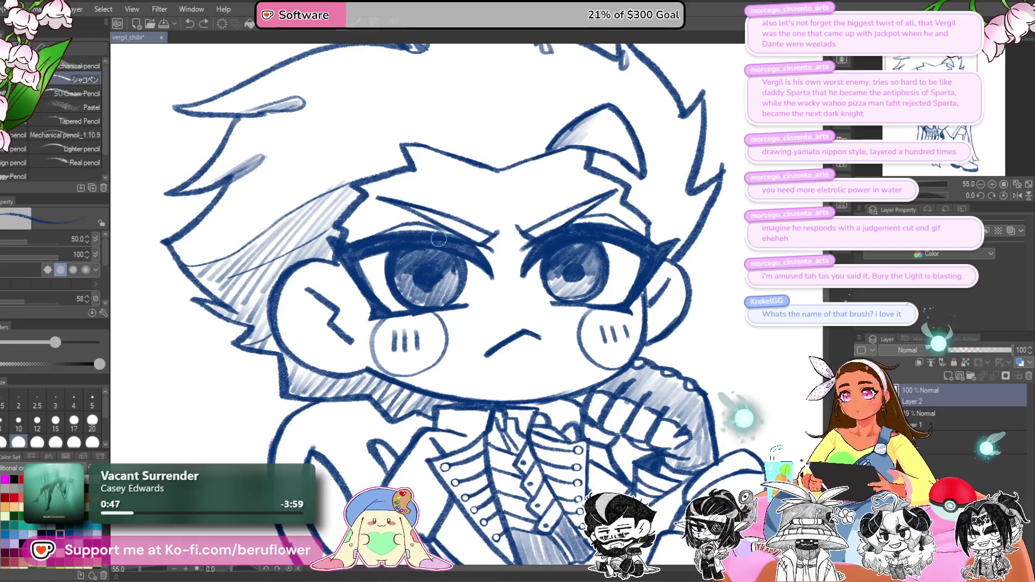
{"action": "scroll", "coordinate": [484, 193], "scroll_direction": "up", "scroll_amount": 4}
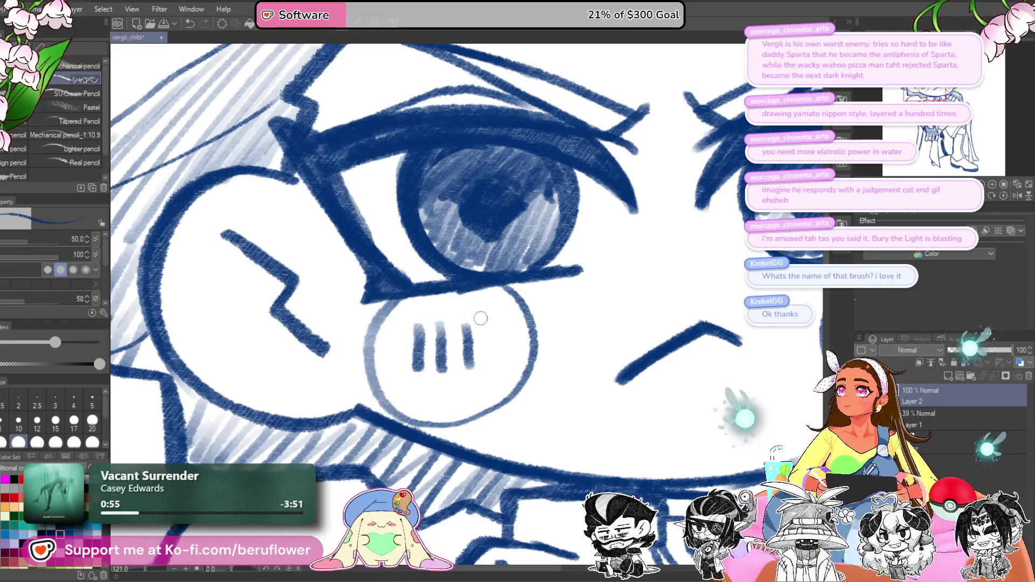
Step: Paint a solid white oval highlight into the left pupil, redoing the first attempt
{"action": "left_click_drag", "start_coordinate": [485, 306], "coordinate": [464, 337]}
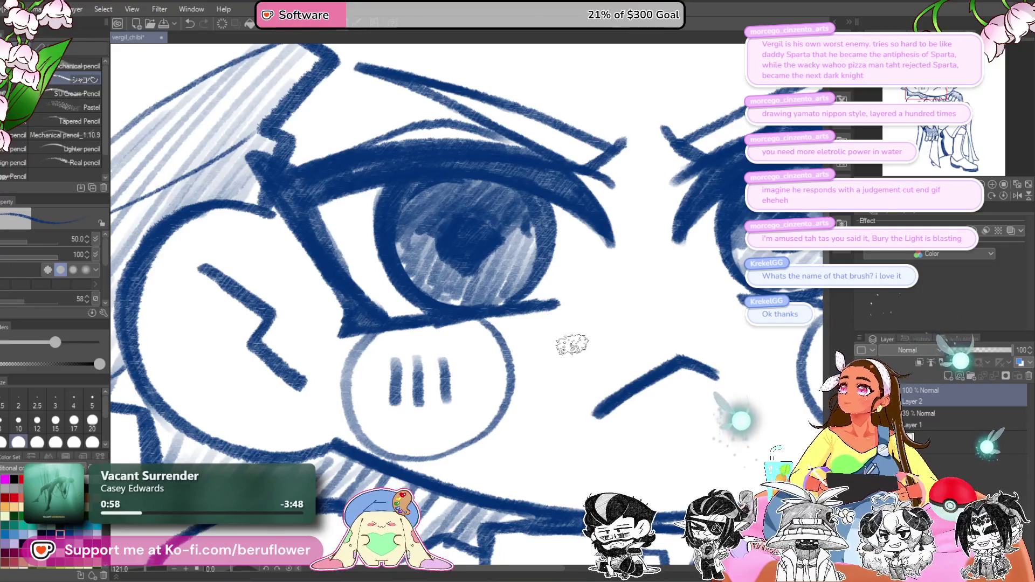
{"action": "mouse_move", "coordinate": [553, 403]}
{"action": "left_mouse_down"}
{"action": "mouse_move", "coordinate": [572, 376]}
{"action": "mouse_move", "coordinate": [546, 398]}
{"action": "left_mouse_up"}
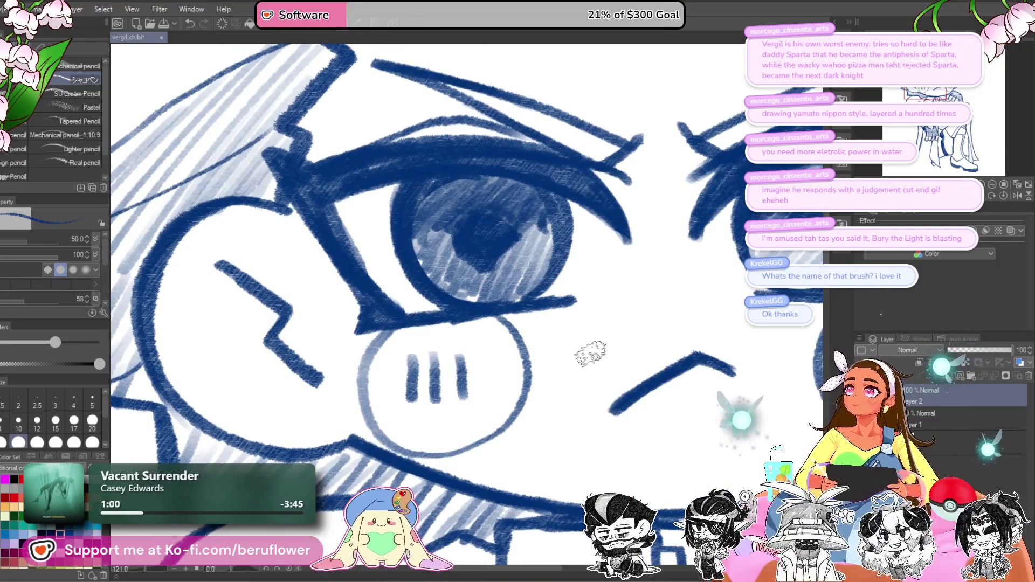
{"action": "scroll", "coordinate": [471, 163], "scroll_direction": "up", "scroll_amount": 2}
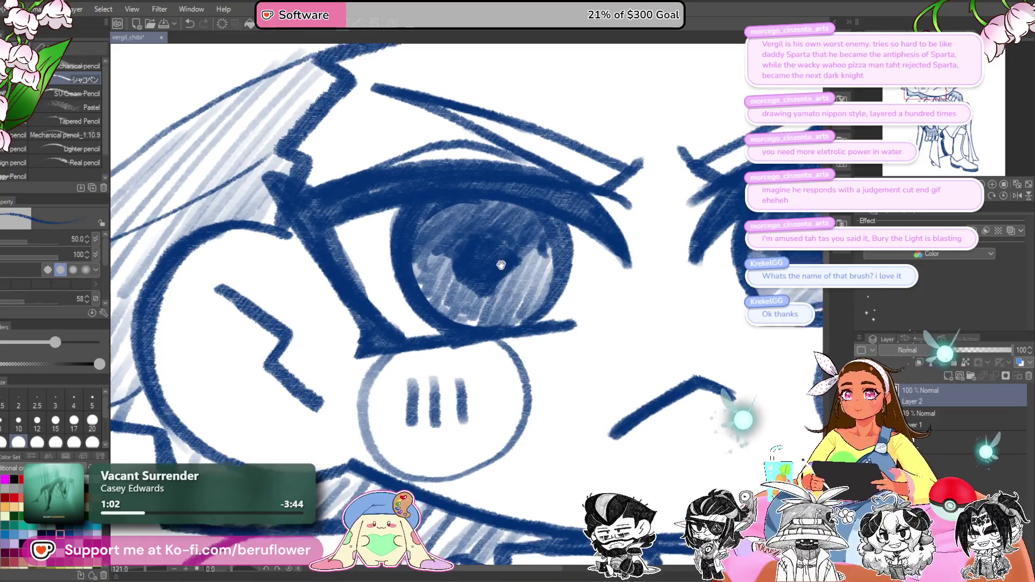
{"action": "mouse_move", "coordinate": [462, 263]}
{"action": "left_mouse_down"}
{"action": "mouse_move", "coordinate": [479, 233]}
{"action": "mouse_move", "coordinate": [495, 260]}
{"action": "mouse_move", "coordinate": [467, 257]}
{"action": "mouse_move", "coordinate": [479, 275]}
{"action": "mouse_move", "coordinate": [462, 274]}
{"action": "left_mouse_up"}
{"action": "key", "text": "ctrl+z"}
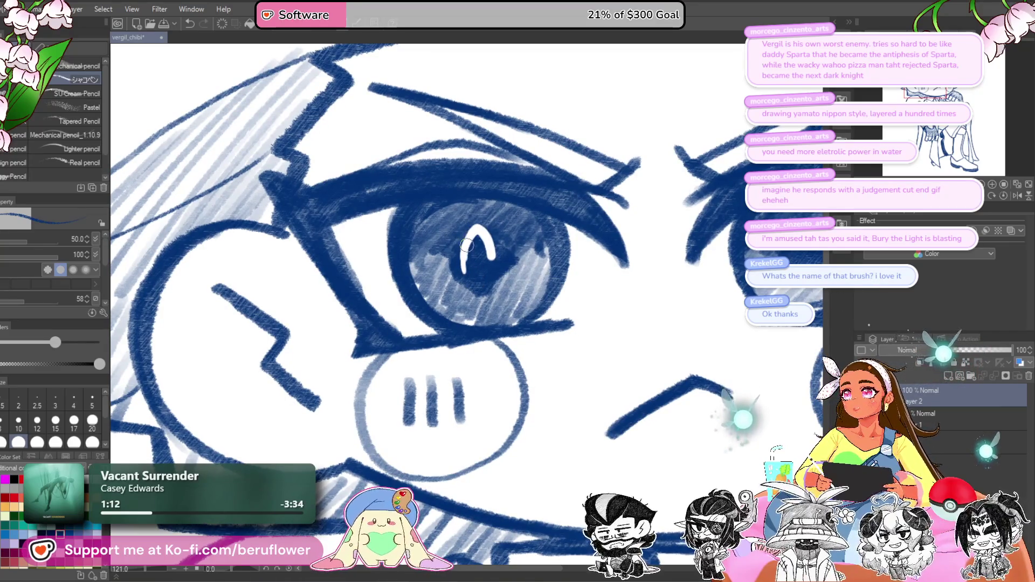
{"action": "left_click_drag", "start_coordinate": [463, 272], "coordinate": [470, 288]}
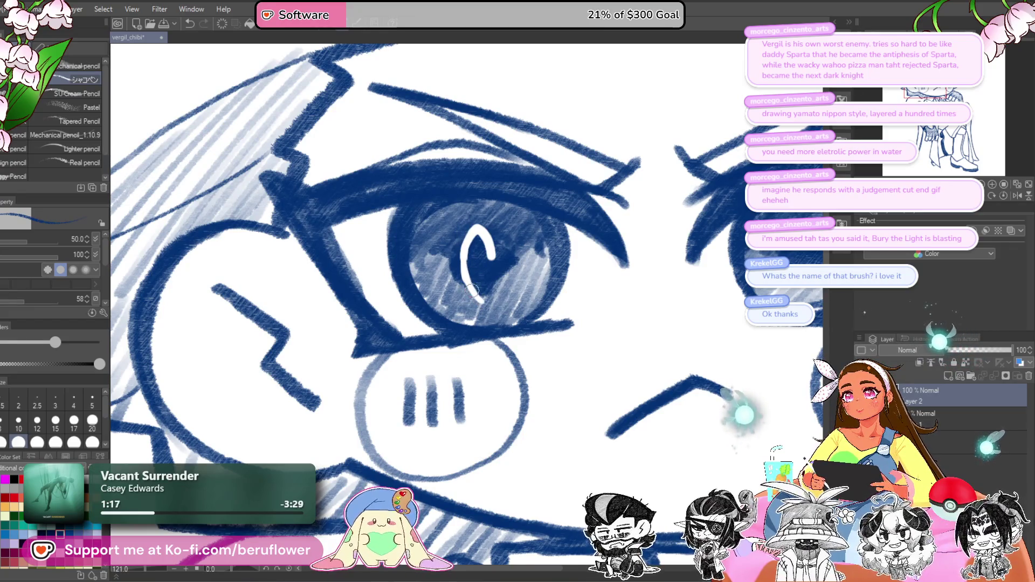
{"action": "mouse_move", "coordinate": [461, 267]}
{"action": "left_mouse_down"}
{"action": "mouse_move", "coordinate": [475, 229]}
{"action": "mouse_move", "coordinate": [493, 250]}
{"action": "mouse_move", "coordinate": [488, 291]}
{"action": "mouse_move", "coordinate": [483, 240]}
{"action": "mouse_move", "coordinate": [279, 260]}
{"action": "left_mouse_up"}
Step: Add a white highlight in the right eye and give the left highlight a pointed tip
{"action": "mouse_move", "coordinate": [589, 307]}
{"action": "left_mouse_down"}
{"action": "mouse_move", "coordinate": [600, 256]}
{"action": "mouse_move", "coordinate": [610, 294]}
{"action": "mouse_move", "coordinate": [598, 264]}
{"action": "mouse_move", "coordinate": [580, 292]}
{"action": "left_mouse_up"}
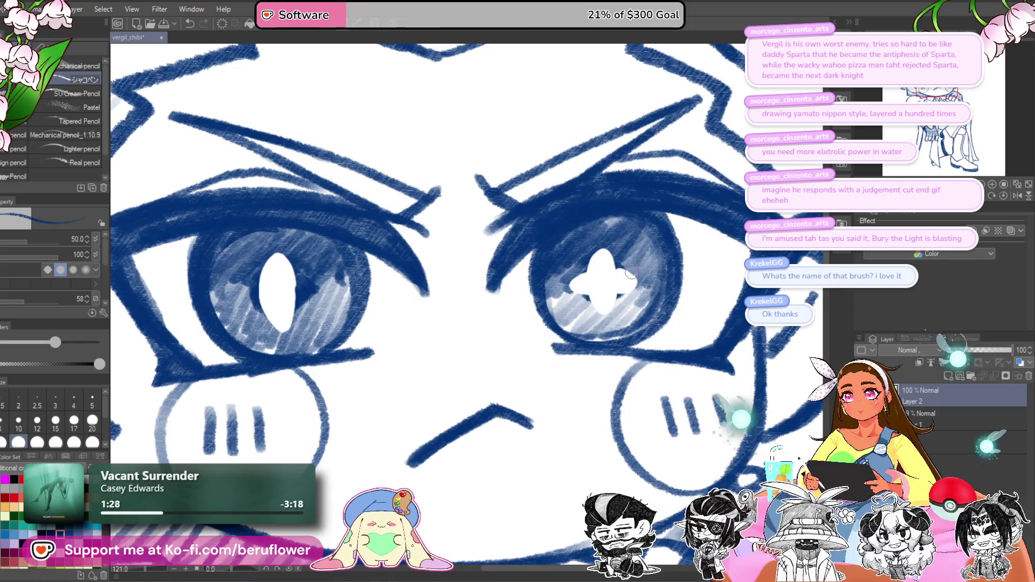
{"action": "scroll", "coordinate": [631, 272], "scroll_direction": "up", "scroll_amount": 3}
{"action": "mouse_move", "coordinate": [463, 275]}
{"action": "left_mouse_down"}
{"action": "mouse_move", "coordinate": [455, 293]}
{"action": "mouse_move", "coordinate": [495, 279]}
{"action": "mouse_move", "coordinate": [498, 288]}
{"action": "left_mouse_up"}
{"action": "scroll", "coordinate": [513, 276], "scroll_direction": "down", "scroll_amount": 5}
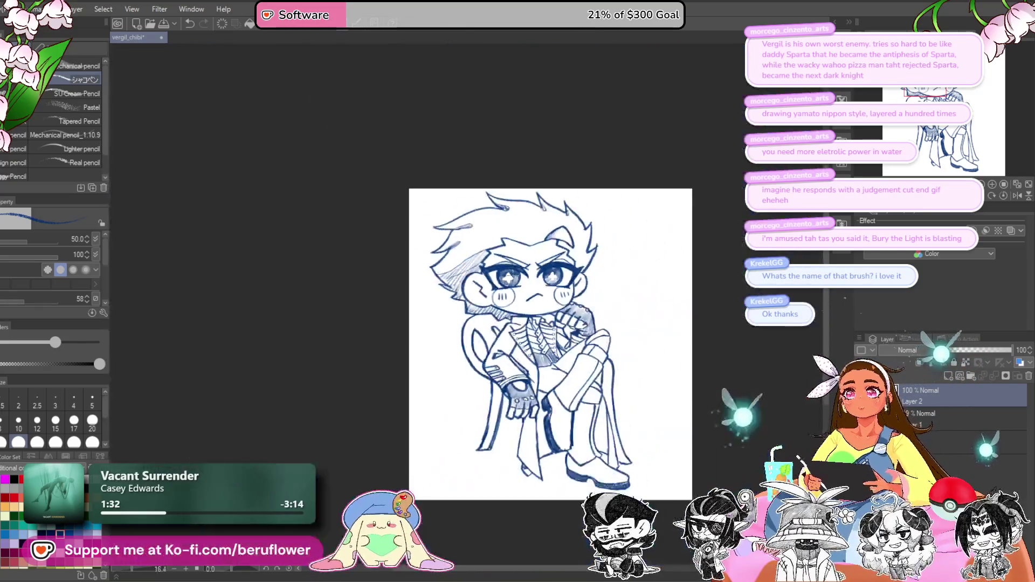
Step: Cover the star highlights and pupils in both eyes with dark blue strokes
{"action": "scroll", "coordinate": [562, 252], "scroll_direction": "up", "scroll_amount": 5}
{"action": "scroll", "coordinate": [562, 253], "scroll_direction": "up", "scroll_amount": 3}
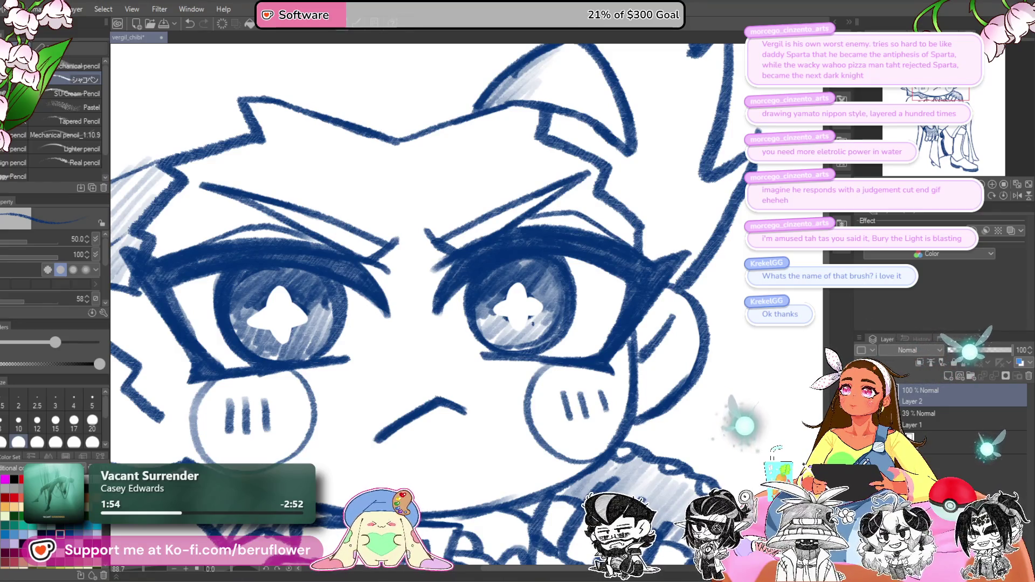
{"action": "left_click_drag", "start_coordinate": [514, 304], "coordinate": [564, 319]}
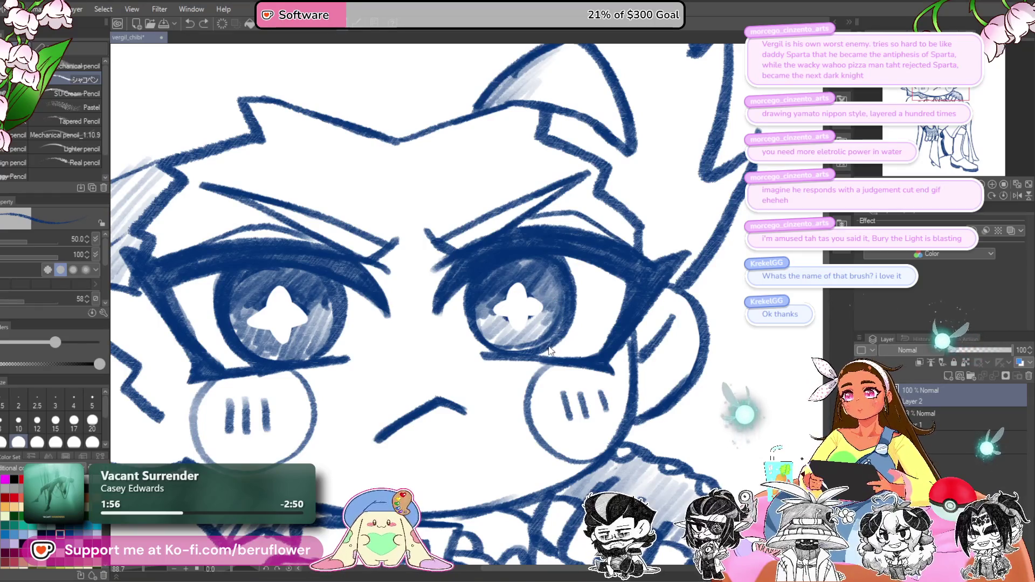
{"action": "left_click_drag", "start_coordinate": [248, 309], "coordinate": [268, 330]}
{"action": "left_click_drag", "start_coordinate": [294, 305], "coordinate": [308, 327]}
{"action": "left_click_drag", "start_coordinate": [529, 298], "coordinate": [556, 337]}
{"action": "left_click_drag", "start_coordinate": [510, 299], "coordinate": [526, 321]}
{"action": "mouse_move", "coordinate": [289, 296]}
{"action": "left_mouse_down"}
{"action": "mouse_move", "coordinate": [286, 337]}
{"action": "mouse_move", "coordinate": [271, 330]}
{"action": "mouse_move", "coordinate": [291, 314]}
{"action": "left_mouse_up"}
Step: Paint the eyes white, flipping the canvas horizontally to check them
{"action": "mouse_move", "coordinate": [521, 298]}
{"action": "left_mouse_down"}
{"action": "mouse_move", "coordinate": [524, 316]}
{"action": "mouse_move", "coordinate": [518, 305]}
{"action": "mouse_move", "coordinate": [499, 318]}
{"action": "mouse_move", "coordinate": [546, 303]}
{"action": "mouse_move", "coordinate": [492, 312]}
{"action": "mouse_move", "coordinate": [543, 279]}
{"action": "mouse_move", "coordinate": [555, 291]}
{"action": "left_mouse_up"}
{"action": "scroll", "coordinate": [555, 291], "scroll_direction": "up", "scroll_amount": 2}
{"action": "key", "text": "h"}
{"action": "mouse_move", "coordinate": [439, 289]}
{"action": "left_mouse_down"}
{"action": "mouse_move", "coordinate": [388, 312]}
{"action": "mouse_move", "coordinate": [448, 302]}
{"action": "mouse_move", "coordinate": [393, 303]}
{"action": "mouse_move", "coordinate": [425, 306]}
{"action": "left_mouse_up"}
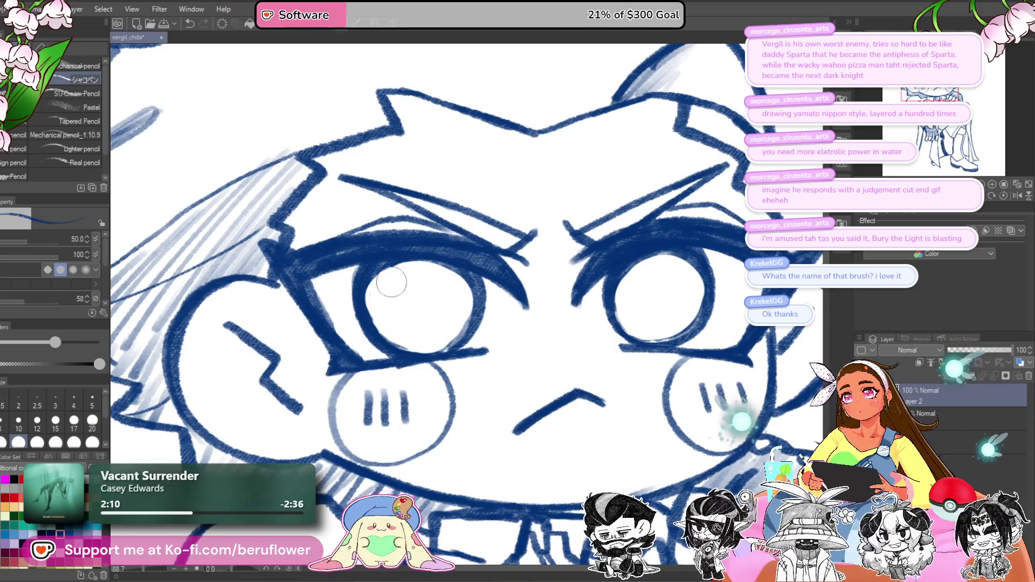
{"action": "scroll", "coordinate": [556, 196], "scroll_direction": "down", "scroll_amount": 4}
{"action": "scroll", "coordinate": [556, 196], "scroll_direction": "down", "scroll_amount": 1}
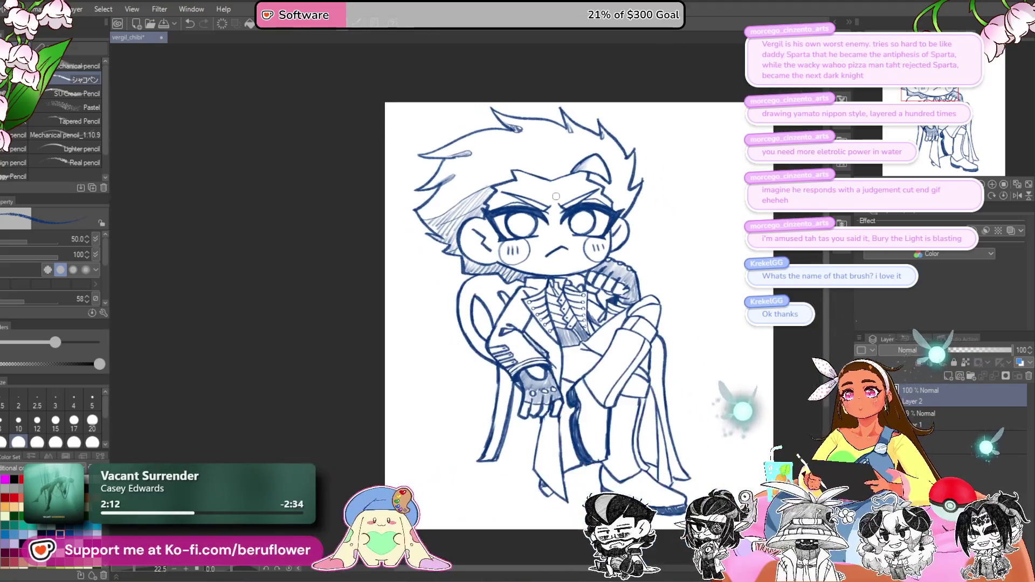
Step: Hatch dark blue shading along the jacket's front edge, then reframe on the face
{"action": "scroll", "coordinate": [556, 196], "scroll_direction": "up", "scroll_amount": 2}
{"action": "left_click_drag", "start_coordinate": [628, 270], "coordinate": [572, 231]}
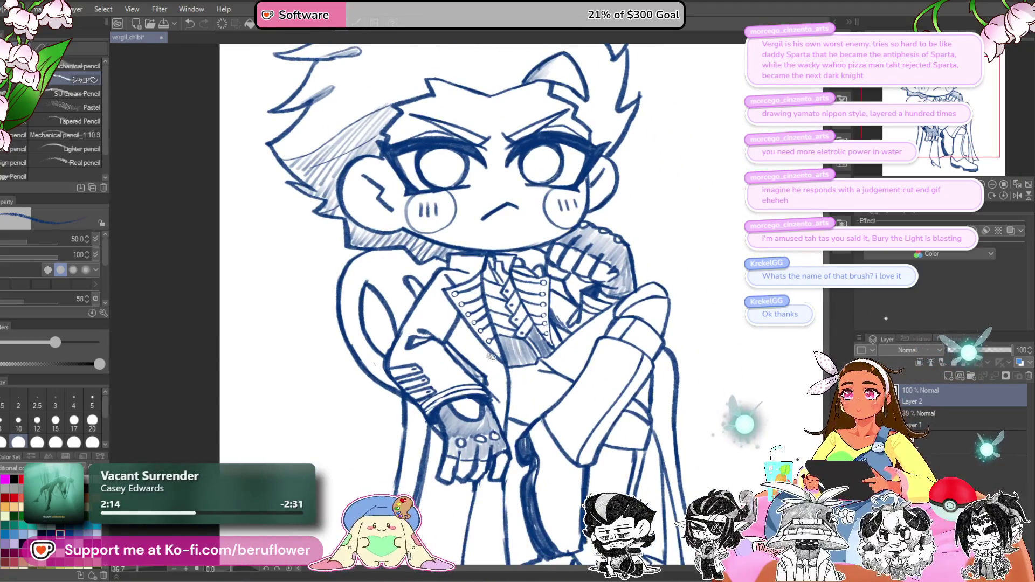
{"action": "scroll", "coordinate": [455, 306], "scroll_direction": "up", "scroll_amount": 3}
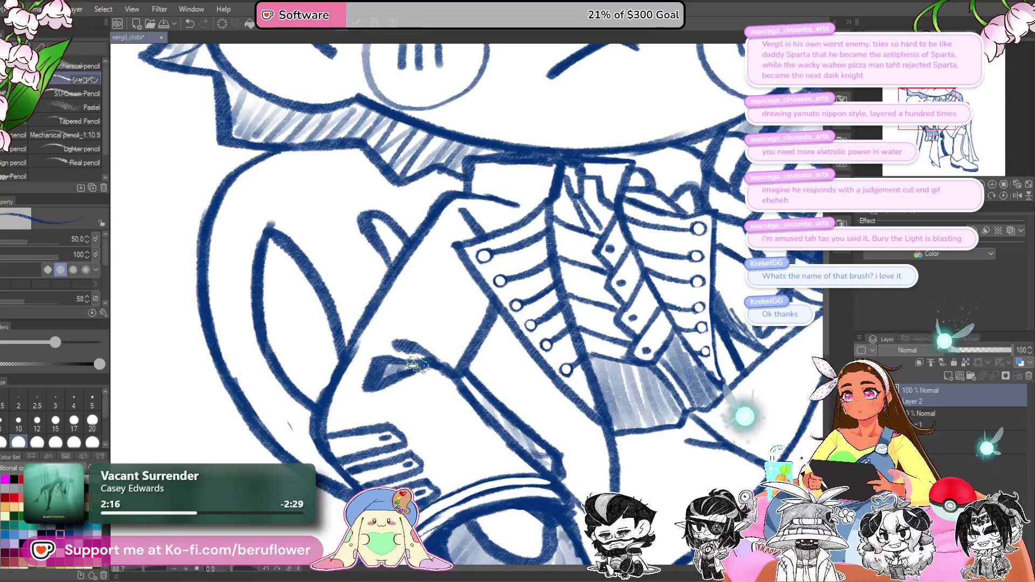
{"action": "mouse_move", "coordinate": [489, 328]}
{"action": "left_mouse_down"}
{"action": "mouse_move", "coordinate": [478, 356]}
{"action": "mouse_move", "coordinate": [503, 349]}
{"action": "left_mouse_up"}
{"action": "scroll", "coordinate": [503, 349], "scroll_direction": "down", "scroll_amount": 4}
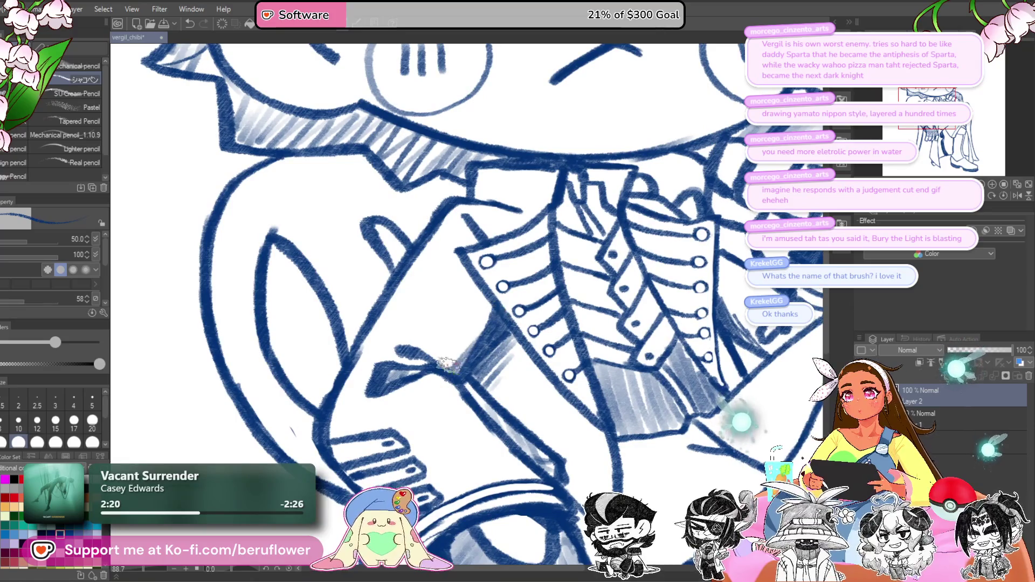
{"action": "scroll", "coordinate": [475, 318], "scroll_direction": "up", "scroll_amount": 2}
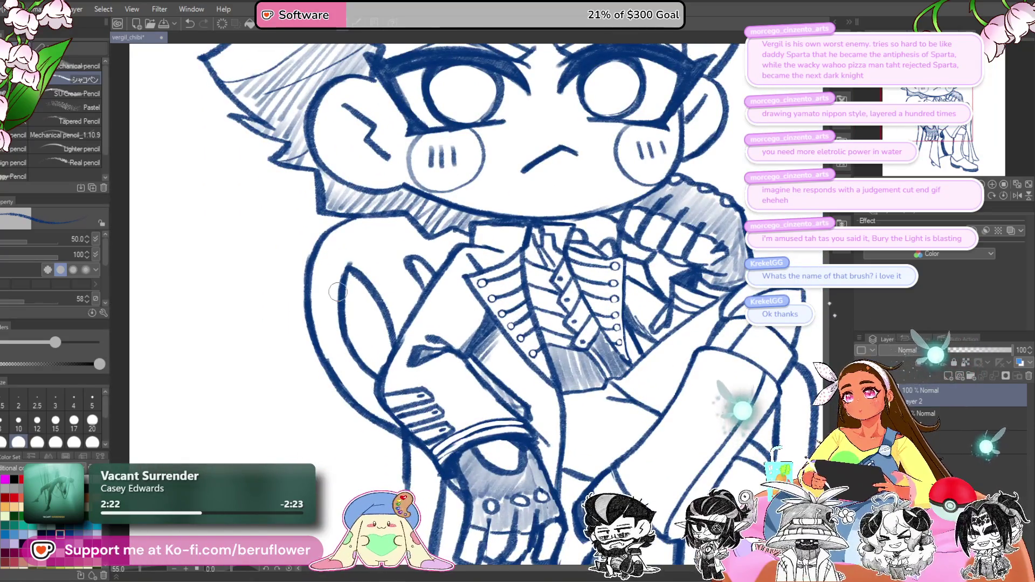
{"action": "mouse_move", "coordinate": [387, 227]}
{"action": "left_mouse_down"}
{"action": "mouse_move", "coordinate": [393, 248]}
{"action": "mouse_move", "coordinate": [374, 78]}
{"action": "left_mouse_up"}
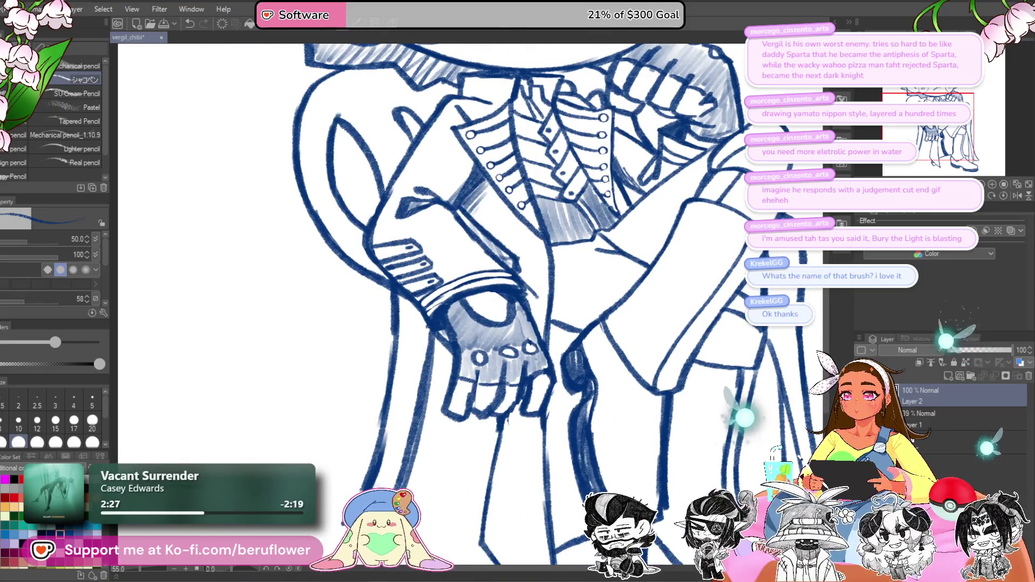
{"action": "scroll", "coordinate": [528, 286], "scroll_direction": "down", "scroll_amount": 5}
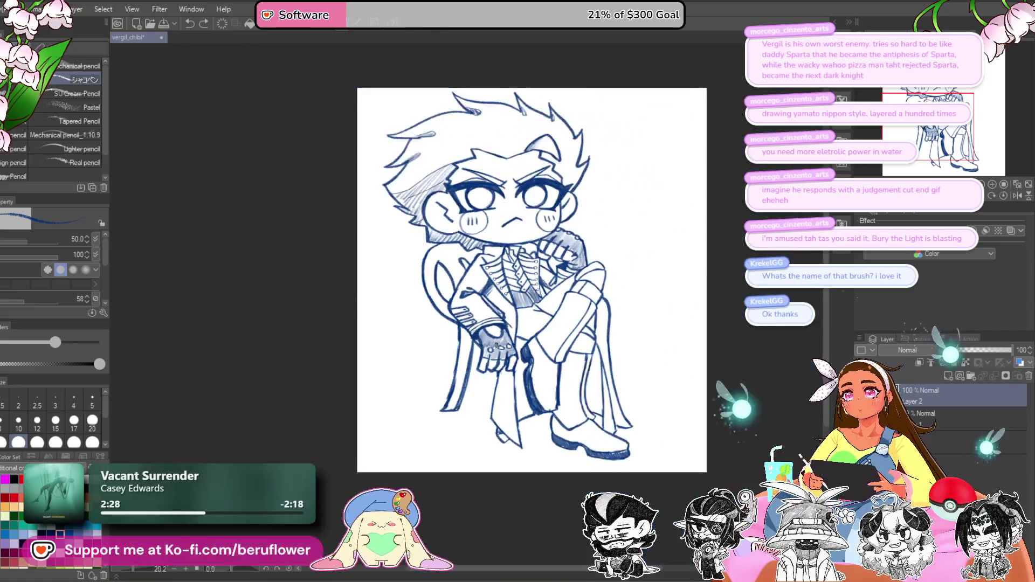
{"action": "scroll", "coordinate": [539, 324], "scroll_direction": "up", "scroll_amount": 4}
{"action": "left_click_drag", "start_coordinate": [614, 326], "coordinate": [554, 372]}
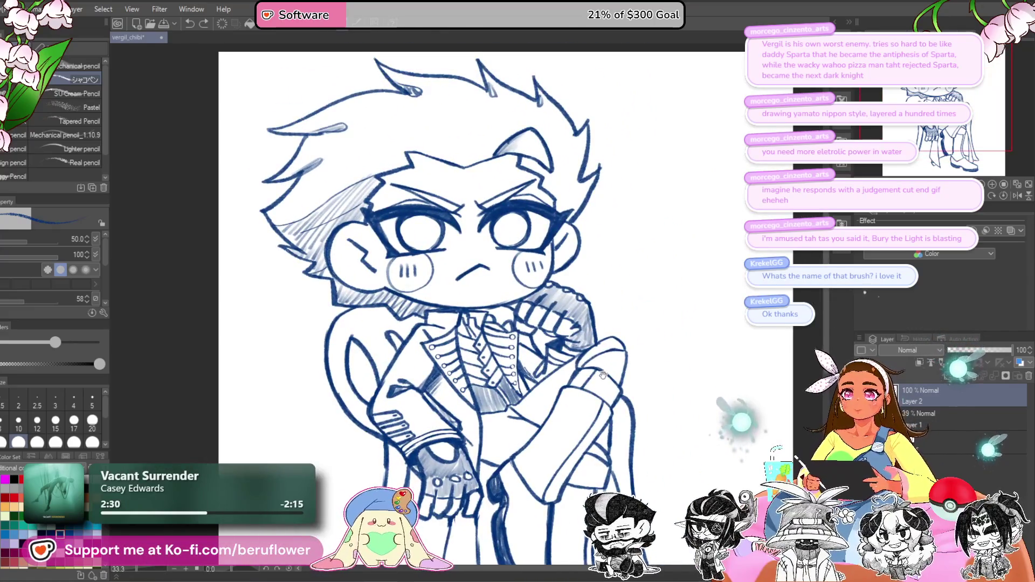
{"action": "scroll", "coordinate": [560, 252], "scroll_direction": "up", "scroll_amount": 3}
{"action": "scroll", "coordinate": [560, 252], "scroll_direction": "up", "scroll_amount": 3}
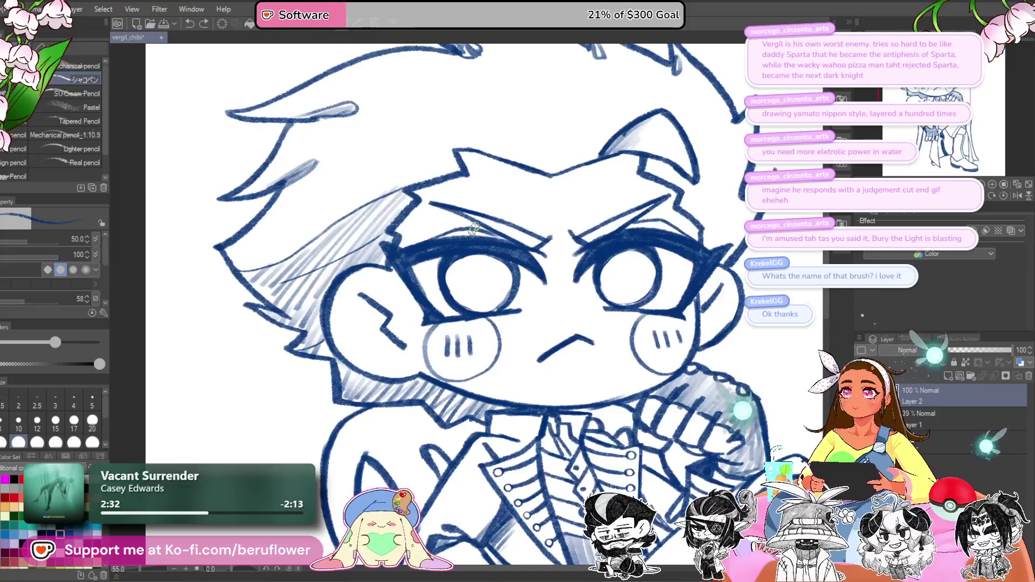
Step: Sketch dark pupil strokes in both eyes, then undo the filled pupils
{"action": "mouse_move", "coordinate": [462, 248]}
{"action": "left_mouse_down"}
{"action": "mouse_move", "coordinate": [486, 300]}
{"action": "mouse_move", "coordinate": [479, 240]}
{"action": "mouse_move", "coordinate": [474, 257]}
{"action": "left_mouse_up"}
{"action": "scroll", "coordinate": [472, 257], "scroll_direction": "down", "scroll_amount": 3}
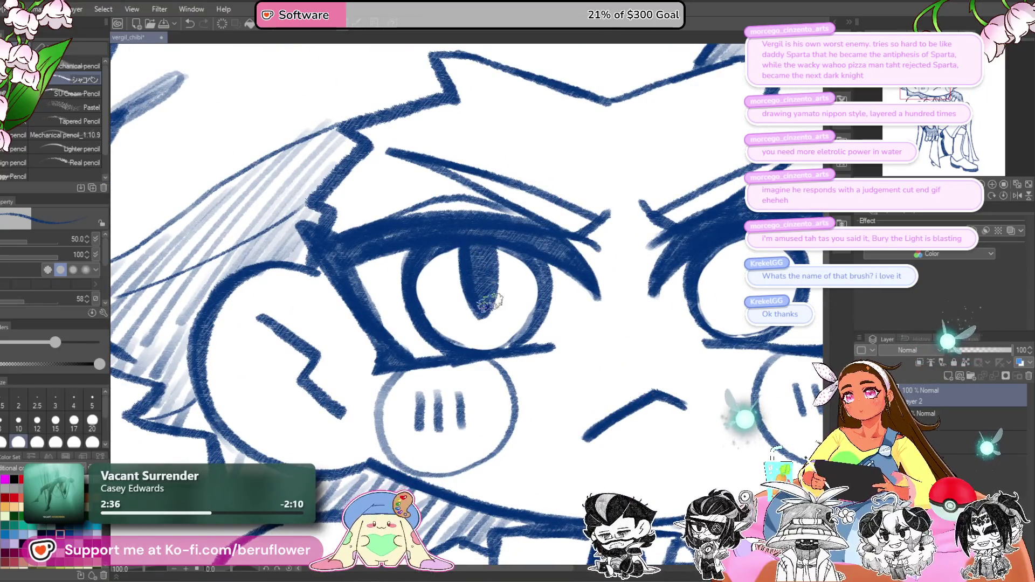
{"action": "scroll", "coordinate": [535, 253], "scroll_direction": "up", "scroll_amount": 1}
{"action": "scroll", "coordinate": [535, 252], "scroll_direction": "up", "scroll_amount": 2}
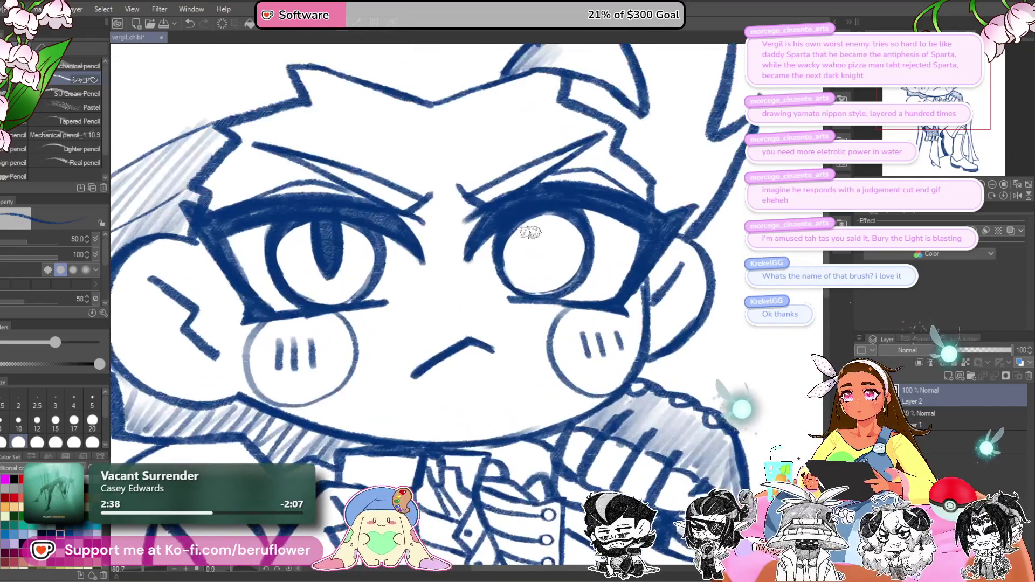
{"action": "mouse_move", "coordinate": [539, 221]}
{"action": "left_mouse_down"}
{"action": "mouse_move", "coordinate": [538, 275]}
{"action": "mouse_move", "coordinate": [544, 215]}
{"action": "left_mouse_up"}
{"action": "left_click_drag", "start_coordinate": [544, 190], "coordinate": [547, 206]}
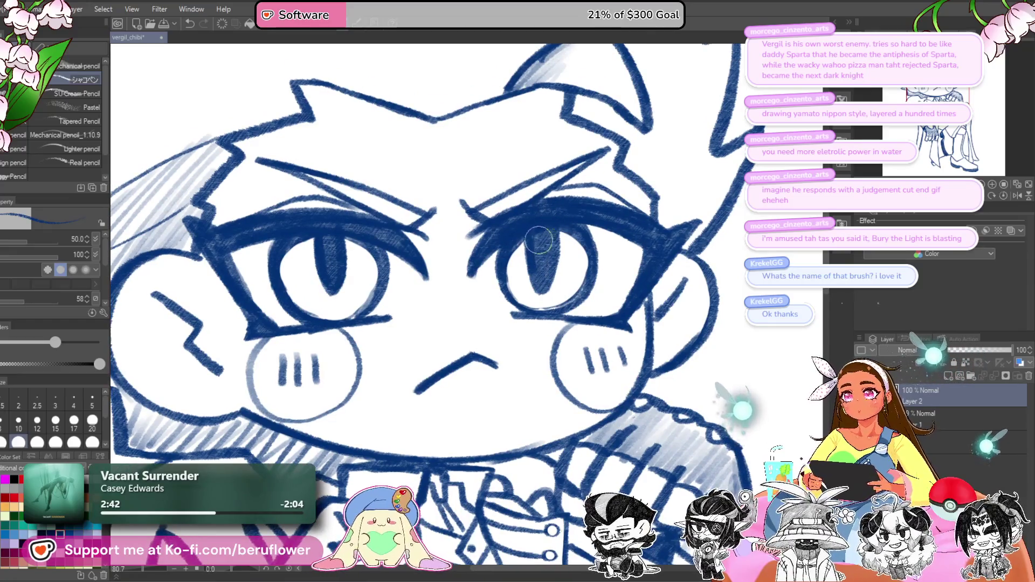
{"action": "scroll", "coordinate": [546, 222], "scroll_direction": "down", "scroll_amount": 3}
{"action": "scroll", "coordinate": [514, 240], "scroll_direction": "up", "scroll_amount": 2}
{"action": "left_click_drag", "start_coordinate": [515, 241], "coordinate": [539, 283]}
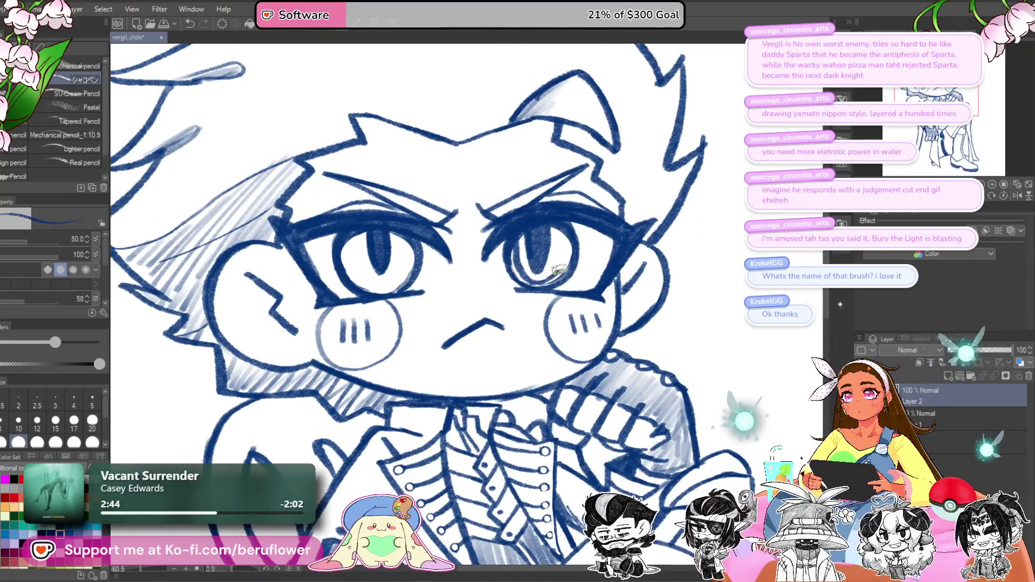
{"action": "left_click_drag", "start_coordinate": [560, 240], "coordinate": [566, 221]}
{"action": "key", "text": "ctrl+z"}
{"action": "key", "text": "ctrl+z"}
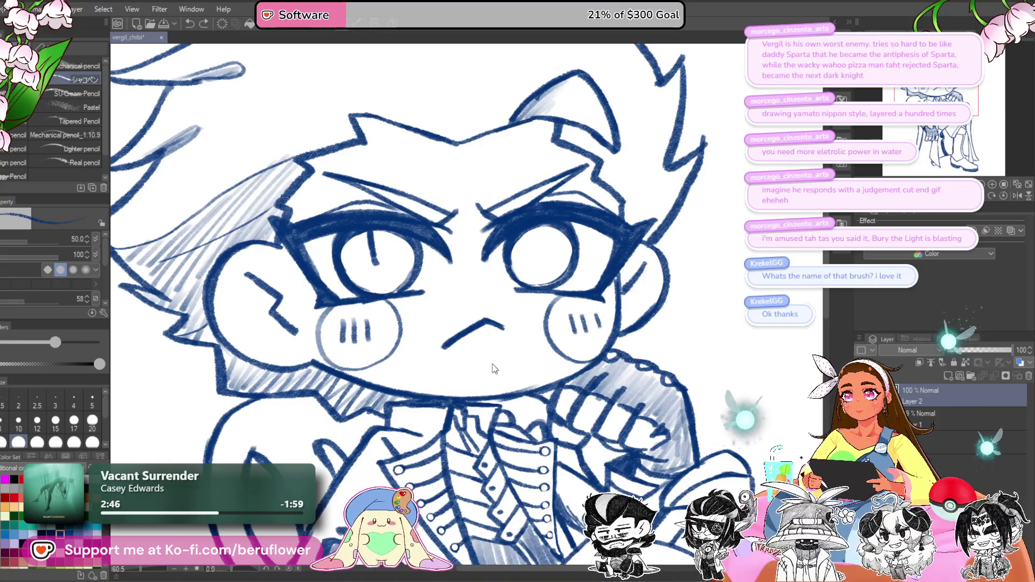
{"action": "key", "text": "ctrl+z"}
Step: Reset the canvas rotation to zero and enlarge the brush to size 30
{"action": "scroll", "coordinate": [492, 368], "scroll_direction": "down", "scroll_amount": 3}
{"action": "scroll", "coordinate": [492, 368], "scroll_direction": "up", "scroll_amount": 2}
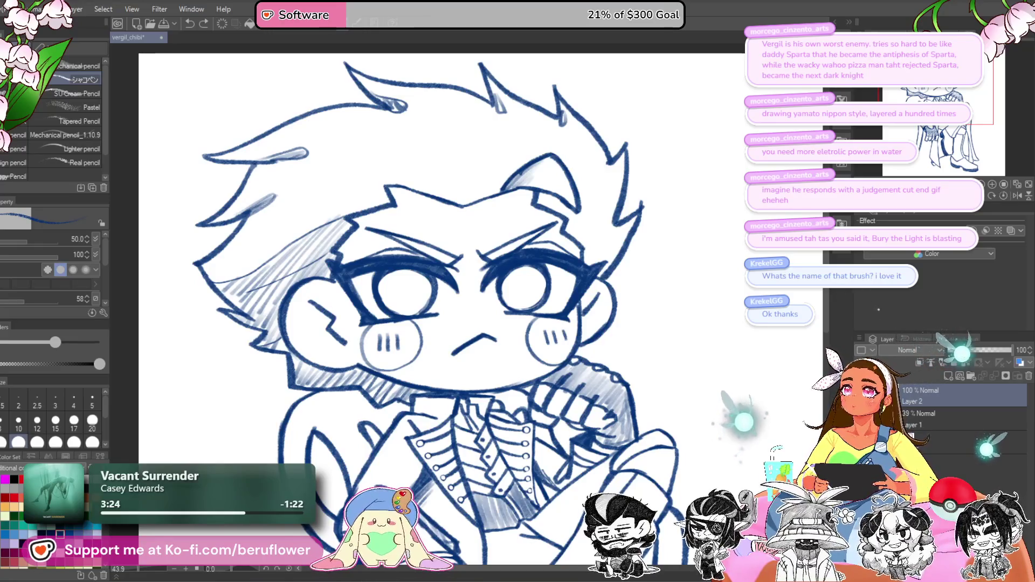
{"action": "scroll", "coordinate": [504, 283], "scroll_direction": "up", "scroll_amount": 5}
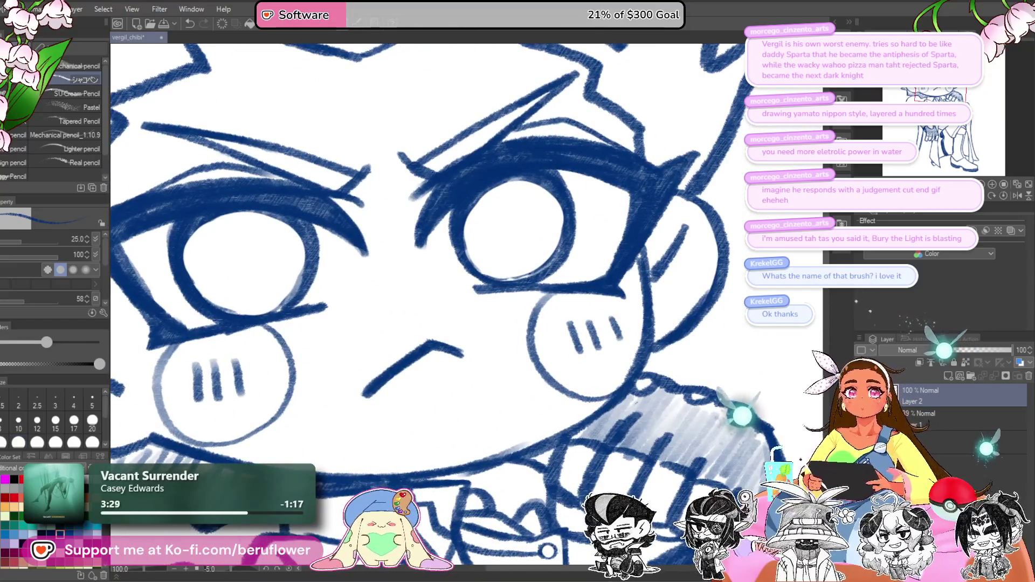
{"action": "left_click", "coordinate": [1005, 196]}
{"action": "key", "text": "bracketright"}
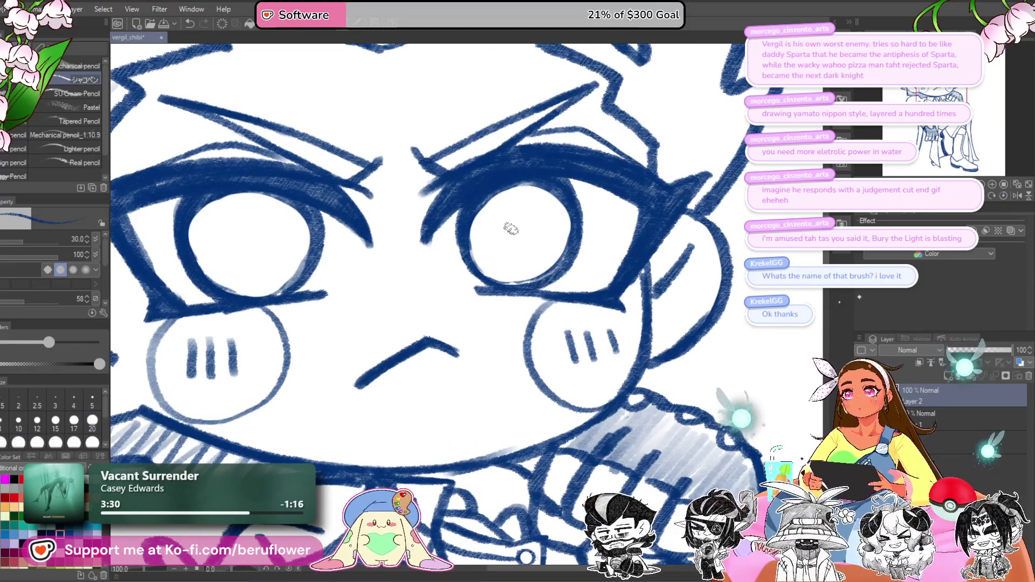
{"action": "scroll", "coordinate": [518, 221], "scroll_direction": "up", "scroll_amount": 3}
Step: Try curved pupil strokes in both eyes, undoing each attempt
{"action": "mouse_move", "coordinate": [513, 211]}
{"action": "left_mouse_down"}
{"action": "mouse_move", "coordinate": [503, 221]}
{"action": "mouse_move", "coordinate": [521, 277]}
{"action": "left_mouse_up"}
{"action": "key", "text": "ctrl+z"}
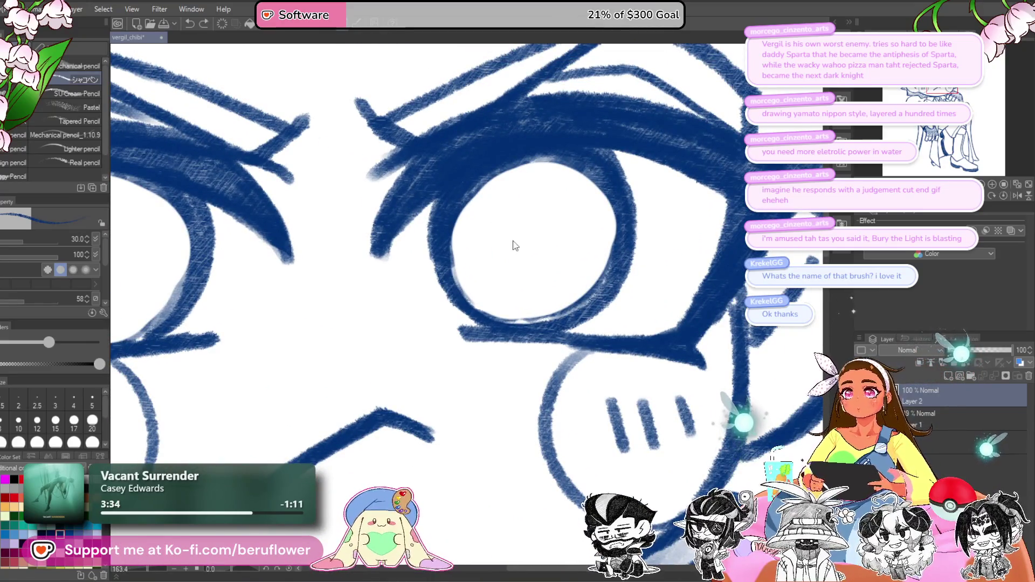
{"action": "mouse_move", "coordinate": [499, 233]}
{"action": "left_mouse_down"}
{"action": "mouse_move", "coordinate": [556, 234]}
{"action": "mouse_move", "coordinate": [503, 261]}
{"action": "mouse_move", "coordinate": [546, 233]}
{"action": "left_mouse_up"}
{"action": "key", "text": "ctrl+z"}
{"action": "scroll", "coordinate": [546, 233], "scroll_direction": "down", "scroll_amount": 5}
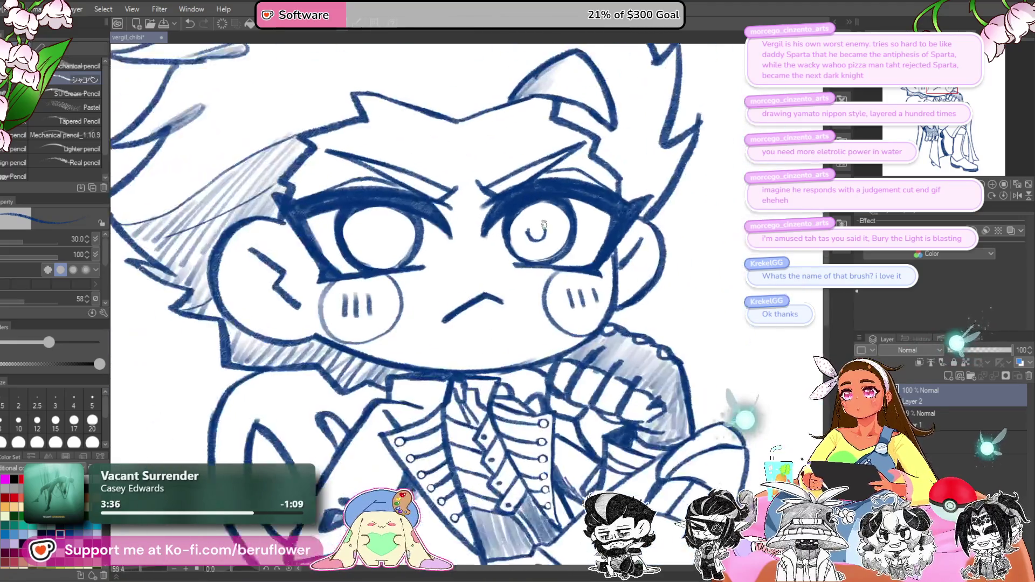
{"action": "scroll", "coordinate": [411, 250], "scroll_direction": "up", "scroll_amount": 5}
{"action": "mouse_move", "coordinate": [411, 268]}
{"action": "left_mouse_down"}
{"action": "mouse_move", "coordinate": [415, 289]}
{"action": "mouse_move", "coordinate": [458, 266]}
{"action": "mouse_move", "coordinate": [440, 261]}
{"action": "mouse_move", "coordinate": [429, 280]}
{"action": "mouse_move", "coordinate": [445, 253]}
{"action": "left_mouse_up"}
{"action": "key", "text": "ctrl+z"}
Step: Draw drop-shaped pupils and fill both solid dark blue
{"action": "left_click_drag", "start_coordinate": [725, 286], "coordinate": [542, 297]}
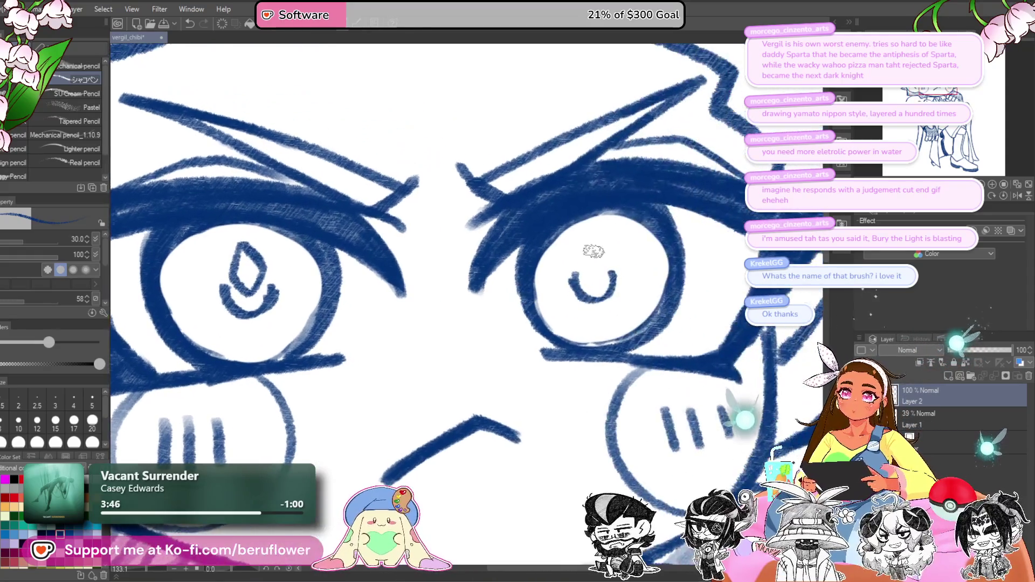
{"action": "mouse_move", "coordinate": [594, 248]}
{"action": "left_mouse_down"}
{"action": "mouse_move", "coordinate": [577, 278]}
{"action": "mouse_move", "coordinate": [604, 278]}
{"action": "left_mouse_up"}
{"action": "left_click_drag", "start_coordinate": [330, 259], "coordinate": [443, 294]}
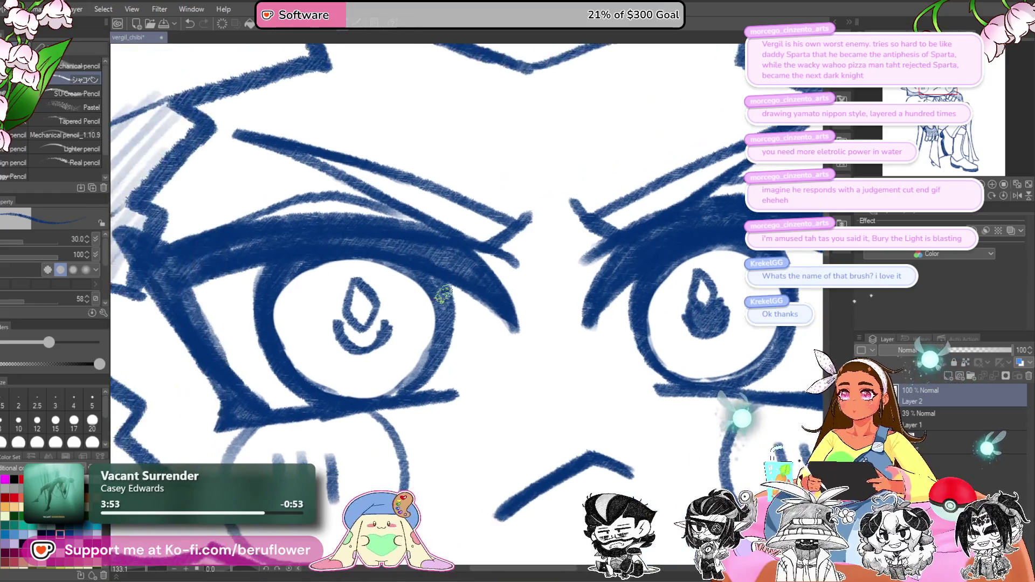
{"action": "mouse_move", "coordinate": [335, 303]}
{"action": "left_mouse_down"}
{"action": "mouse_move", "coordinate": [349, 334]}
{"action": "mouse_move", "coordinate": [371, 348]}
{"action": "mouse_move", "coordinate": [386, 315]}
{"action": "left_mouse_up"}
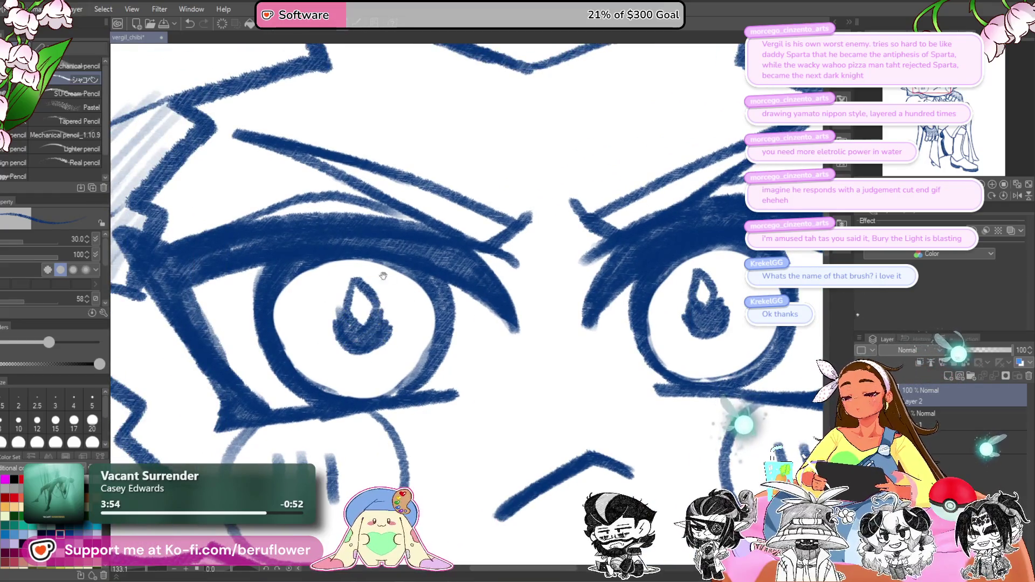
Step: Draw small curls beside the left and right pupils, redoing one curl
{"action": "left_click_drag", "start_coordinate": [383, 276], "coordinate": [494, 276]}
{"action": "mouse_move", "coordinate": [469, 332]}
{"action": "left_mouse_down"}
{"action": "mouse_move", "coordinate": [447, 312]}
{"action": "mouse_move", "coordinate": [406, 318]}
{"action": "left_mouse_up"}
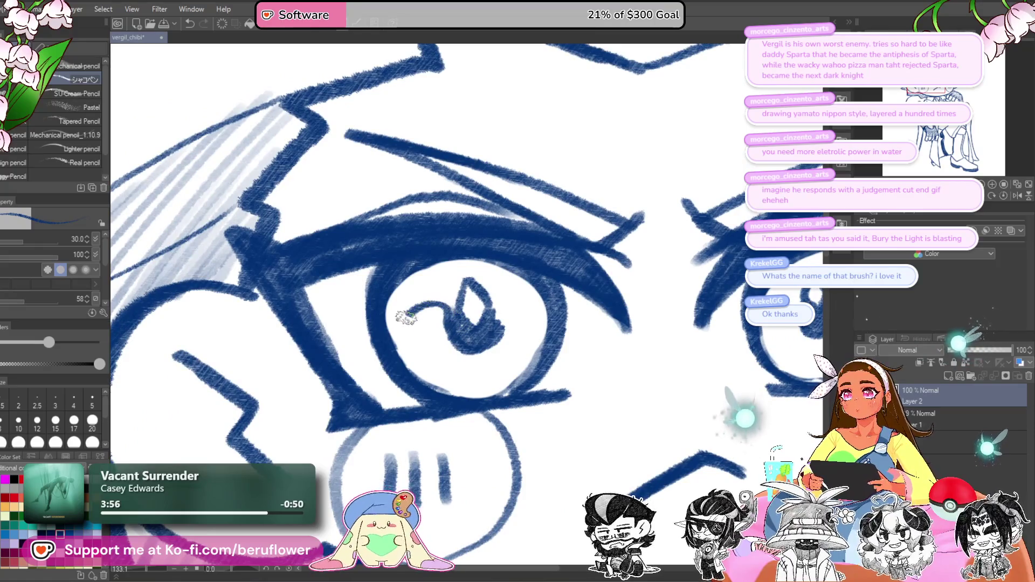
{"action": "mouse_move", "coordinate": [481, 324]}
{"action": "left_mouse_down"}
{"action": "mouse_move", "coordinate": [488, 302]}
{"action": "mouse_move", "coordinate": [526, 302]}
{"action": "mouse_move", "coordinate": [535, 330]}
{"action": "mouse_move", "coordinate": [511, 293]}
{"action": "mouse_move", "coordinate": [545, 330]}
{"action": "mouse_move", "coordinate": [569, 331]}
{"action": "mouse_move", "coordinate": [527, 367]}
{"action": "left_mouse_up"}
{"action": "key", "text": "ctrl+z"}
{"action": "scroll", "coordinate": [482, 334], "scroll_direction": "down", "scroll_amount": 3}
{"action": "mouse_move", "coordinate": [590, 329]}
{"action": "left_mouse_down"}
{"action": "mouse_move", "coordinate": [597, 308]}
{"action": "mouse_move", "coordinate": [647, 302]}
{"action": "mouse_move", "coordinate": [669, 328]}
{"action": "left_mouse_up"}
{"action": "scroll", "coordinate": [615, 307], "scroll_direction": "down", "scroll_amount": 5}
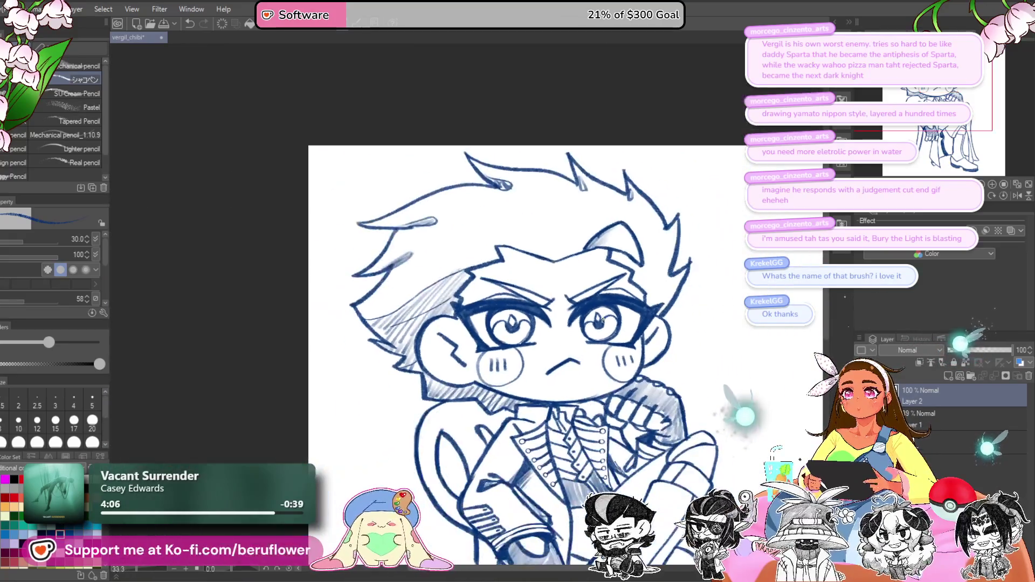
{"action": "scroll", "coordinate": [603, 320], "scroll_direction": "up", "scroll_amount": 5}
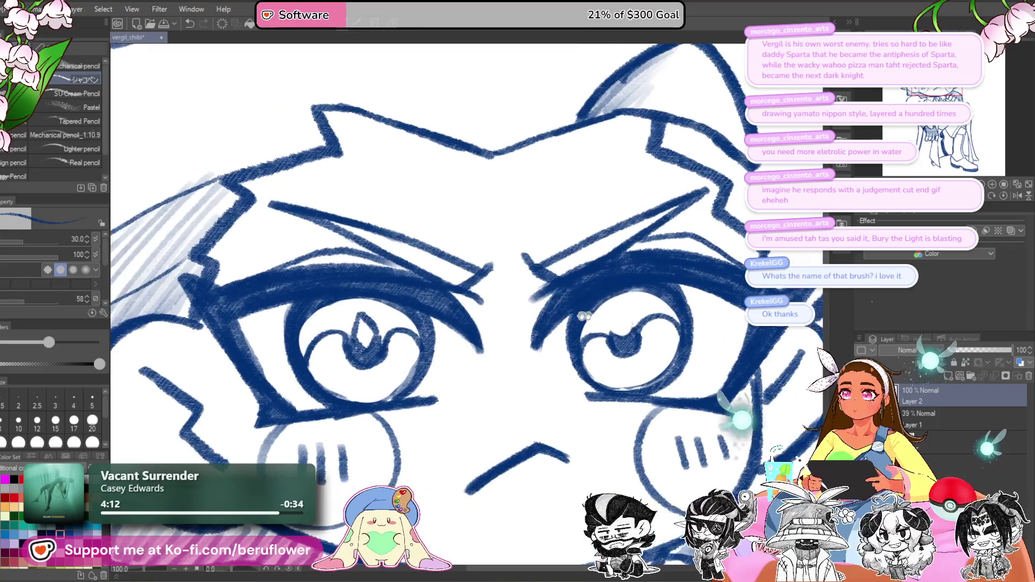
Step: Reshape the left pupil into a rounded U and hatch both irises dark blue
{"action": "left_click_drag", "start_coordinate": [367, 345], "coordinate": [356, 300]}
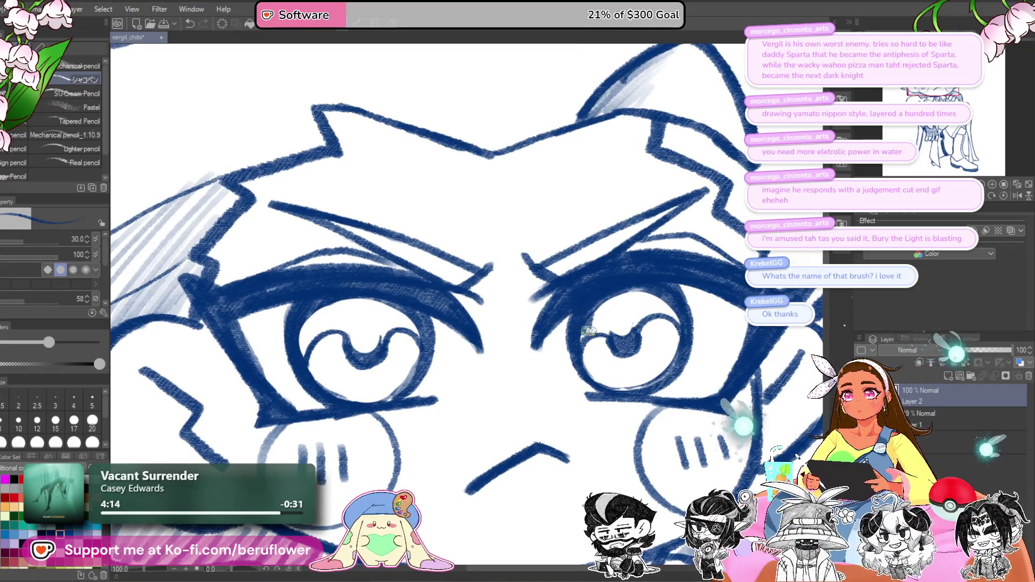
{"action": "mouse_move", "coordinate": [582, 339]}
{"action": "left_mouse_down"}
{"action": "mouse_move", "coordinate": [605, 298]}
{"action": "mouse_move", "coordinate": [672, 317]}
{"action": "left_mouse_up"}
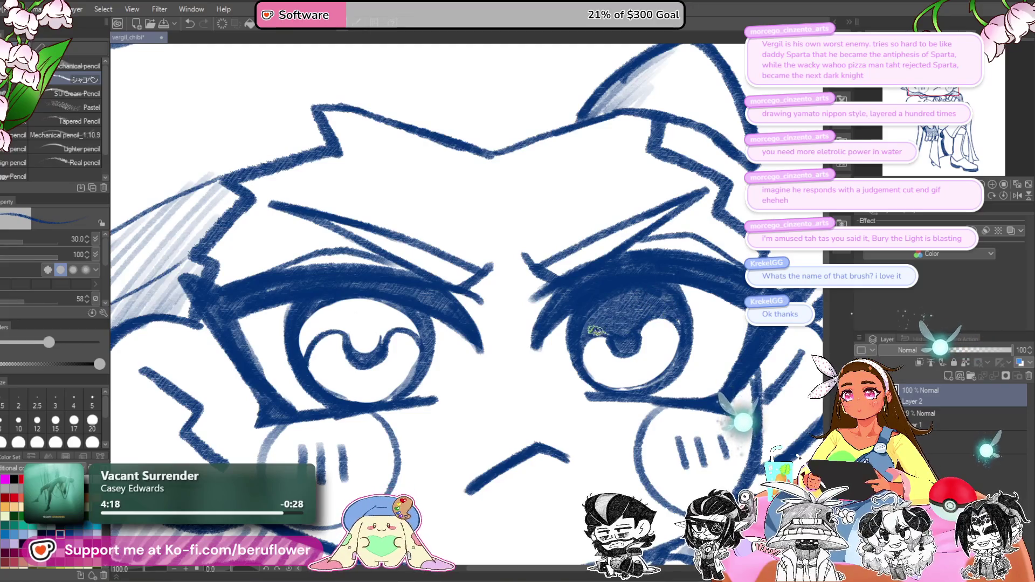
{"action": "mouse_move", "coordinate": [593, 332]}
{"action": "left_mouse_down"}
{"action": "mouse_move", "coordinate": [609, 318]}
{"action": "mouse_move", "coordinate": [593, 302]}
{"action": "left_mouse_up"}
{"action": "scroll", "coordinate": [480, 339], "scroll_direction": "left", "scroll_amount": 4}
{"action": "mouse_move", "coordinate": [479, 340]}
{"action": "left_mouse_down"}
{"action": "mouse_move", "coordinate": [512, 313]}
{"action": "mouse_move", "coordinate": [524, 330]}
{"action": "mouse_move", "coordinate": [485, 324]}
{"action": "mouse_move", "coordinate": [475, 334]}
{"action": "mouse_move", "coordinate": [466, 324]}
{"action": "mouse_move", "coordinate": [501, 305]}
{"action": "mouse_move", "coordinate": [459, 323]}
{"action": "mouse_move", "coordinate": [427, 320]}
{"action": "mouse_move", "coordinate": [418, 345]}
{"action": "mouse_move", "coordinate": [462, 301]}
{"action": "mouse_move", "coordinate": [465, 328]}
{"action": "left_mouse_up"}
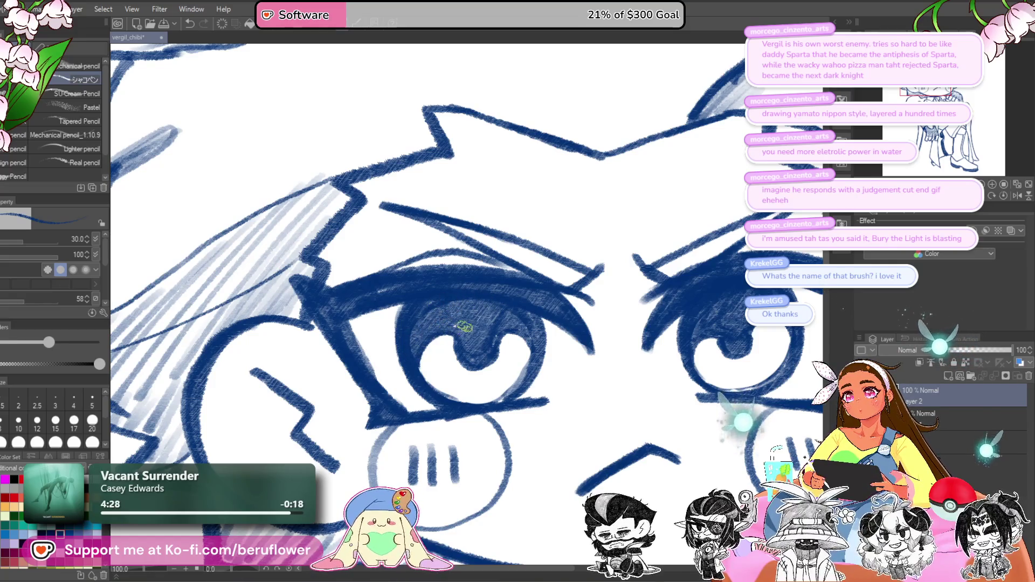
{"action": "scroll", "coordinate": [488, 297], "scroll_direction": "down", "scroll_amount": 4}
{"action": "scroll", "coordinate": [547, 328], "scroll_direction": "up", "scroll_amount": 3}
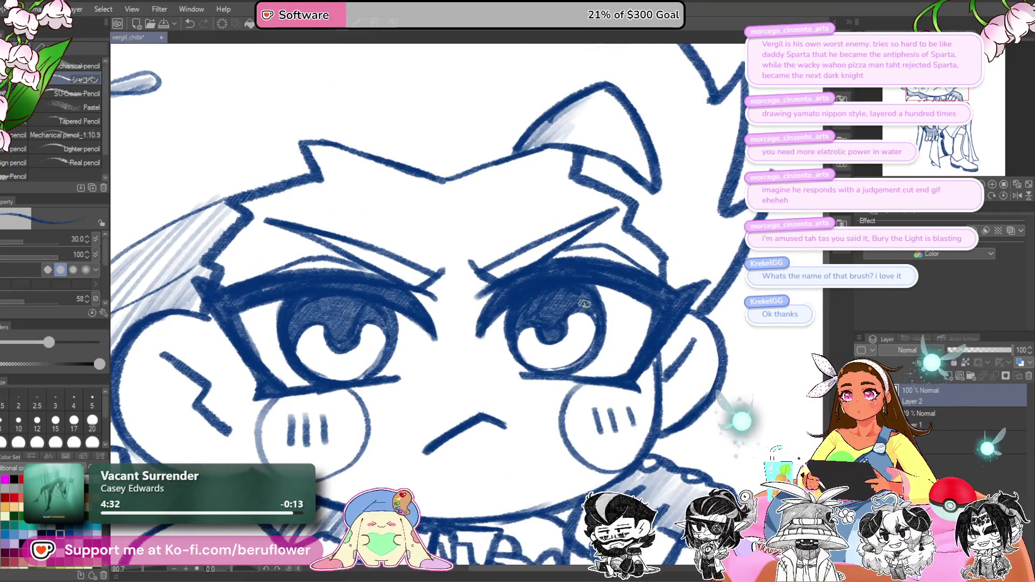
{"action": "scroll", "coordinate": [564, 331], "scroll_direction": "down", "scroll_amount": 4}
{"action": "scroll", "coordinate": [568, 325], "scroll_direction": "up", "scroll_amount": 3}
Step: Add a small white glint in the right iris
{"action": "left_click_drag", "start_coordinate": [568, 325], "coordinate": [547, 293]}
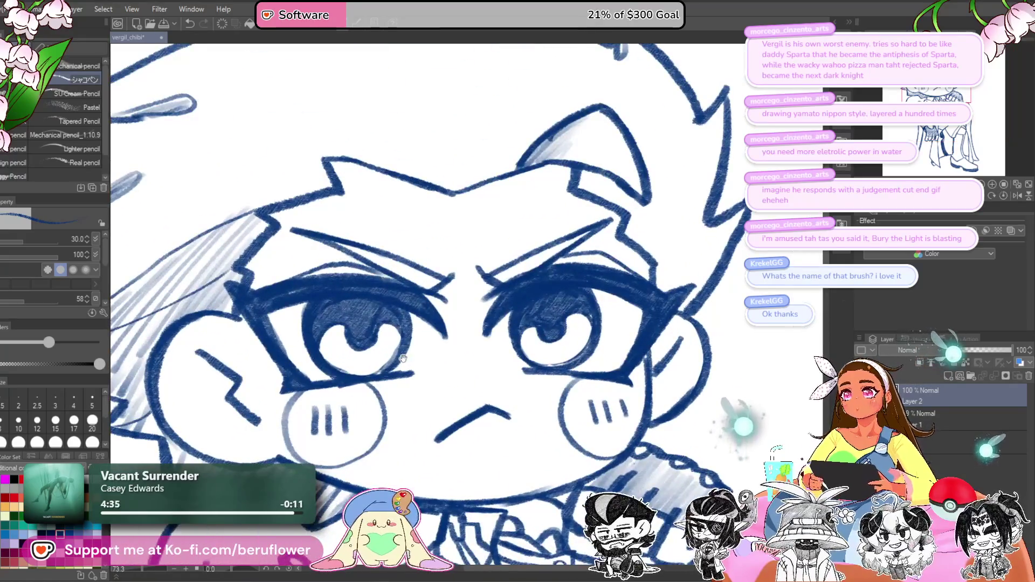
{"action": "scroll", "coordinate": [546, 293], "scroll_direction": "up", "scroll_amount": 1}
{"action": "mouse_move", "coordinate": [399, 314]}
{"action": "left_mouse_down"}
{"action": "mouse_move", "coordinate": [476, 287]}
{"action": "mouse_move", "coordinate": [467, 281]}
{"action": "left_mouse_up"}
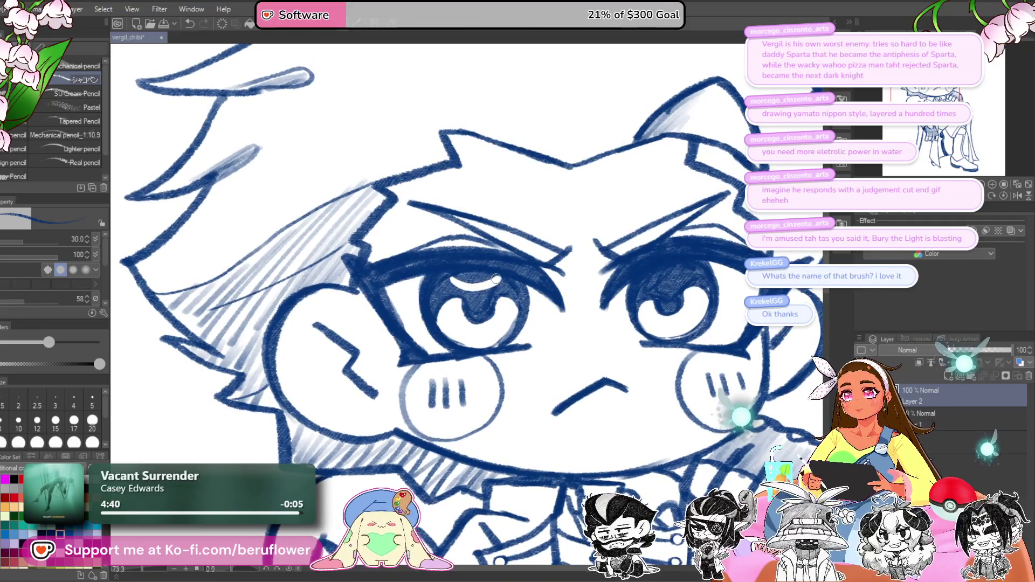
{"action": "mouse_move", "coordinate": [663, 275]}
{"action": "left_mouse_down"}
{"action": "mouse_move", "coordinate": [552, 295]}
{"action": "mouse_move", "coordinate": [546, 286]}
{"action": "left_mouse_up"}
{"action": "scroll", "coordinate": [538, 293], "scroll_direction": "down", "scroll_amount": 3}
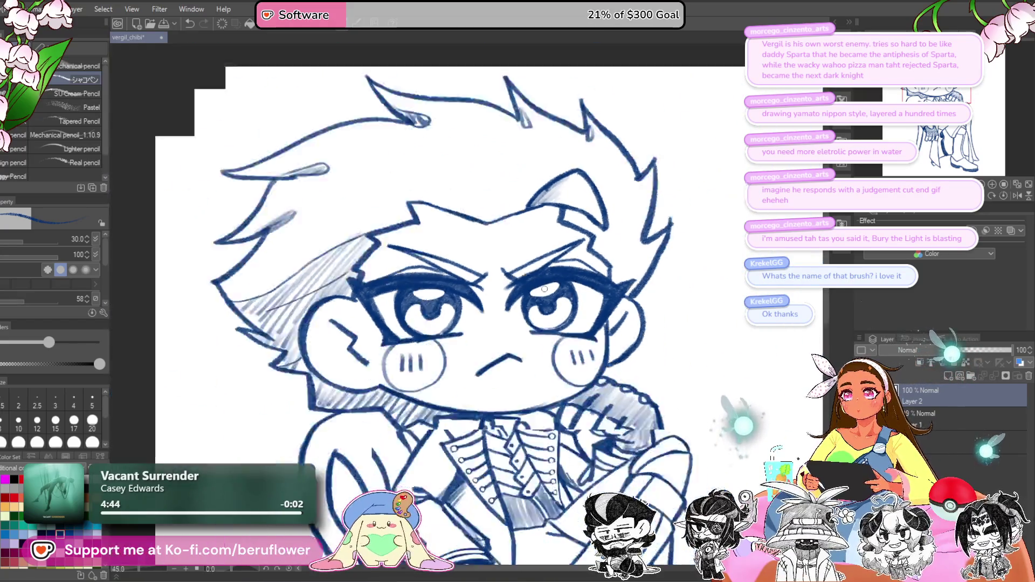
{"action": "scroll", "coordinate": [578, 326], "scroll_direction": "up", "scroll_amount": 2}
{"action": "scroll", "coordinate": [578, 326], "scroll_direction": "up", "scroll_amount": 4}
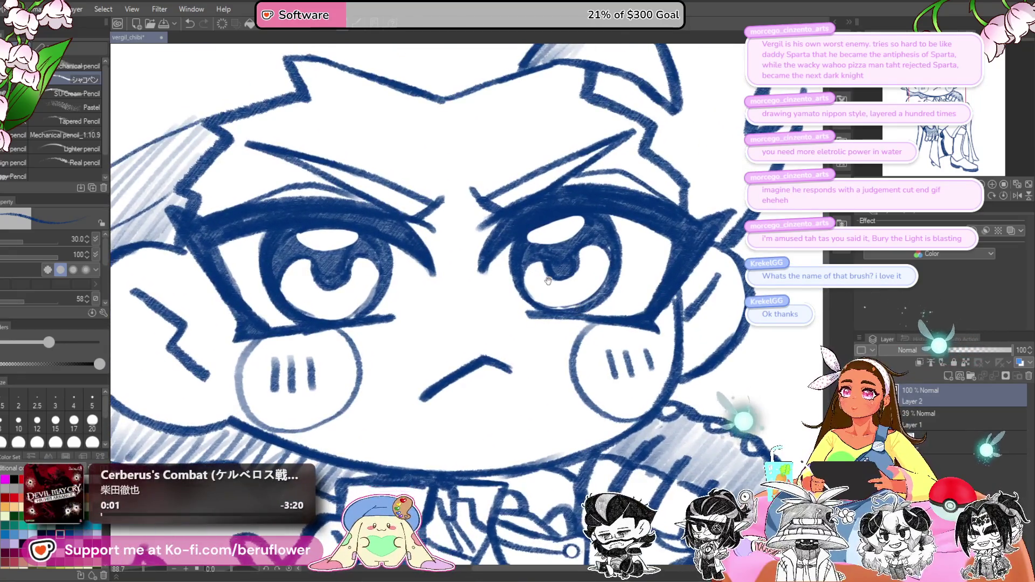
Step: Paint a white teardrop highlight in the left pupil after undoing a right-pupil attempt
{"action": "left_click_drag", "start_coordinate": [555, 248], "coordinate": [561, 261]}
{"action": "key", "text": "ctrl+z"}
{"action": "scroll", "coordinate": [558, 253], "scroll_direction": "up", "scroll_amount": 3}
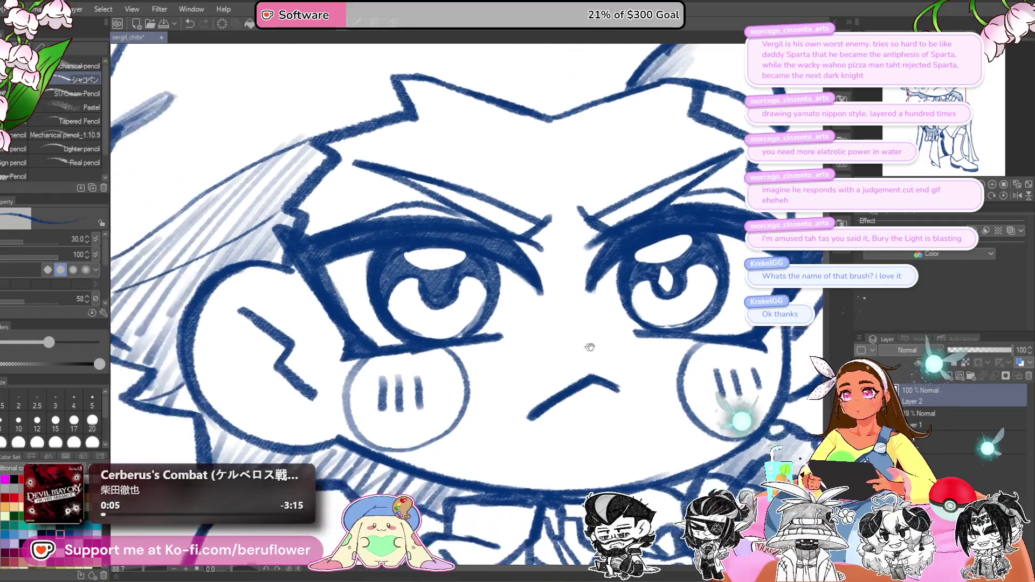
{"action": "left_click_drag", "start_coordinate": [483, 276], "coordinate": [481, 294]}
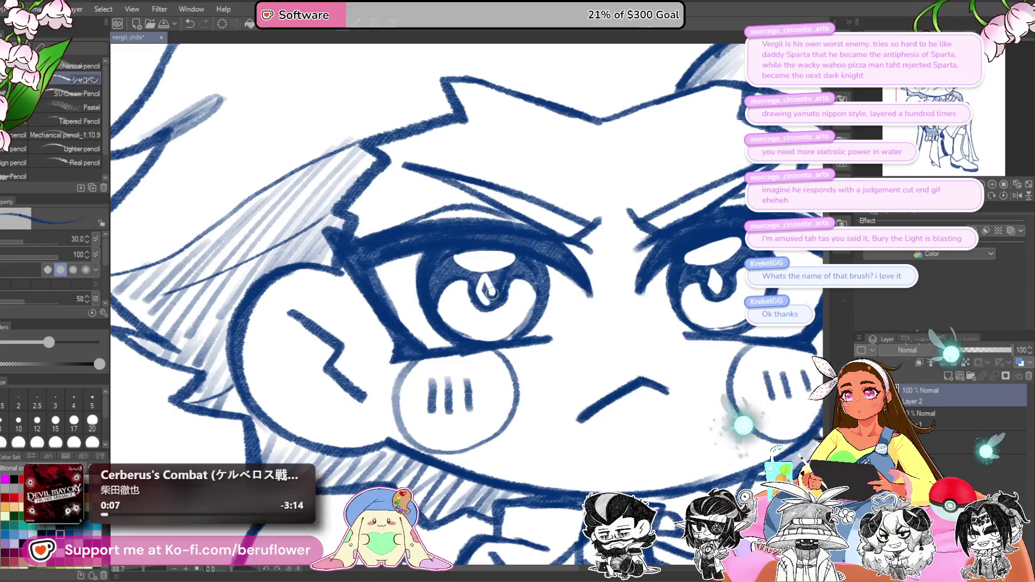
{"action": "scroll", "coordinate": [485, 280], "scroll_direction": "down", "scroll_amount": 5}
{"action": "scroll", "coordinate": [518, 302], "scroll_direction": "up", "scroll_amount": 4}
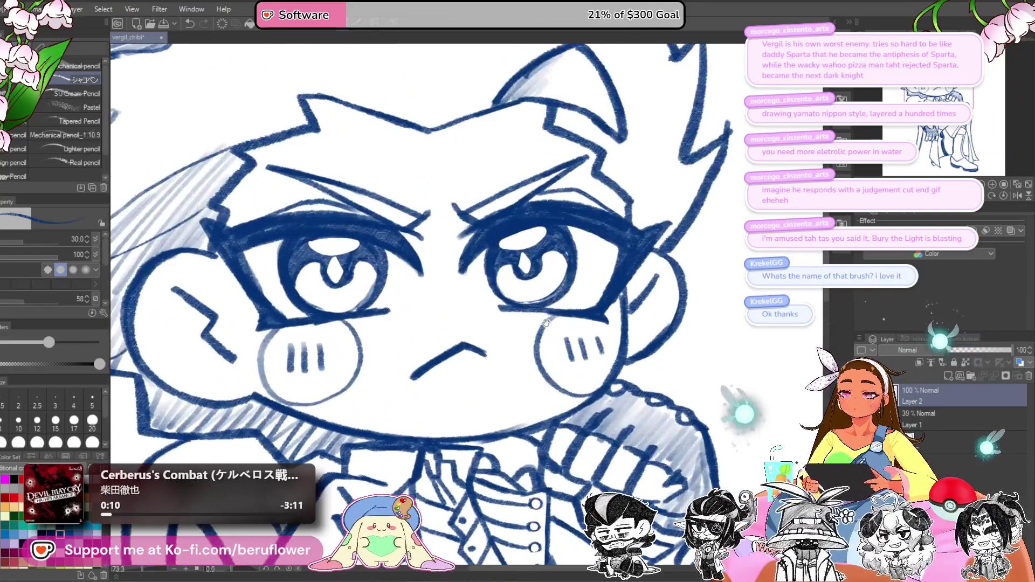
{"action": "left_click_drag", "start_coordinate": [546, 322], "coordinate": [569, 338]}
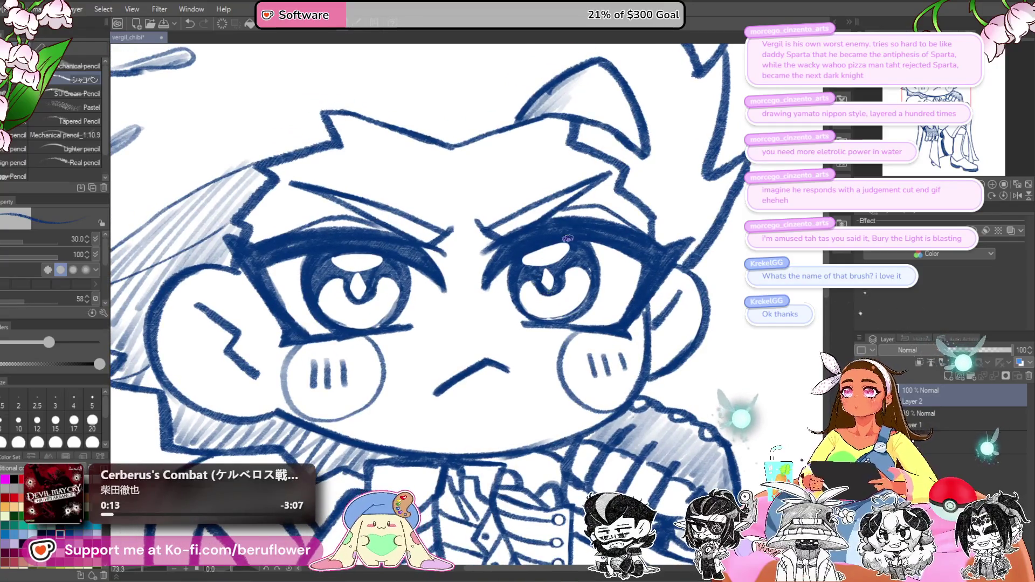
{"action": "scroll", "coordinate": [548, 290], "scroll_direction": "up", "scroll_amount": 2}
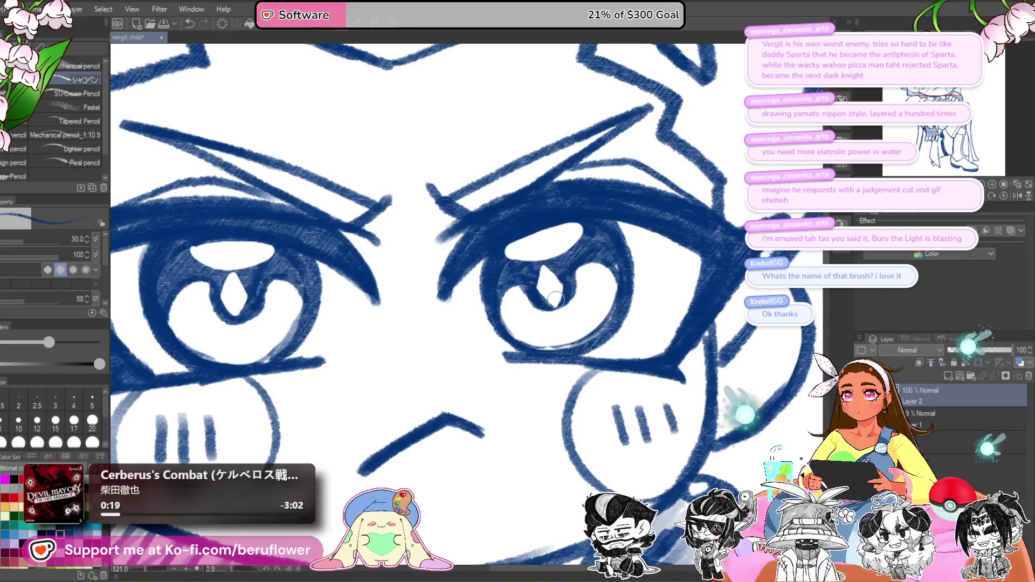
{"action": "mouse_move", "coordinate": [547, 263]}
{"action": "left_mouse_down"}
{"action": "mouse_move", "coordinate": [638, 300]}
{"action": "mouse_move", "coordinate": [755, 324]}
{"action": "left_mouse_up"}
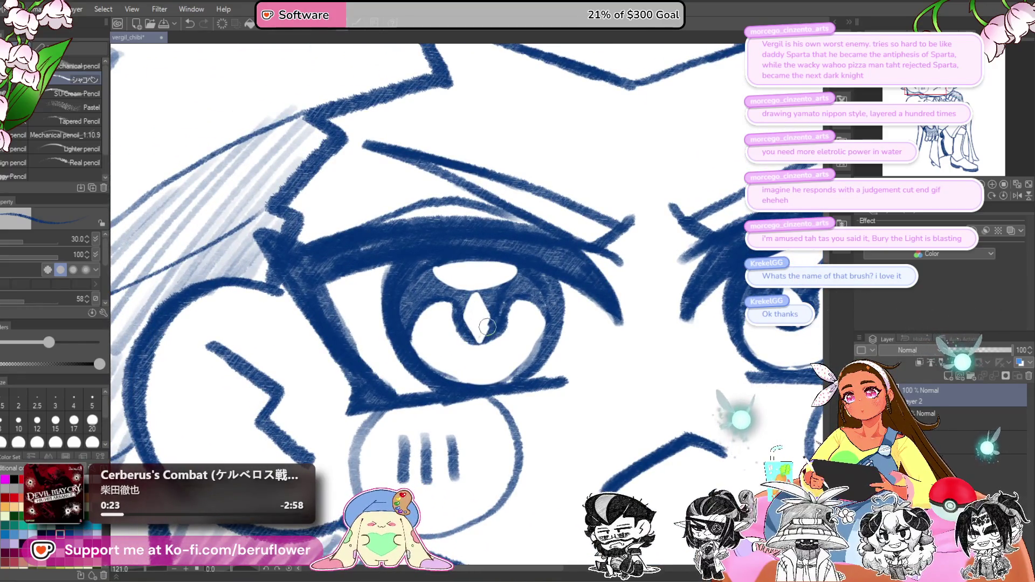
{"action": "scroll", "coordinate": [493, 315], "scroll_direction": "down", "scroll_amount": 3}
{"action": "scroll", "coordinate": [494, 315], "scroll_direction": "up", "scroll_amount": 3}
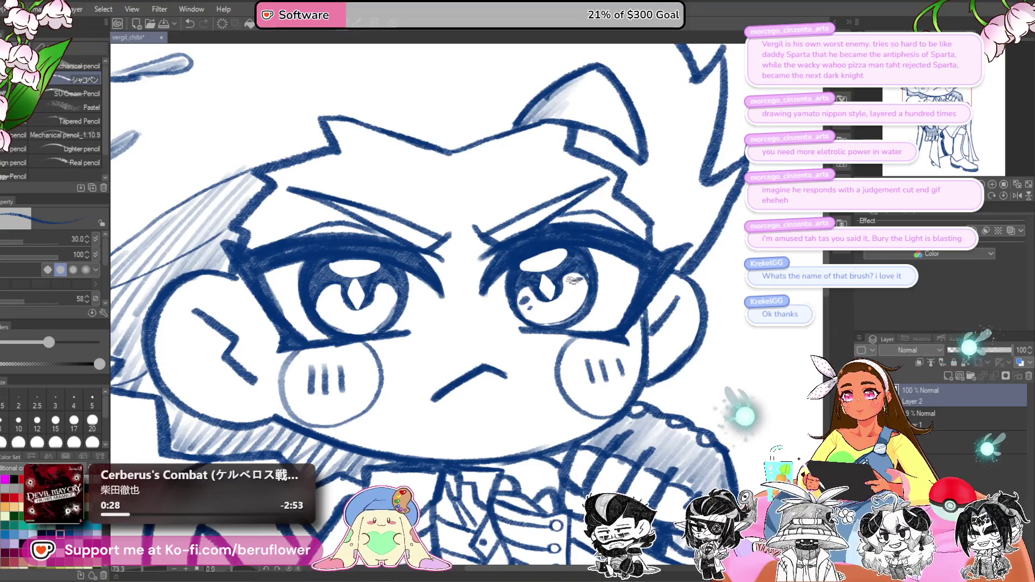
Step: Add dark reflection strokes across the right iris
{"action": "left_click_drag", "start_coordinate": [572, 288], "coordinate": [586, 289]}
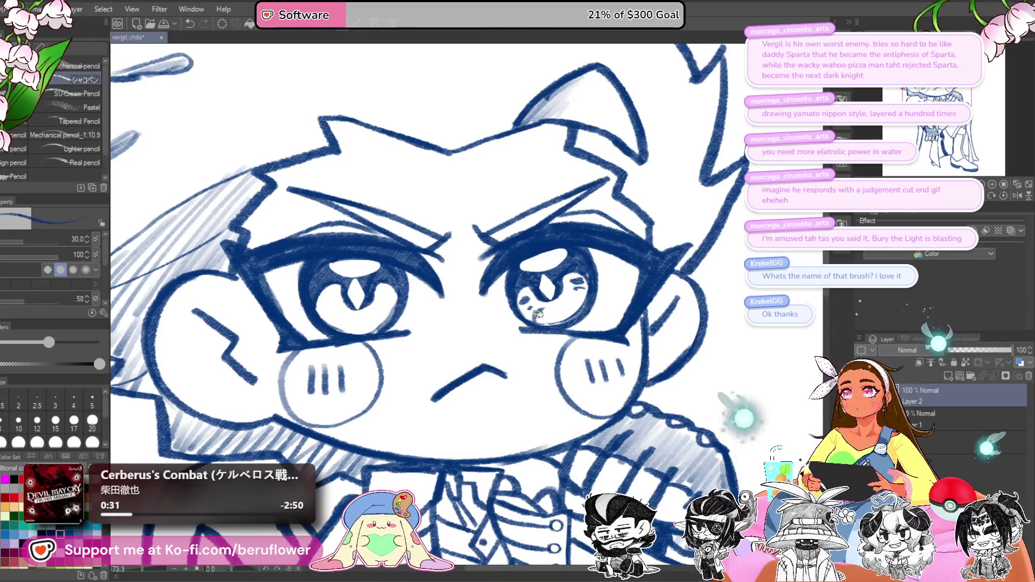
{"action": "mouse_move", "coordinate": [555, 309]}
{"action": "left_mouse_down"}
{"action": "mouse_move", "coordinate": [586, 306]}
{"action": "mouse_move", "coordinate": [561, 294]}
{"action": "left_mouse_up"}
{"action": "key", "text": "ctrl+z"}
{"action": "key", "text": "ctrl+z"}
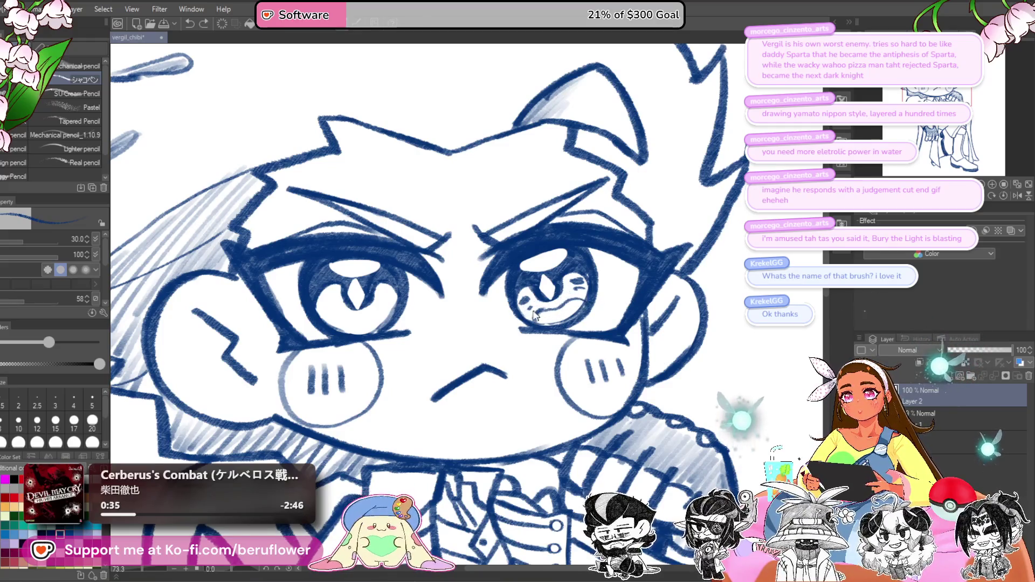
{"action": "mouse_move", "coordinate": [516, 322]}
{"action": "left_mouse_down"}
{"action": "mouse_move", "coordinate": [540, 299]}
{"action": "mouse_move", "coordinate": [598, 291]}
{"action": "left_mouse_up"}
{"action": "mouse_move", "coordinate": [561, 321]}
{"action": "left_mouse_down"}
{"action": "mouse_move", "coordinate": [589, 327]}
{"action": "mouse_move", "coordinate": [566, 296]}
{"action": "mouse_move", "coordinate": [572, 255]}
{"action": "left_mouse_up"}
Step: Add dark marks inside and along the edge of the left iris, then fit the drawing in view
{"action": "mouse_move", "coordinate": [398, 302]}
{"action": "left_mouse_down"}
{"action": "mouse_move", "coordinate": [448, 287]}
{"action": "mouse_move", "coordinate": [468, 298]}
{"action": "left_mouse_up"}
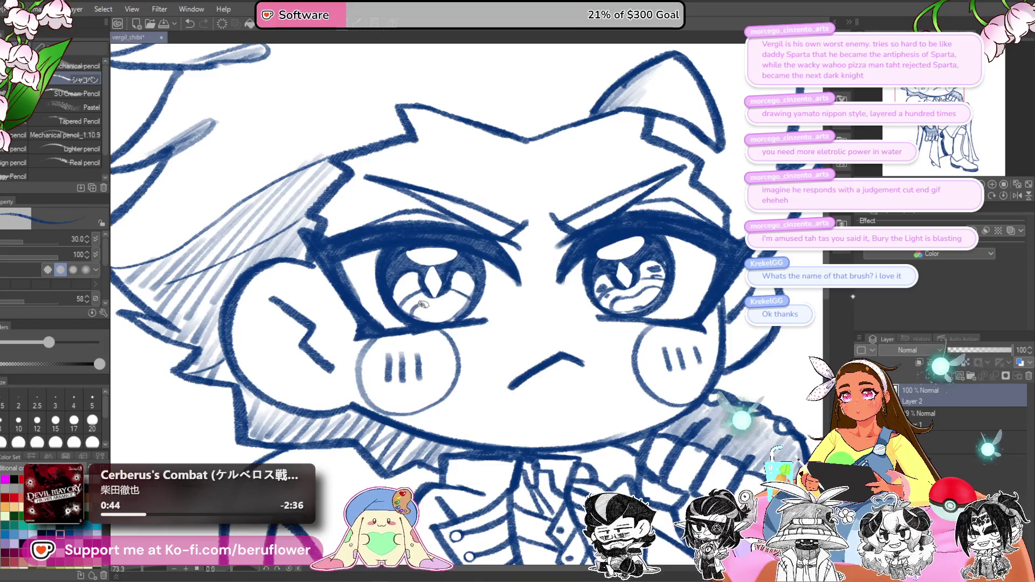
{"action": "left_click_drag", "start_coordinate": [516, 257], "coordinate": [537, 263]}
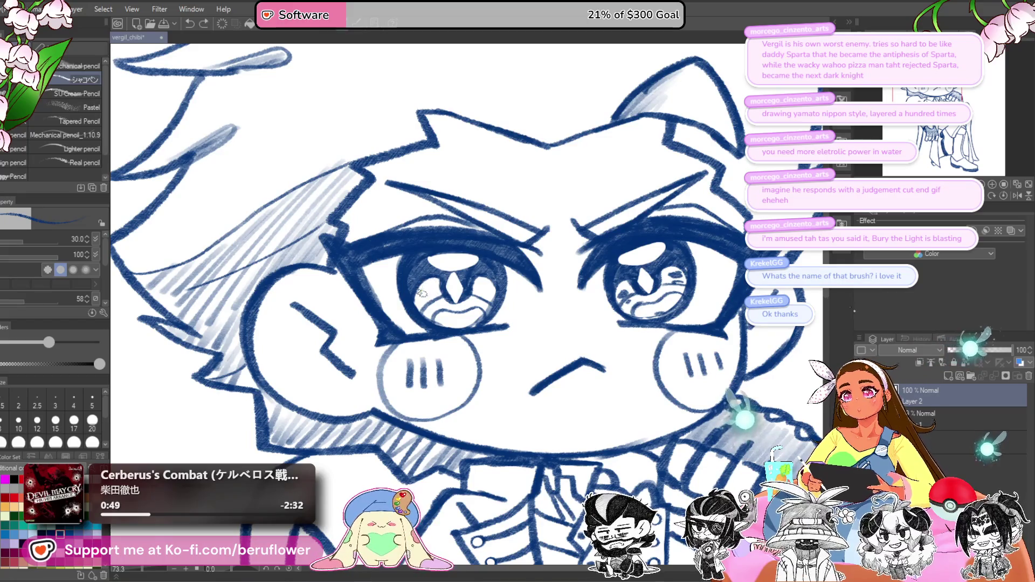
{"action": "left_click_drag", "start_coordinate": [425, 291], "coordinate": [427, 299]}
{"action": "left_click_drag", "start_coordinate": [486, 282], "coordinate": [489, 296]}
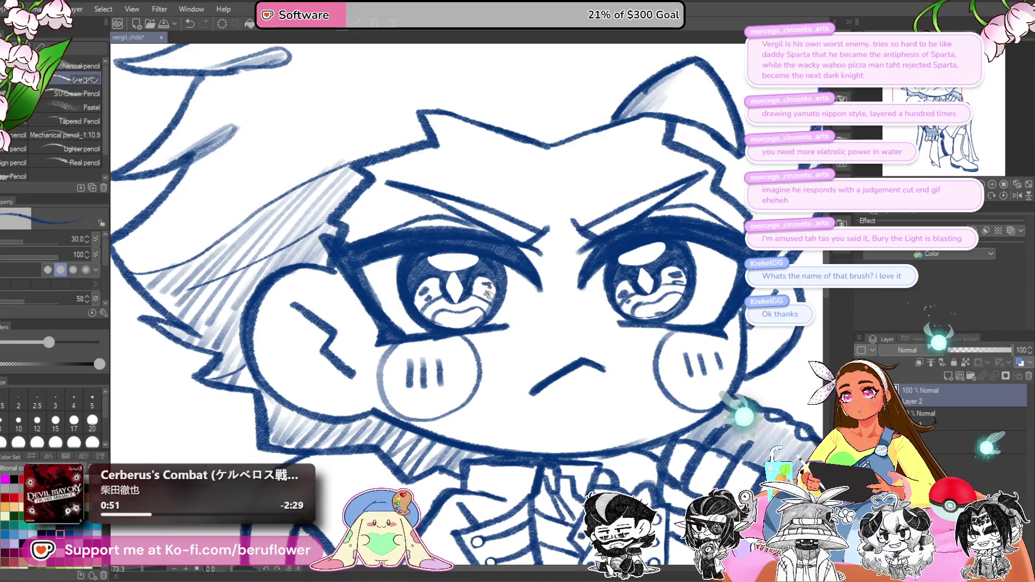
{"action": "key", "text": "ctrl+0"}
Step: Add hatching strokes to the hair and at the end of the eyebrow
{"action": "scroll", "coordinate": [484, 260], "scroll_direction": "up", "scroll_amount": 3}
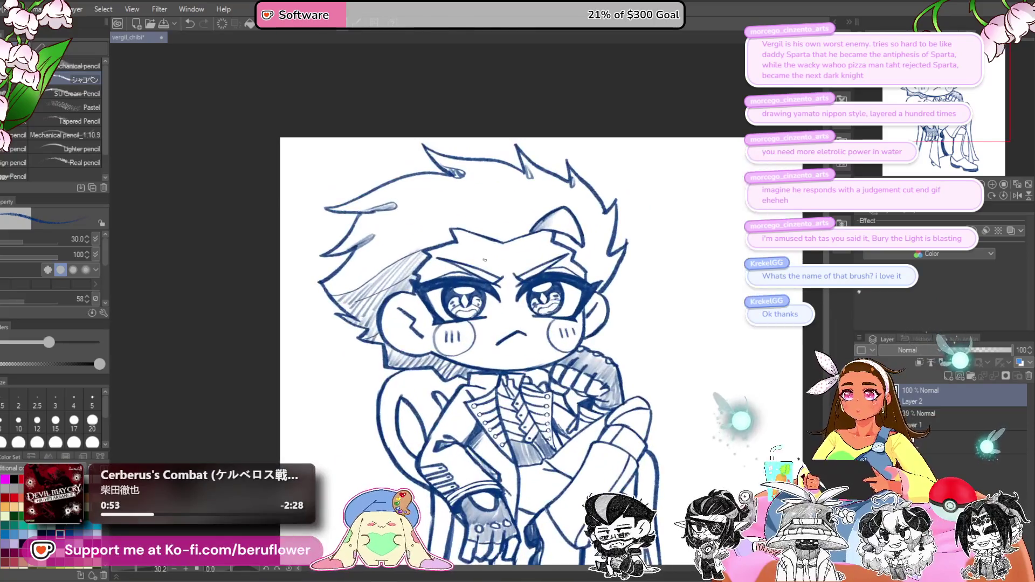
{"action": "scroll", "coordinate": [470, 255], "scroll_direction": "down", "scroll_amount": 1}
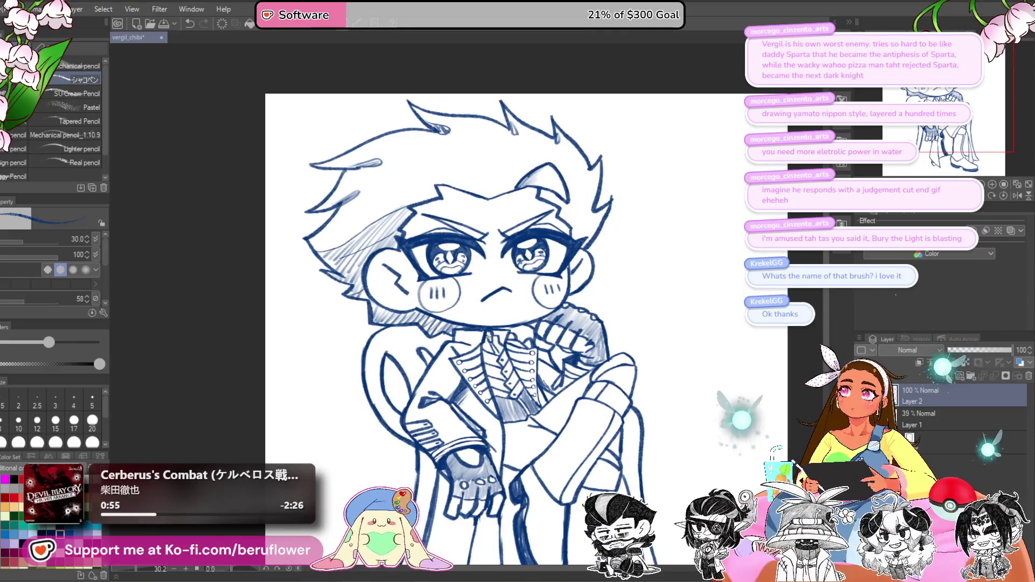
{"action": "scroll", "coordinate": [488, 337], "scroll_direction": "down", "scroll_amount": 1}
{"action": "left_click_drag", "start_coordinate": [488, 337], "coordinate": [489, 358]}
{"action": "scroll", "coordinate": [612, 317], "scroll_direction": "up", "scroll_amount": 2}
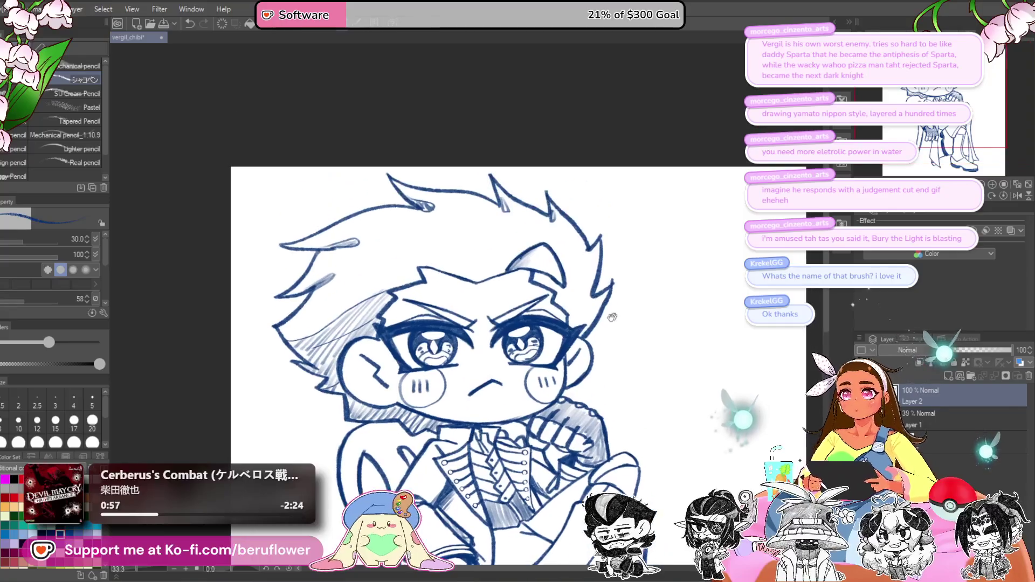
{"action": "mouse_move", "coordinate": [532, 262]}
{"action": "left_mouse_down"}
{"action": "mouse_move", "coordinate": [547, 272]}
{"action": "mouse_move", "coordinate": [569, 237]}
{"action": "left_mouse_up"}
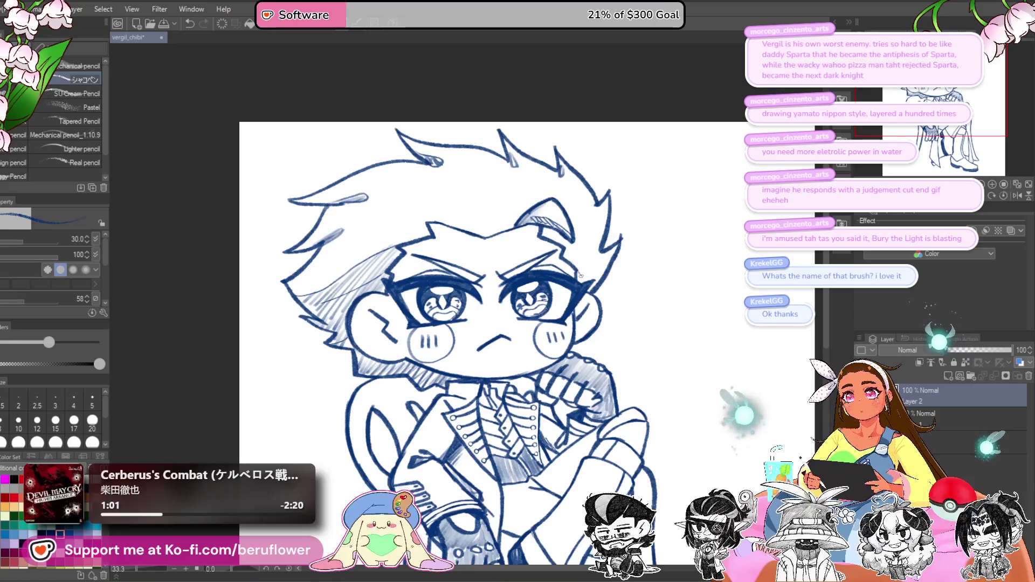
{"action": "left_click_drag", "start_coordinate": [579, 280], "coordinate": [593, 275]}
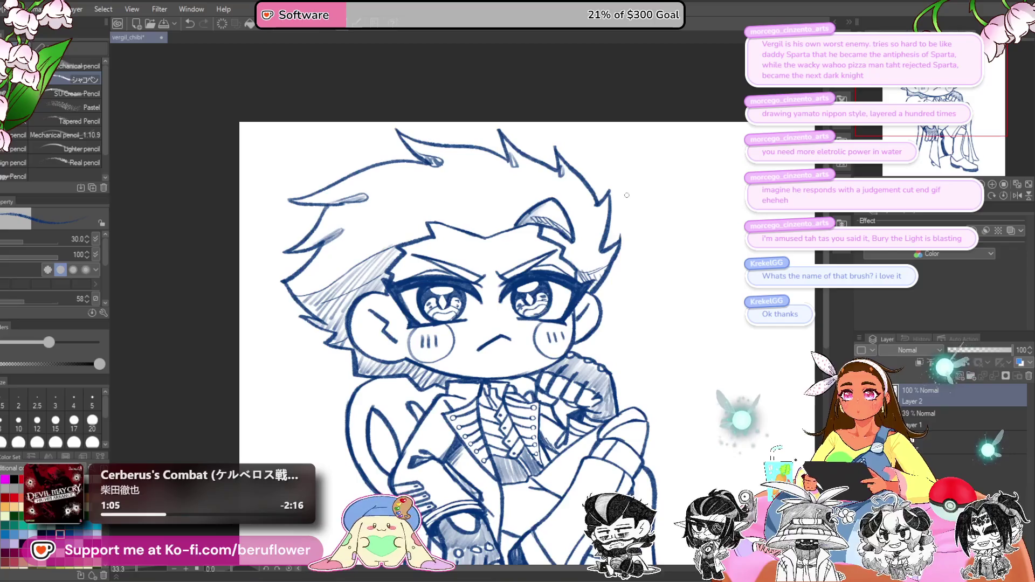
Step: Reinforce the left cheek's lower-left outline and erase stray blush marks
{"action": "scroll", "coordinate": [623, 233], "scroll_direction": "down", "scroll_amount": 3}
{"action": "scroll", "coordinate": [622, 233], "scroll_direction": "up", "scroll_amount": 3}
{"action": "left_click_drag", "start_coordinate": [631, 302], "coordinate": [639, 266]}
{"action": "scroll", "coordinate": [511, 216], "scroll_direction": "up", "scroll_amount": 5}
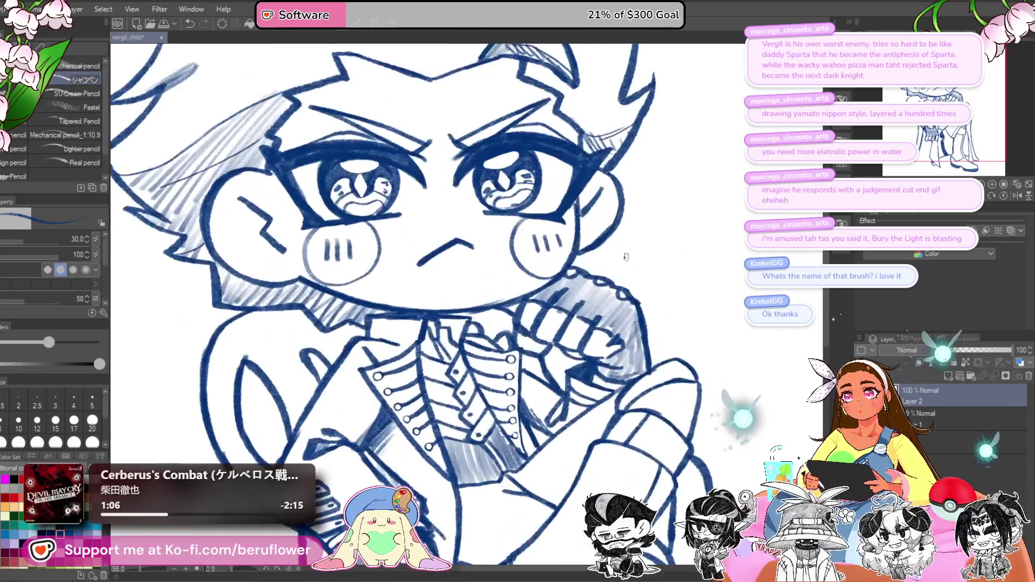
{"action": "left_click_drag", "start_coordinate": [398, 307], "coordinate": [436, 325]}
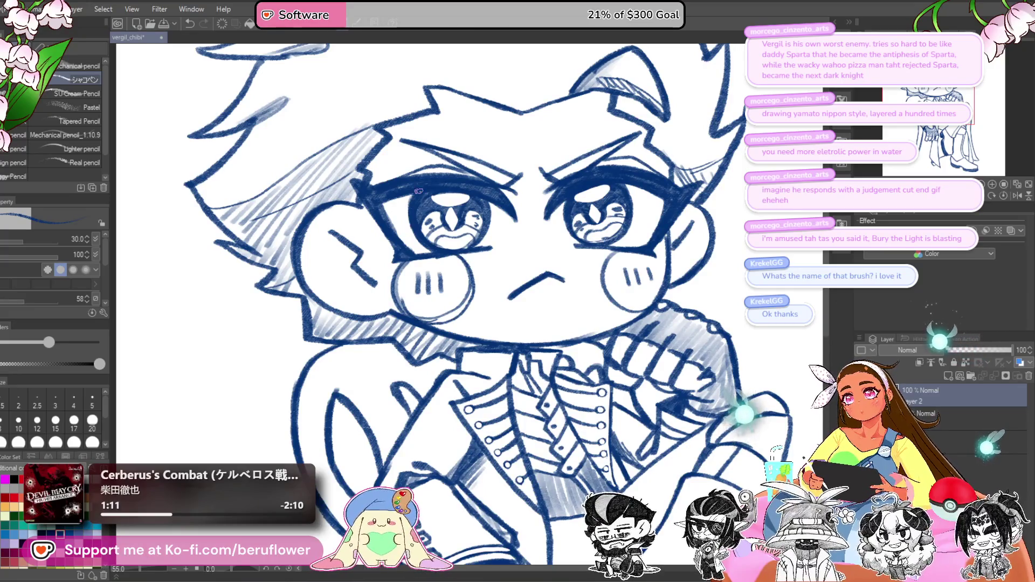
{"action": "mouse_move", "coordinate": [467, 283]}
{"action": "left_mouse_down"}
{"action": "mouse_move", "coordinate": [463, 303]}
{"action": "mouse_move", "coordinate": [402, 302]}
{"action": "mouse_move", "coordinate": [443, 298]}
{"action": "left_mouse_up"}
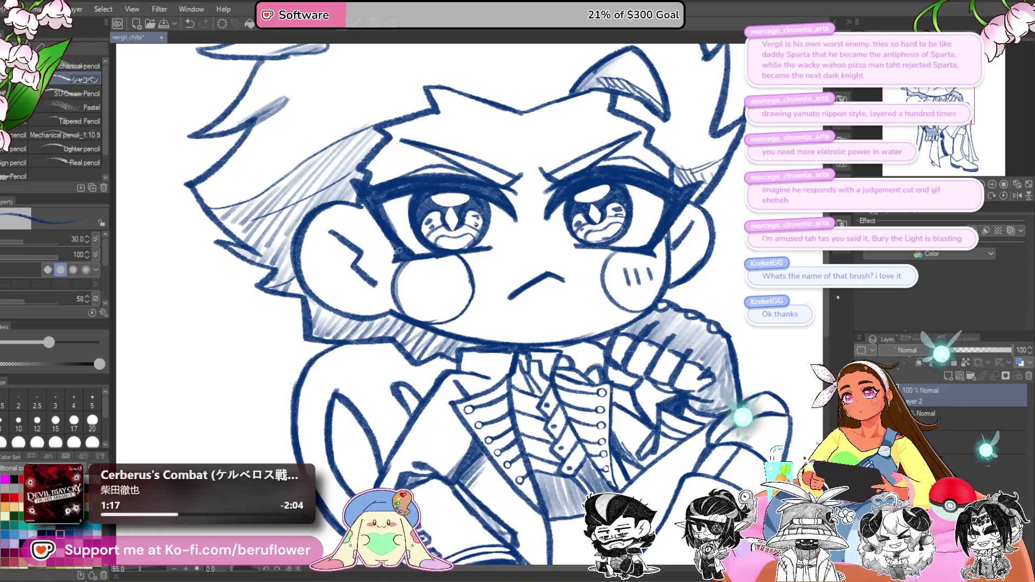
{"action": "left_click_drag", "start_coordinate": [399, 265], "coordinate": [427, 320]}
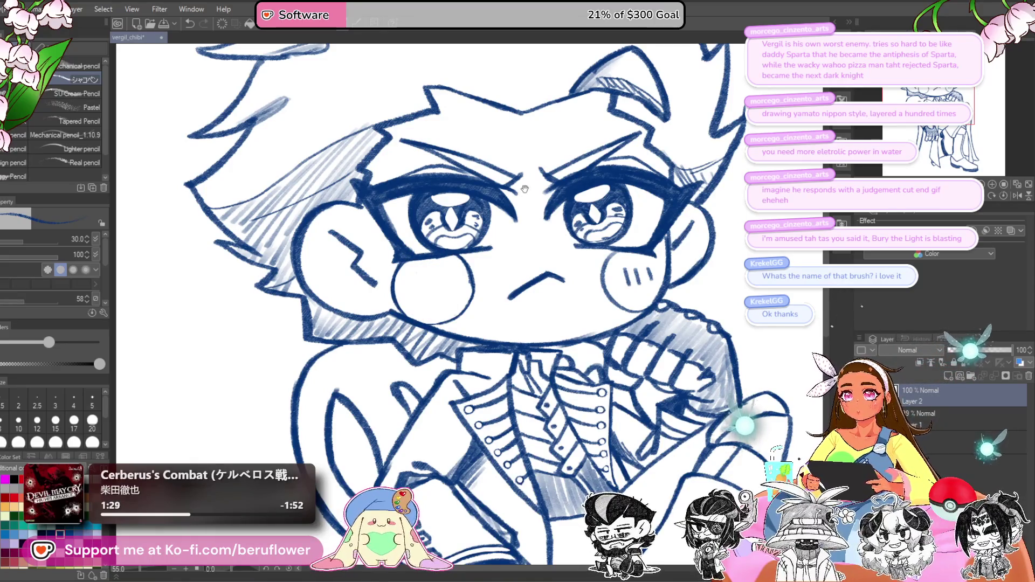
{"action": "mouse_move", "coordinate": [525, 190]}
{"action": "left_mouse_down"}
{"action": "mouse_move", "coordinate": [572, 253]}
{"action": "mouse_move", "coordinate": [507, 268]}
{"action": "left_mouse_up"}
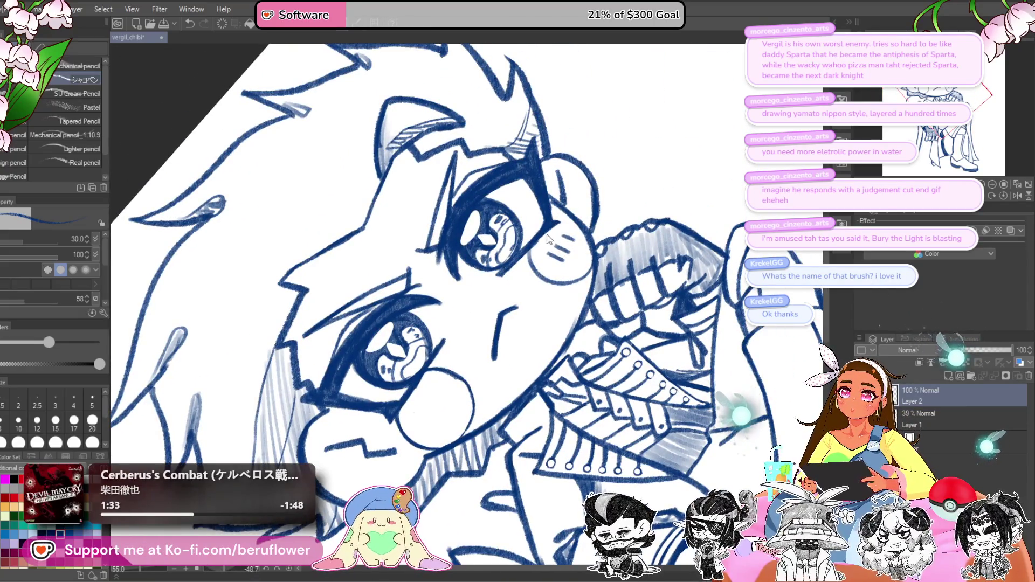
{"action": "left_click_drag", "start_coordinate": [543, 237], "coordinate": [502, 273]}
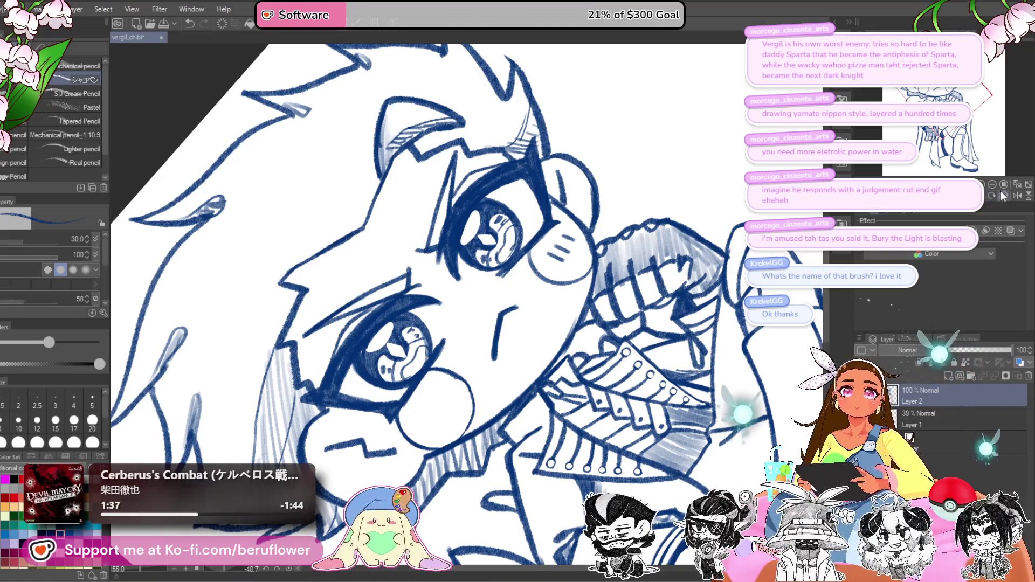
{"action": "key", "text": "ctrl+0"}
Step: Draw short blush lines inside the left cheek to match the right one
{"action": "scroll", "coordinate": [441, 342], "scroll_direction": "down", "scroll_amount": 2}
{"action": "scroll", "coordinate": [441, 342], "scroll_direction": "up", "scroll_amount": 3}
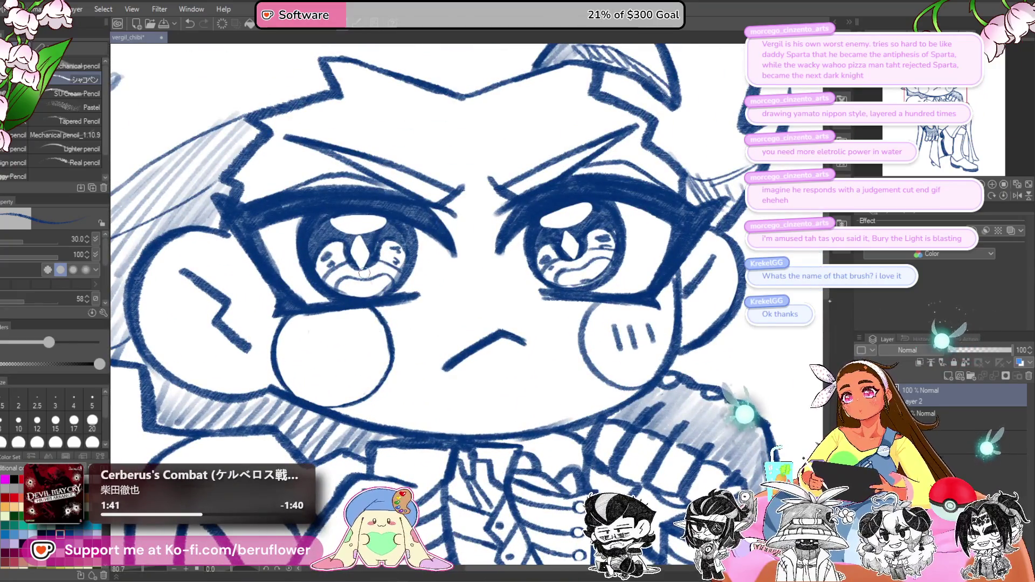
{"action": "left_click_drag", "start_coordinate": [383, 352], "coordinate": [519, 291]}
{"action": "mouse_move", "coordinate": [415, 276]}
{"action": "left_mouse_down"}
{"action": "mouse_move", "coordinate": [408, 316]}
{"action": "mouse_move", "coordinate": [432, 312]}
{"action": "left_mouse_up"}
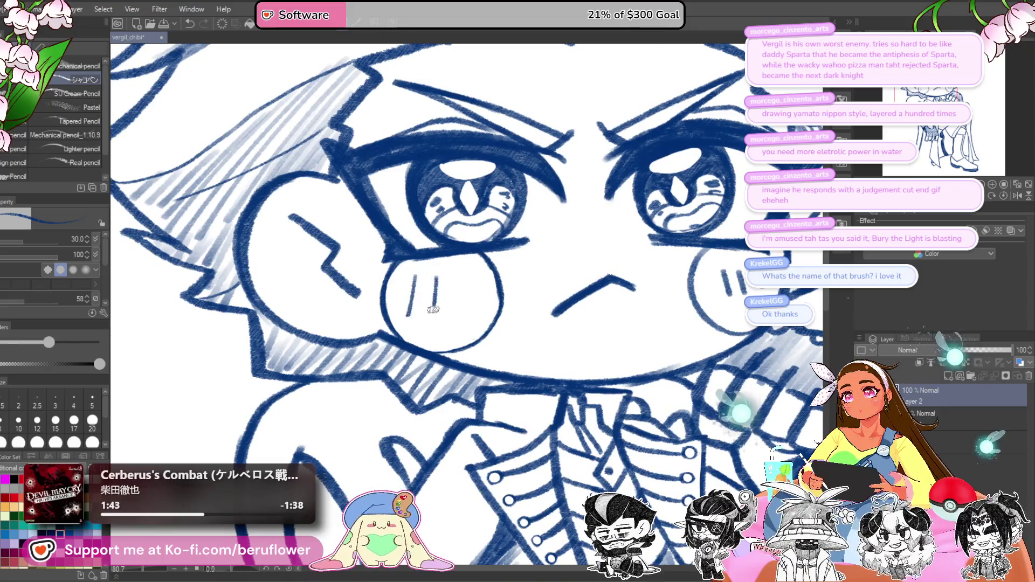
{"action": "left_click_drag", "start_coordinate": [462, 275], "coordinate": [455, 319]}
Step: Zoom out and recentre the view to check the whole chibi figure
{"action": "scroll", "coordinate": [457, 315], "scroll_direction": "down", "scroll_amount": 3}
{"action": "scroll", "coordinate": [458, 311], "scroll_direction": "up", "scroll_amount": 2}
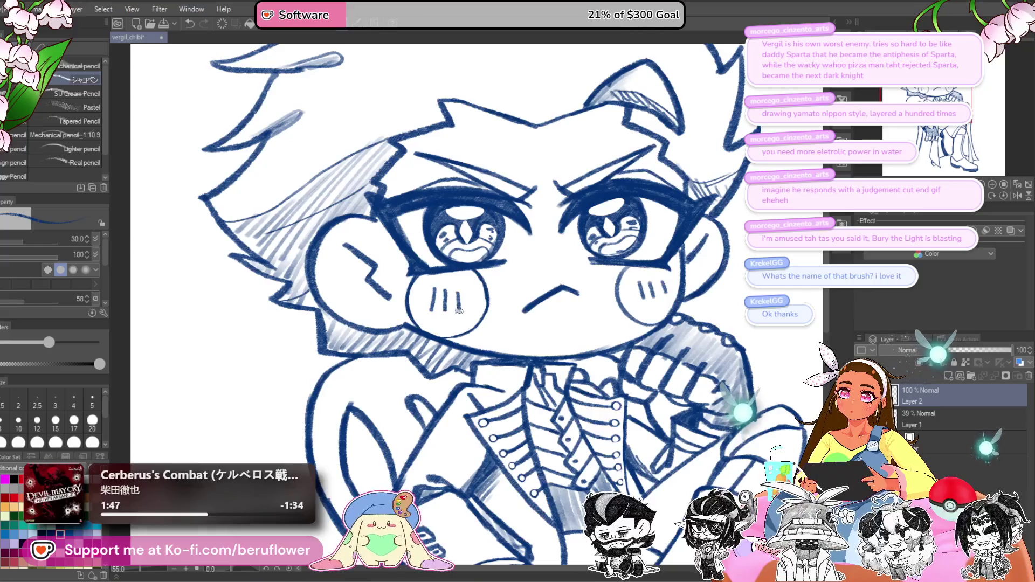
{"action": "scroll", "coordinate": [458, 310], "scroll_direction": "down", "scroll_amount": 3}
{"action": "scroll", "coordinate": [458, 310], "scroll_direction": "down", "scroll_amount": 2}
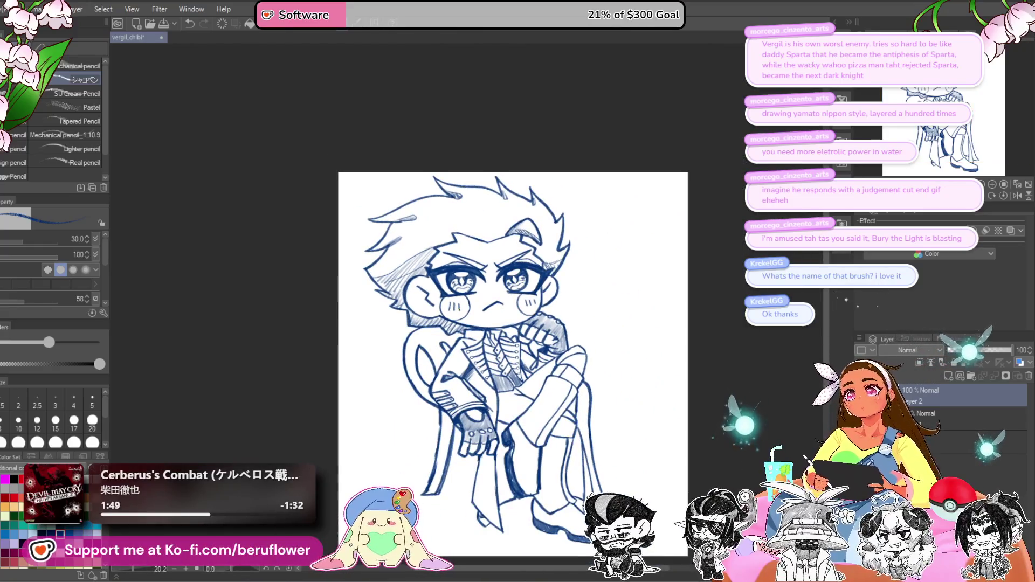
{"action": "scroll", "coordinate": [700, 400], "scroll_direction": "up", "scroll_amount": 2}
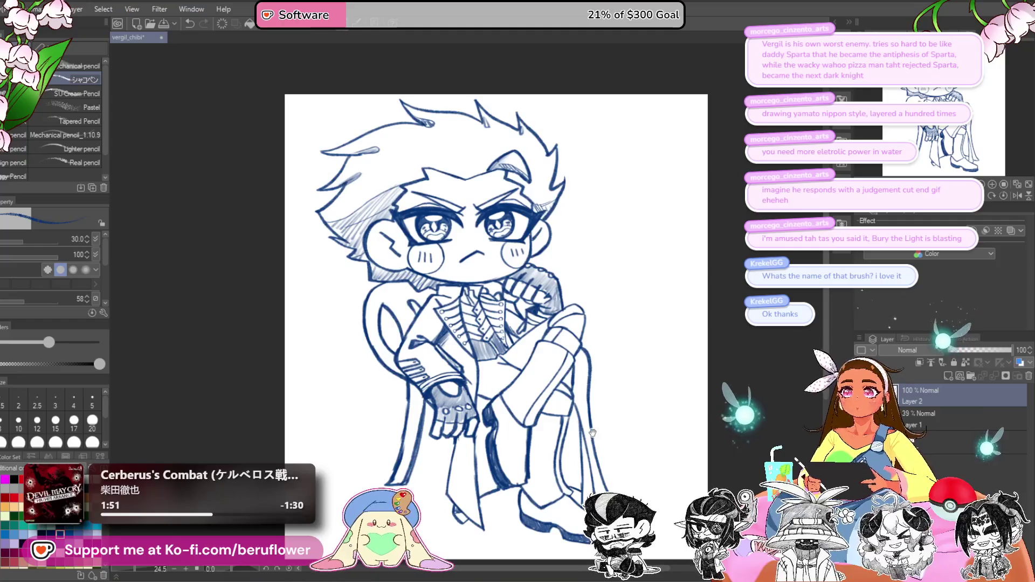
{"action": "left_click_drag", "start_coordinate": [500, 367], "coordinate": [467, 321]}
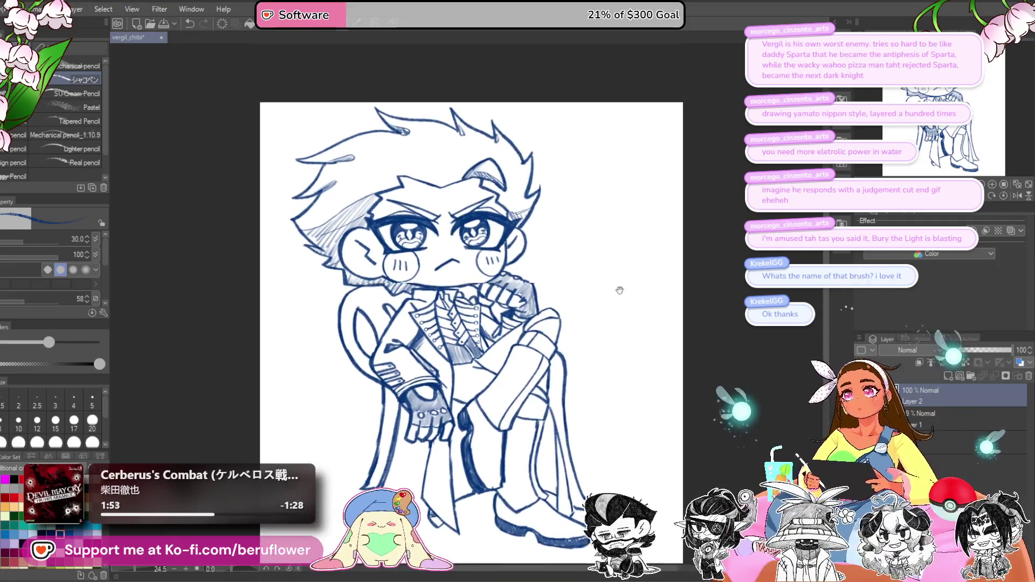
{"action": "scroll", "coordinate": [619, 291], "scroll_direction": "up", "scroll_amount": 2}
{"action": "mouse_move", "coordinate": [556, 150]}
{"action": "left_mouse_down"}
{"action": "mouse_move", "coordinate": [585, 169]}
{"action": "mouse_move", "coordinate": [570, 128]}
{"action": "left_mouse_up"}
{"action": "scroll", "coordinate": [570, 128], "scroll_direction": "down", "scroll_amount": 4}
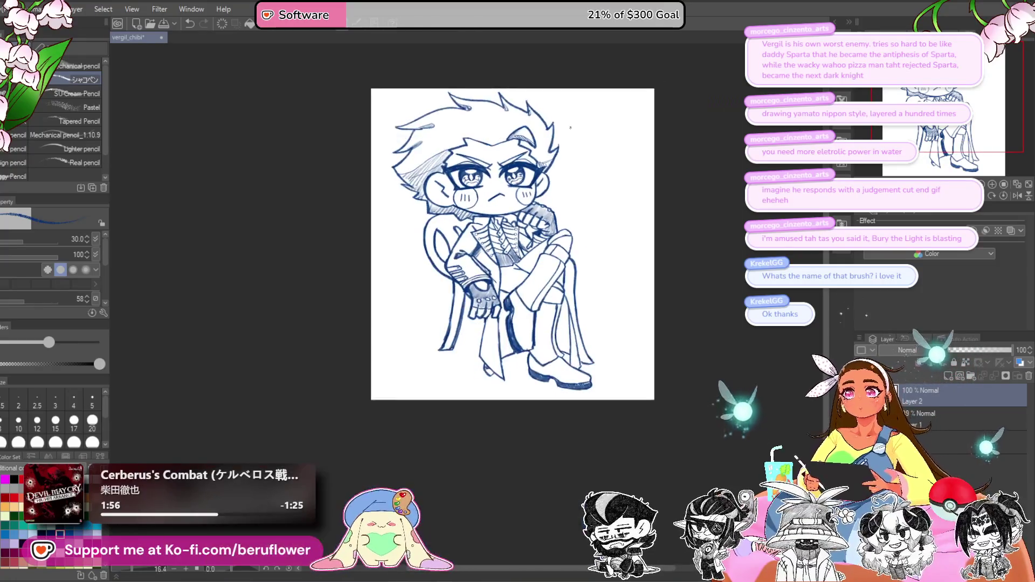
{"action": "scroll", "coordinate": [570, 216], "scroll_direction": "up", "scroll_amount": 4}
{"action": "left_click", "coordinate": [2, 251]}
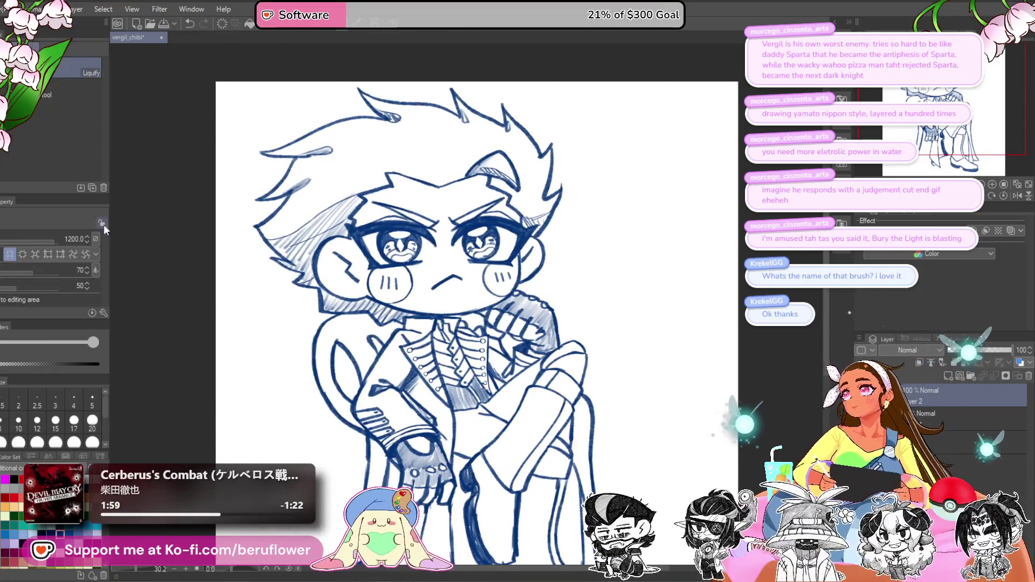
Step: Switch back to the pencil at brush size 60 and frame the whole figure
{"action": "left_click_drag", "start_coordinate": [396, 57], "coordinate": [411, 152]}
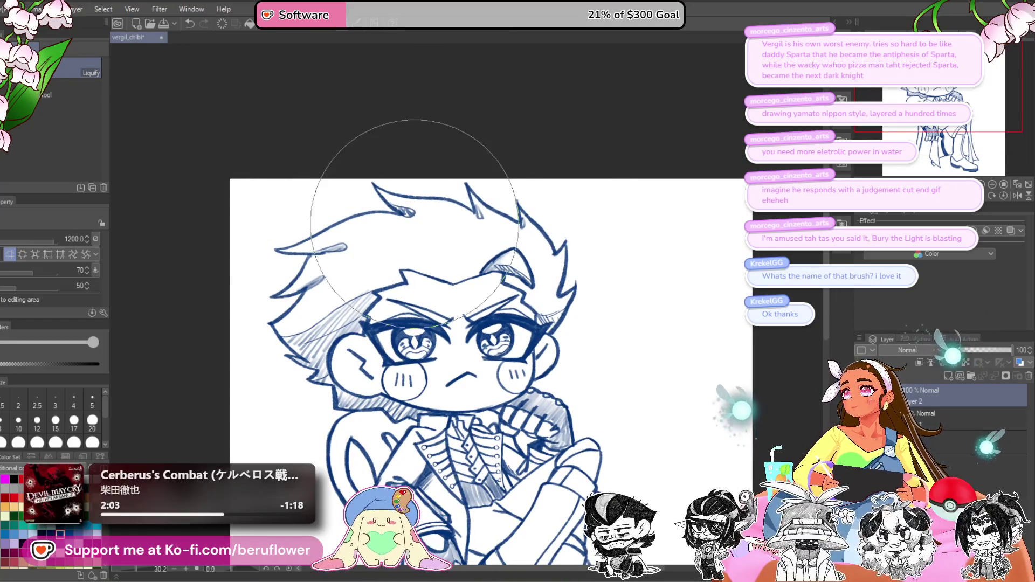
{"action": "scroll", "coordinate": [381, 173], "scroll_direction": "down", "scroll_amount": 4}
{"action": "scroll", "coordinate": [388, 270], "scroll_direction": "up", "scroll_amount": 2}
{"action": "left_click_drag", "start_coordinate": [396, 408], "coordinate": [382, 338]}
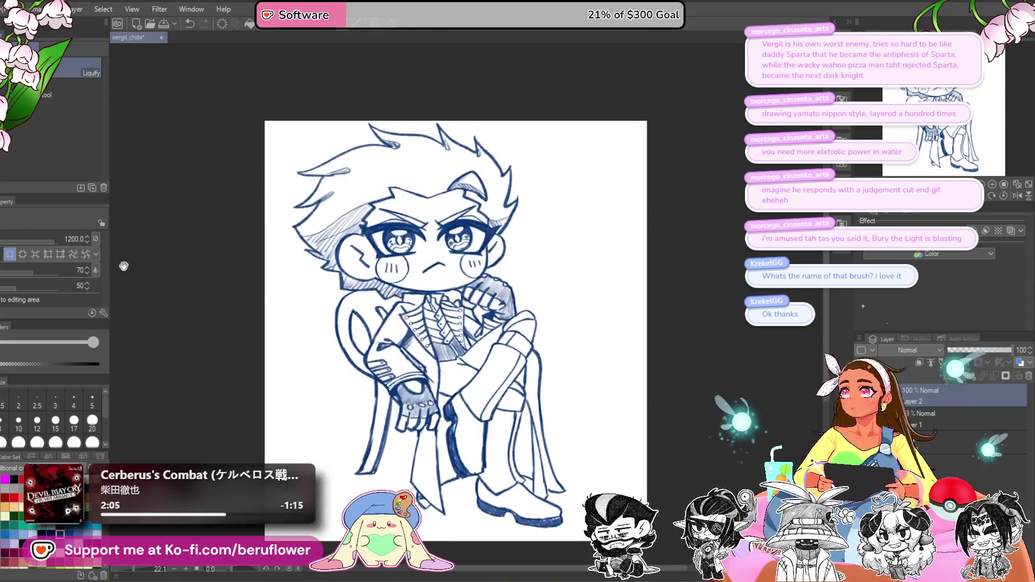
{"action": "key", "text": "p"}
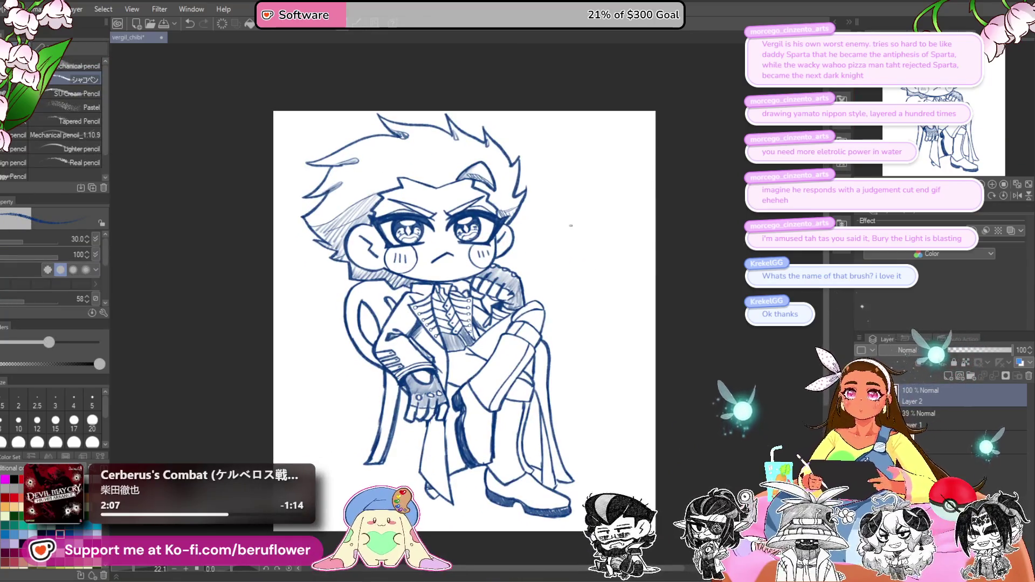
{"action": "mouse_move", "coordinate": [557, 213]}
{"action": "left_mouse_down"}
{"action": "mouse_move", "coordinate": [531, 249]}
{"action": "mouse_move", "coordinate": [529, 280]}
{"action": "left_mouse_up"}
{"action": "key", "text": "bracketright"}
{"action": "left_click_drag", "start_coordinate": [603, 432], "coordinate": [602, 397]}
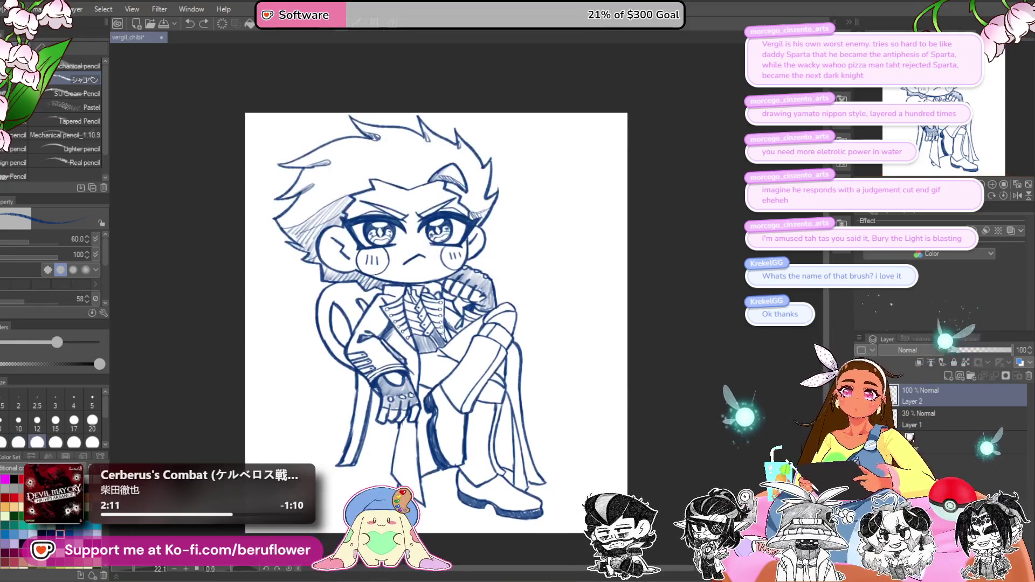
Step: Shrink the lineart and sketch layers together slightly to fit the canvas
{"action": "left_click", "coordinate": [926, 416], "text": "ctrl"}
{"action": "key", "text": "ctrl+t"}
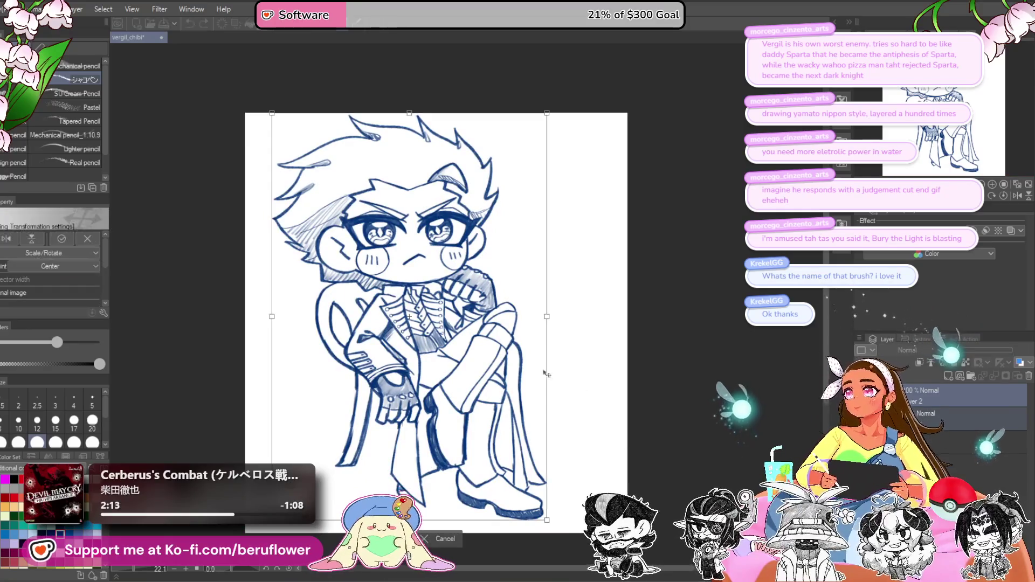
{"action": "left_click_drag", "start_coordinate": [492, 500], "coordinate": [501, 440]}
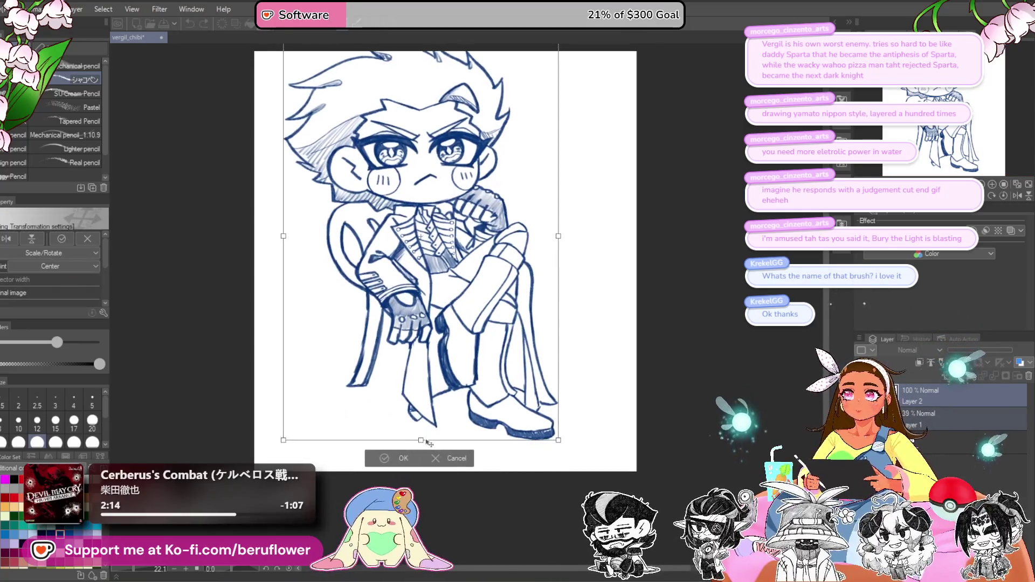
{"action": "left_click_drag", "start_coordinate": [418, 458], "coordinate": [503, 408]}
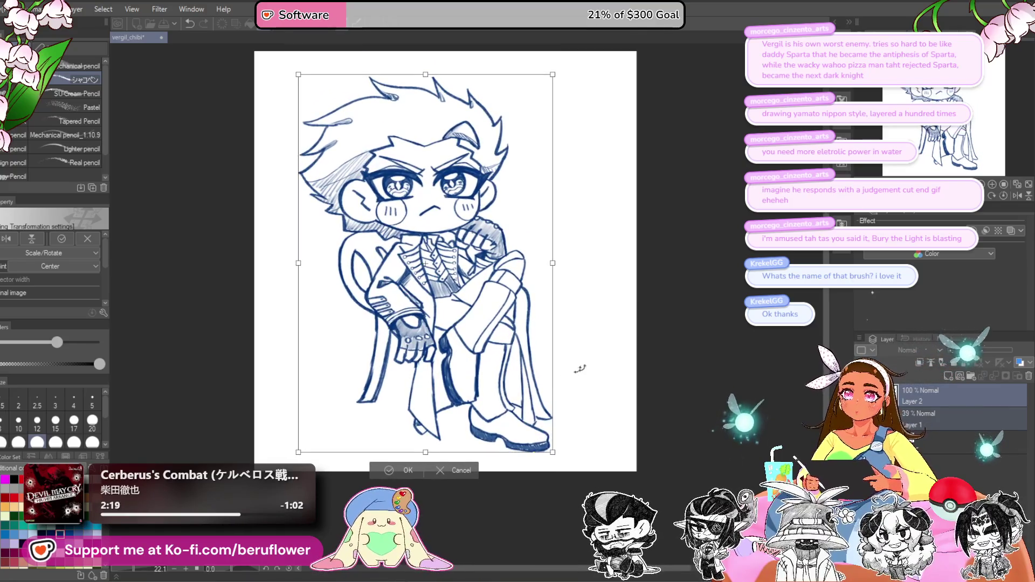
{"action": "key", "text": "Return"}
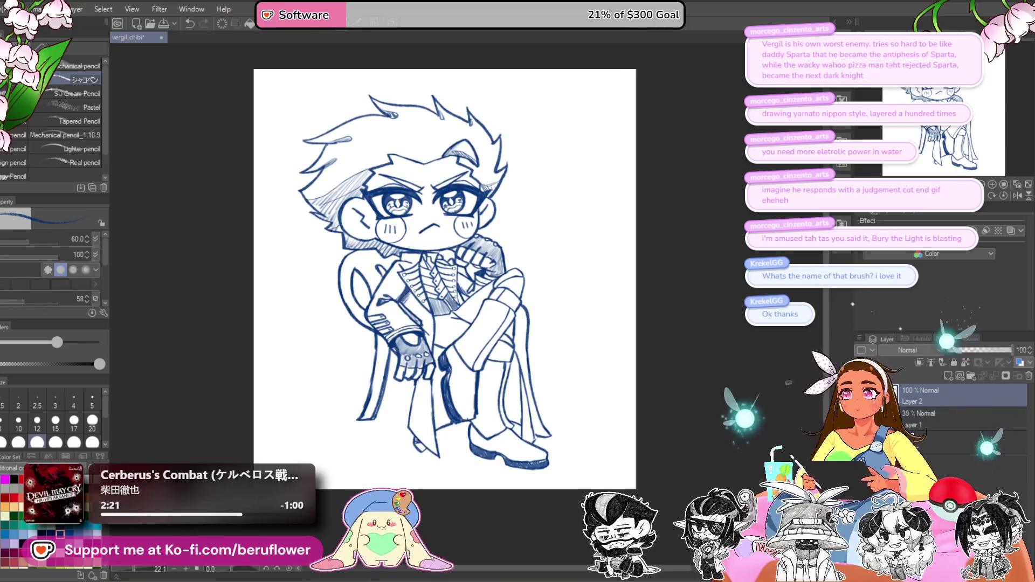
{"action": "mouse_move", "coordinate": [527, 211]}
{"action": "left_mouse_down"}
{"action": "mouse_move", "coordinate": [551, 236]}
{"action": "mouse_move", "coordinate": [576, 178]}
{"action": "mouse_move", "coordinate": [565, 123]}
{"action": "left_mouse_up"}
{"action": "scroll", "coordinate": [528, 221], "scroll_direction": "up", "scroll_amount": 3}
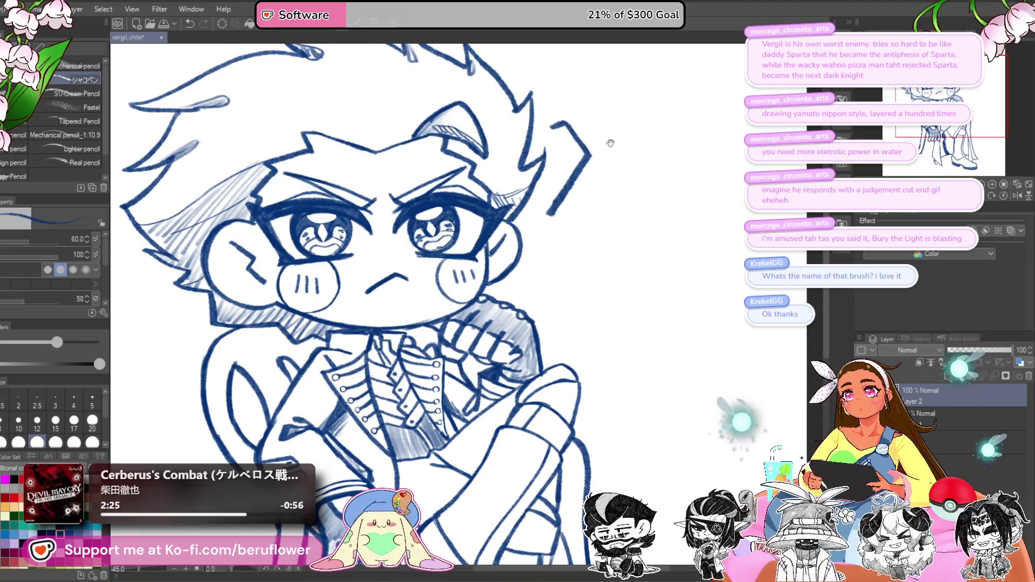
{"action": "key", "text": "ctrl+z"}
{"action": "scroll", "coordinate": [570, 329], "scroll_direction": "down", "scroll_amount": 4}
{"action": "scroll", "coordinate": [599, 418], "scroll_direction": "up", "scroll_amount": 2}
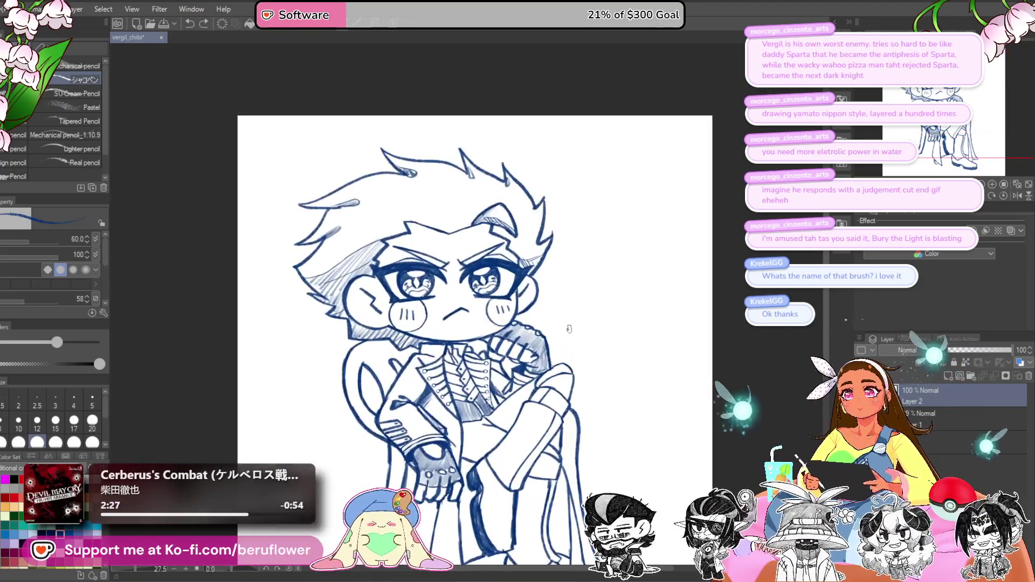
Step: Nudge the sketch layer, Layer 1, slightly left to align it with the lineart
{"action": "left_click", "coordinate": [943, 427]}
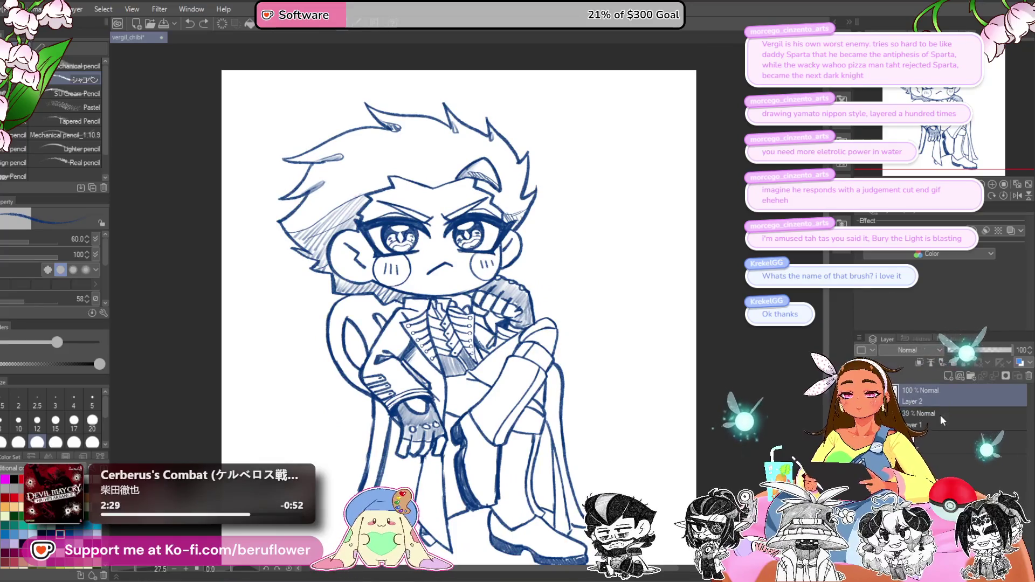
{"action": "key", "text": "ctrl+t"}
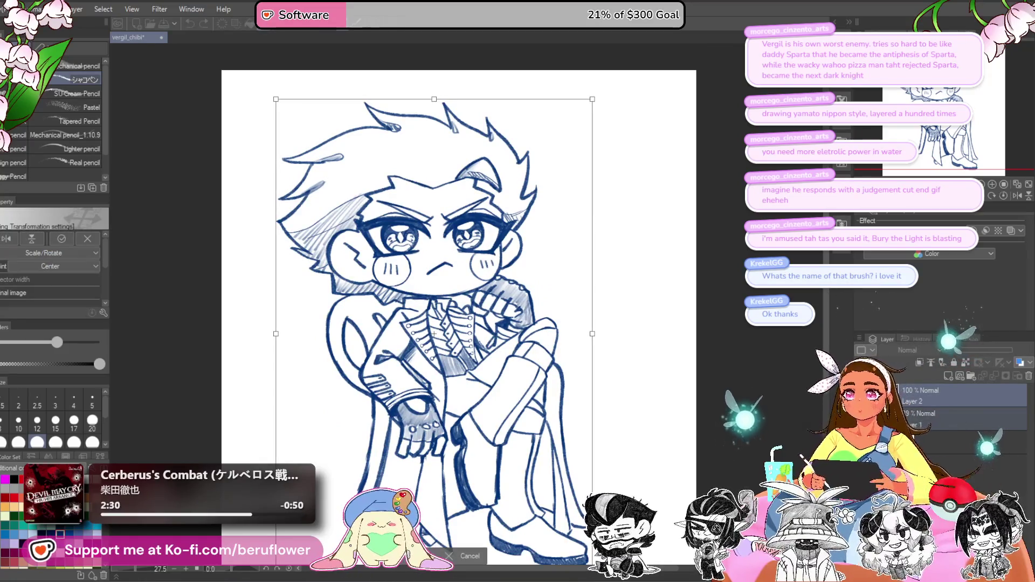
{"action": "left_click_drag", "start_coordinate": [434, 333], "coordinate": [439, 333]}
{"action": "key", "text": "Return"}
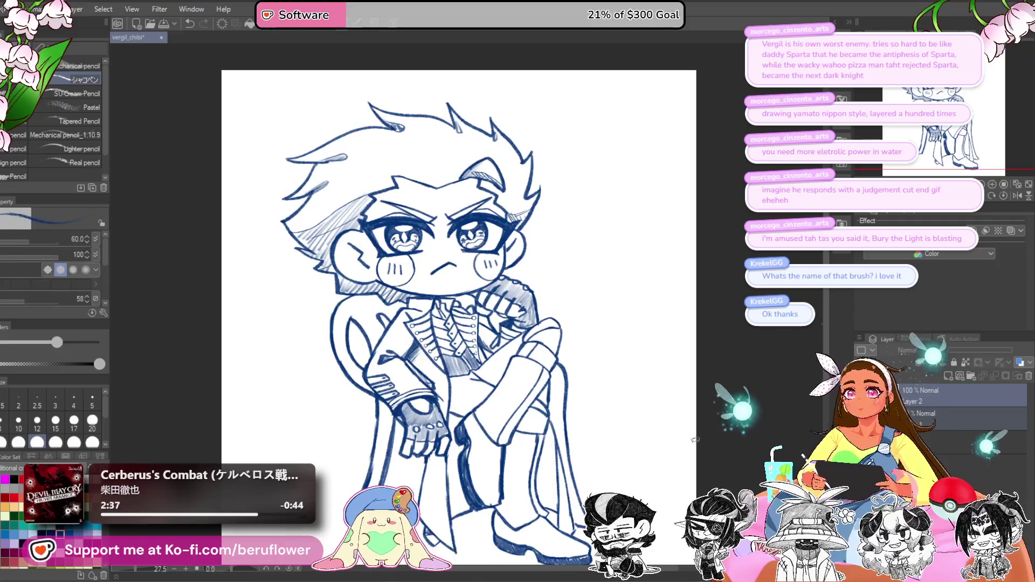
{"action": "left_click", "coordinate": [930, 424]}
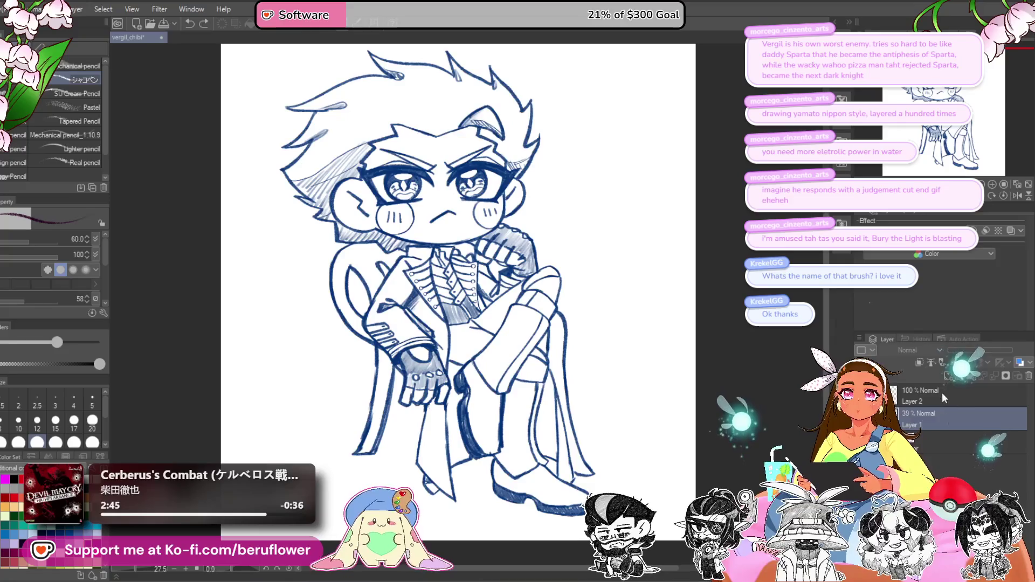
Step: Try a purple katana line with another pencil at size 100, then undo it
{"action": "left_click", "coordinate": [97, 81]}
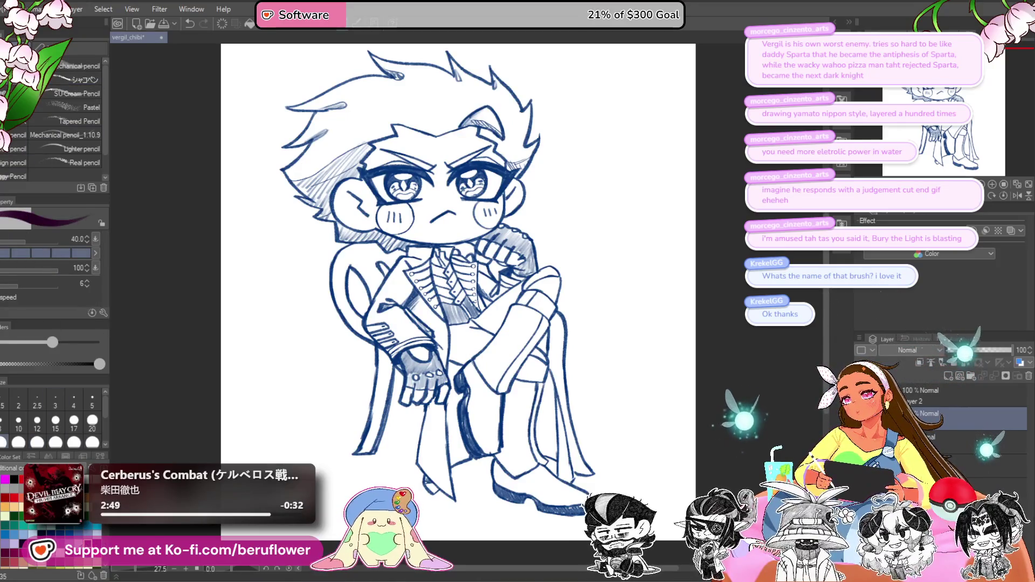
{"action": "left_click_drag", "start_coordinate": [431, 269], "coordinate": [399, 286]}
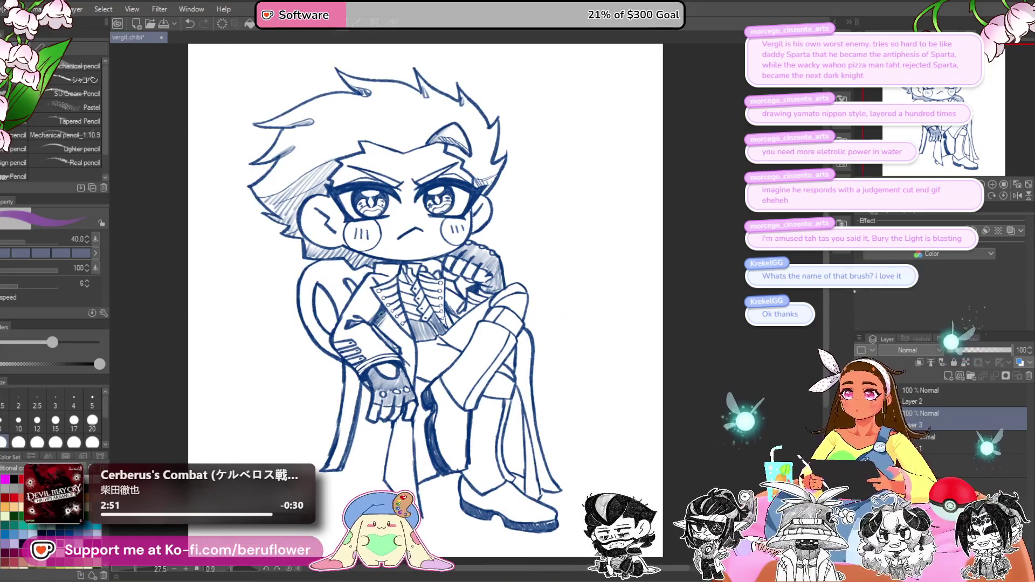
{"action": "mouse_move", "coordinate": [520, 303]}
{"action": "left_mouse_down"}
{"action": "mouse_move", "coordinate": [561, 326]}
{"action": "mouse_move", "coordinate": [543, 384]}
{"action": "left_mouse_up"}
{"action": "key", "text": "bracketright"}
{"action": "key", "text": "bracketright"}
{"action": "key", "text": "bracketright"}
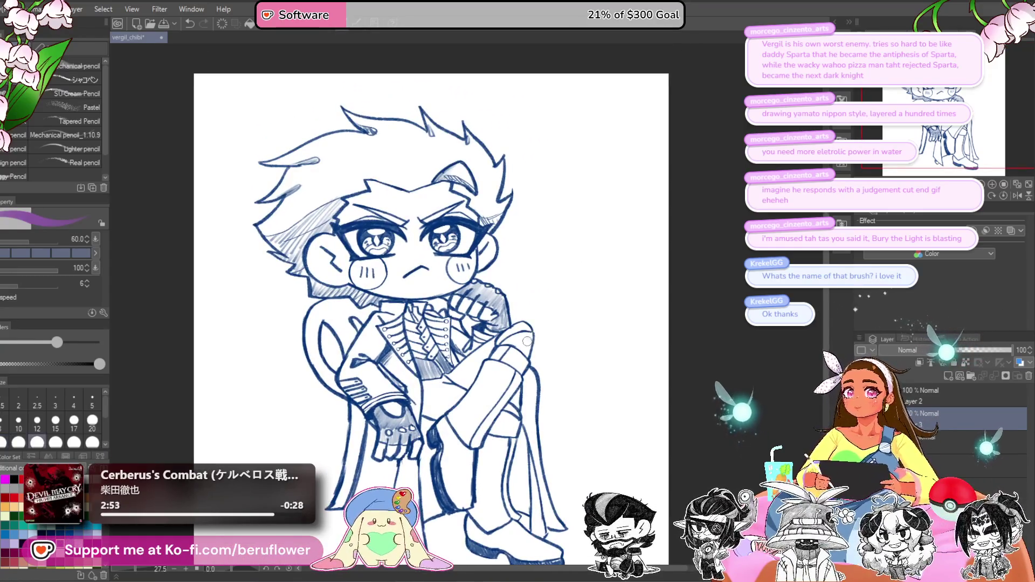
{"action": "left_click_drag", "start_coordinate": [521, 348], "coordinate": [594, 478]}
{"action": "key", "text": "ctrl+z"}
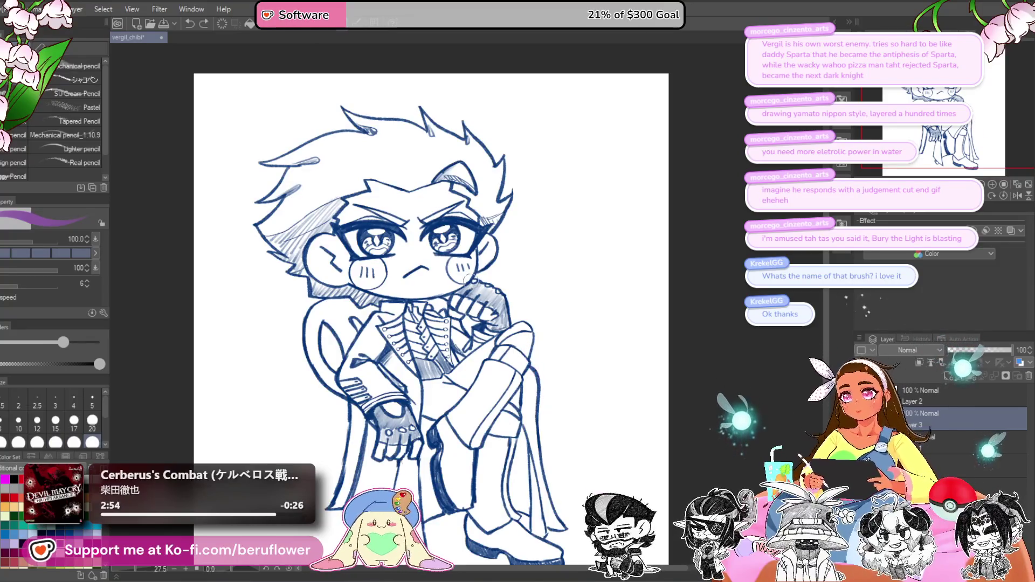
{"action": "left_click_drag", "start_coordinate": [472, 318], "coordinate": [491, 298]}
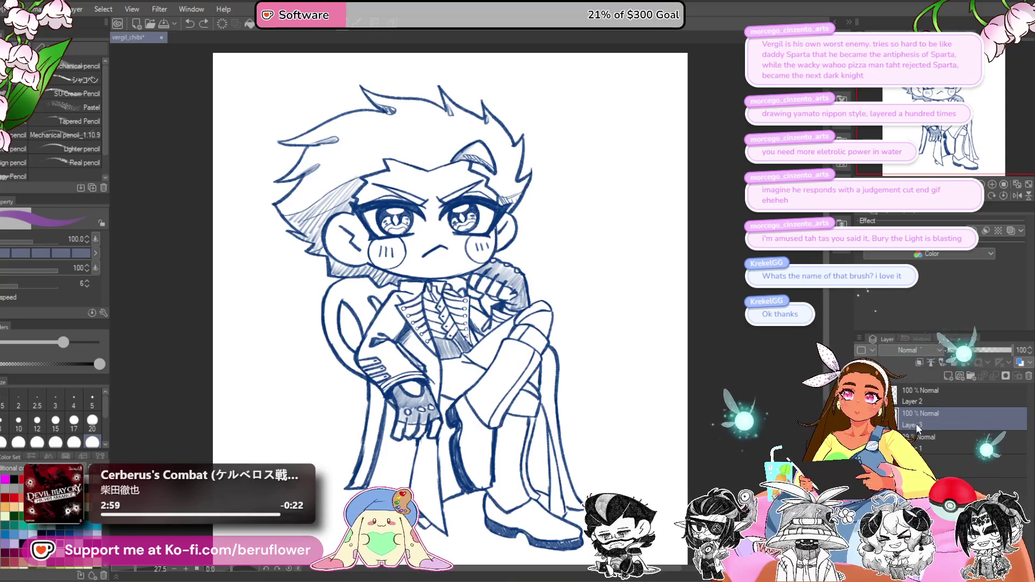
Step: Move Layer 3 above Layer 2, draw the long straight purple sword line, and trim its lower tip
{"action": "left_click_drag", "start_coordinate": [928, 422], "coordinate": [929, 398]}
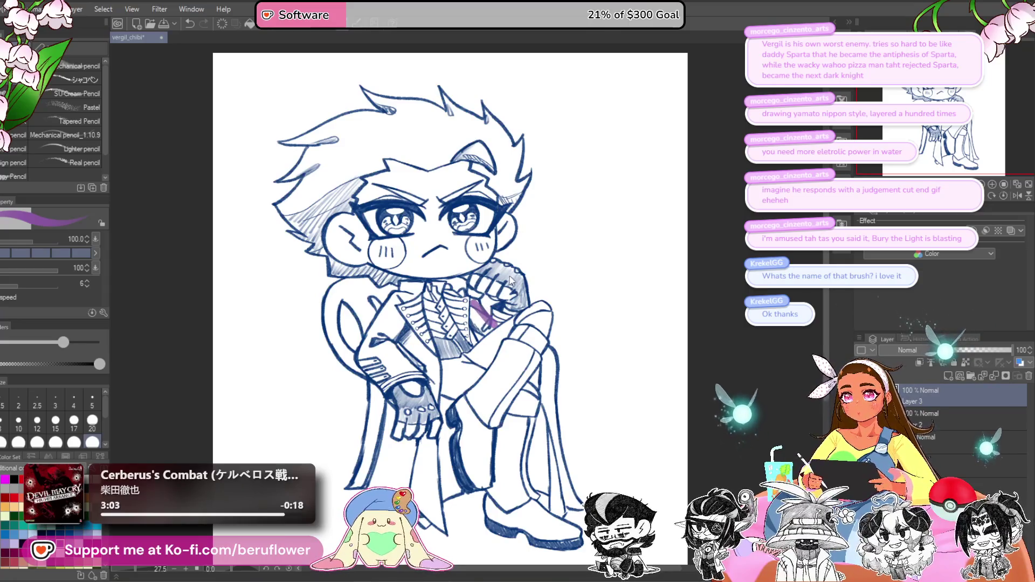
{"action": "key", "text": "p"}
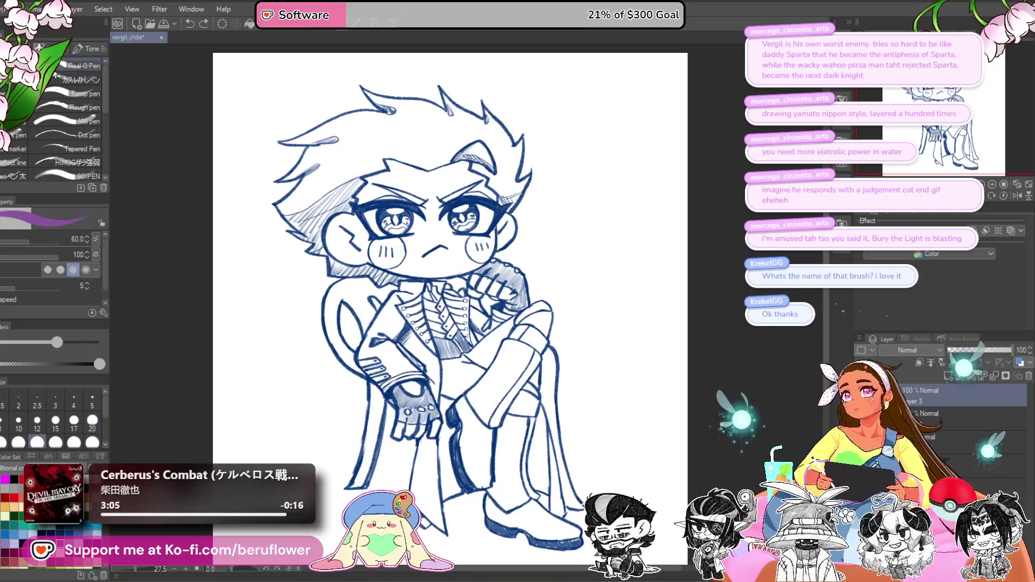
{"action": "mouse_move", "coordinate": [474, 302]}
{"action": "left_mouse_down"}
{"action": "mouse_move", "coordinate": [490, 324]}
{"action": "mouse_move", "coordinate": [486, 314]}
{"action": "left_mouse_up"}
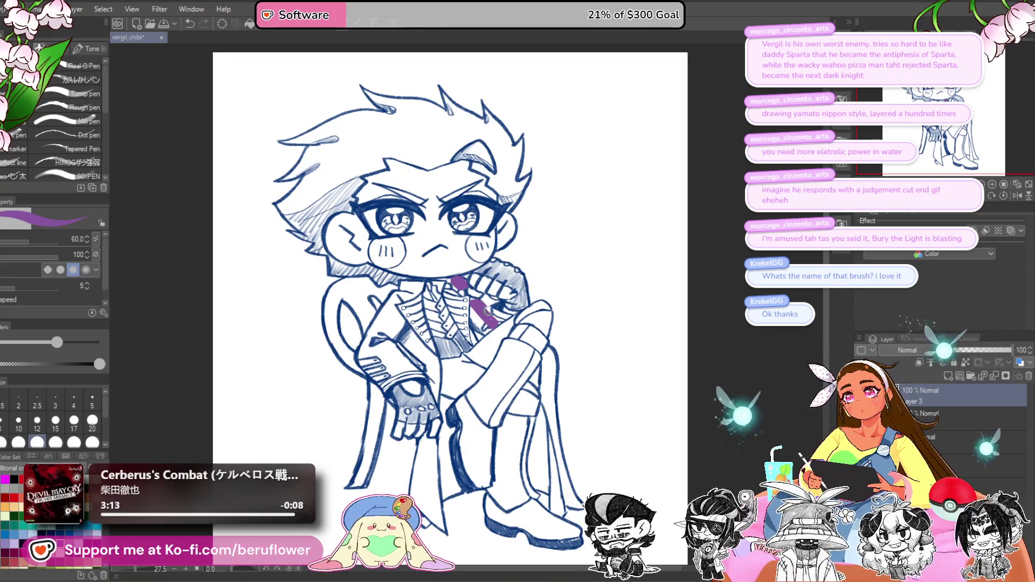
{"action": "left_click_drag", "start_coordinate": [533, 327], "coordinate": [512, 318]}
{"action": "left_click_drag", "start_coordinate": [438, 258], "coordinate": [620, 491]}
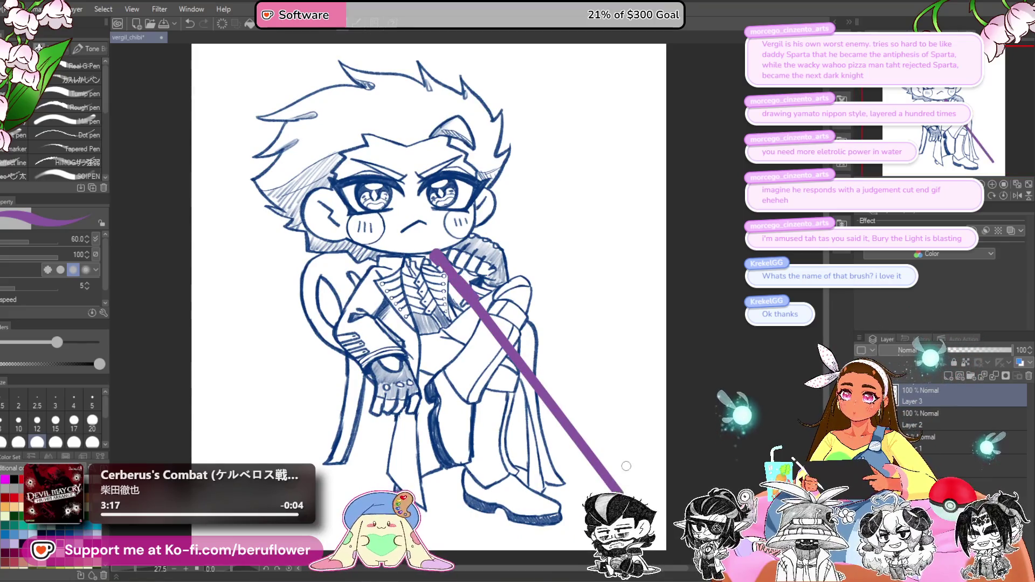
{"action": "left_click_drag", "start_coordinate": [599, 446], "coordinate": [571, 397]}
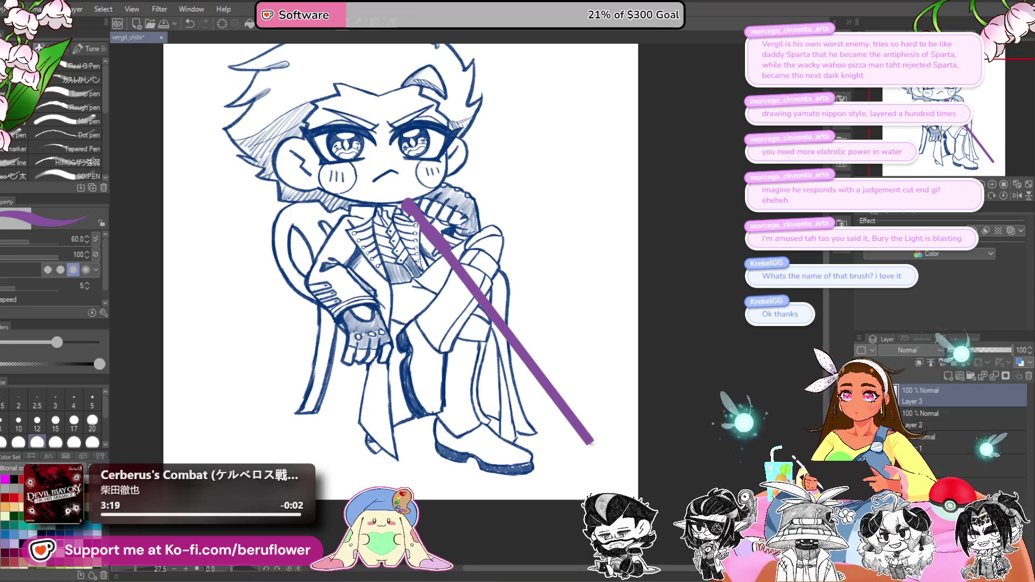
{"action": "left_click_drag", "start_coordinate": [595, 428], "coordinate": [598, 430]}
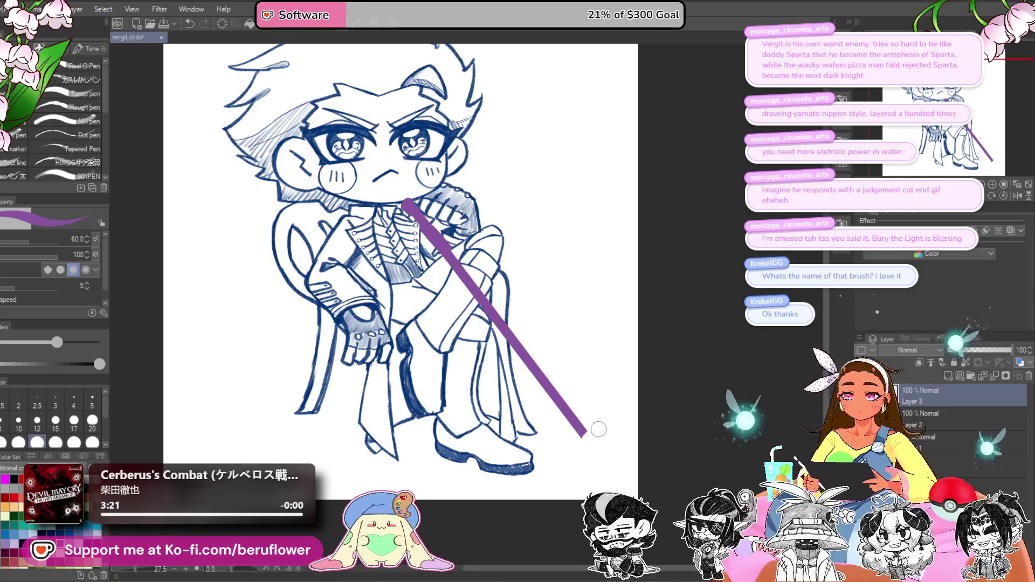
{"action": "mouse_move", "coordinate": [464, 250]}
{"action": "left_mouse_down"}
{"action": "mouse_move", "coordinate": [457, 275]}
{"action": "mouse_move", "coordinate": [484, 282]}
{"action": "mouse_move", "coordinate": [464, 287]}
{"action": "left_mouse_up"}
{"action": "key", "text": "ctrl+z"}
{"action": "key", "text": "ctrl+z"}
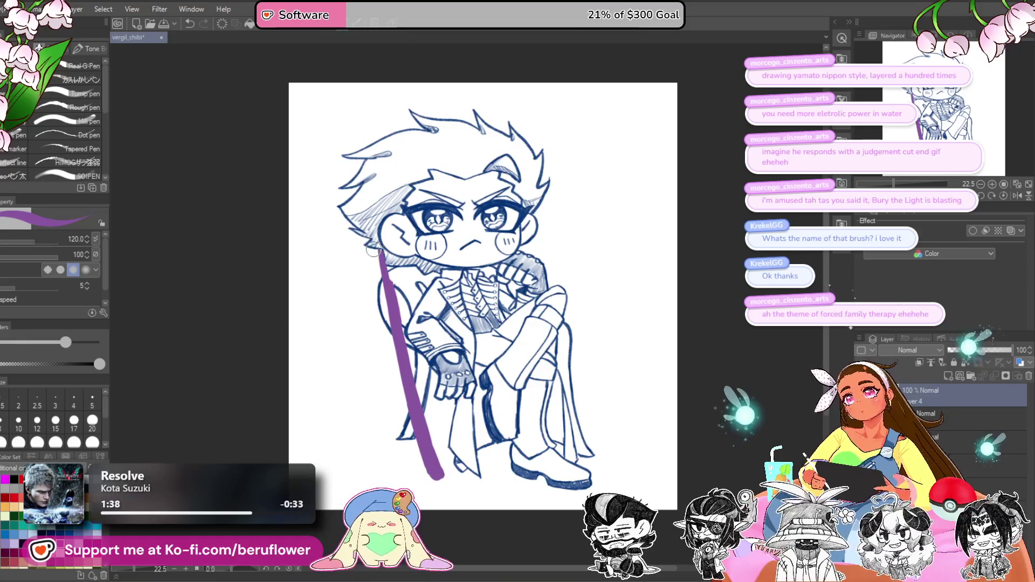
Step: Paint a crossguard across the purple sword near the arm, undoing unwanted touch-ups
{"action": "mouse_move", "coordinate": [379, 248]}
{"action": "left_mouse_down"}
{"action": "mouse_move", "coordinate": [392, 293]}
{"action": "mouse_move", "coordinate": [411, 294]}
{"action": "left_mouse_up"}
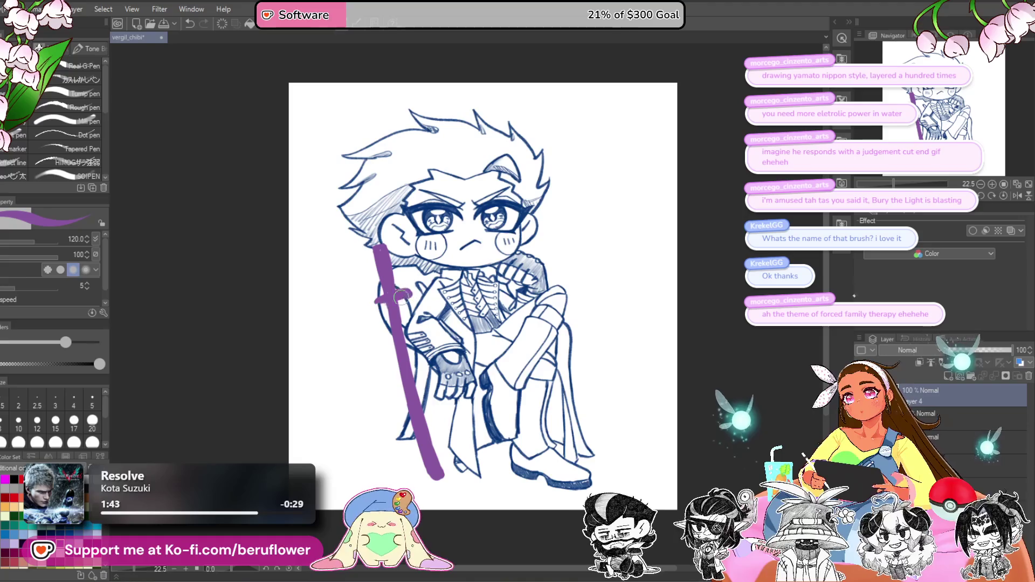
{"action": "key", "text": "ctrl+z"}
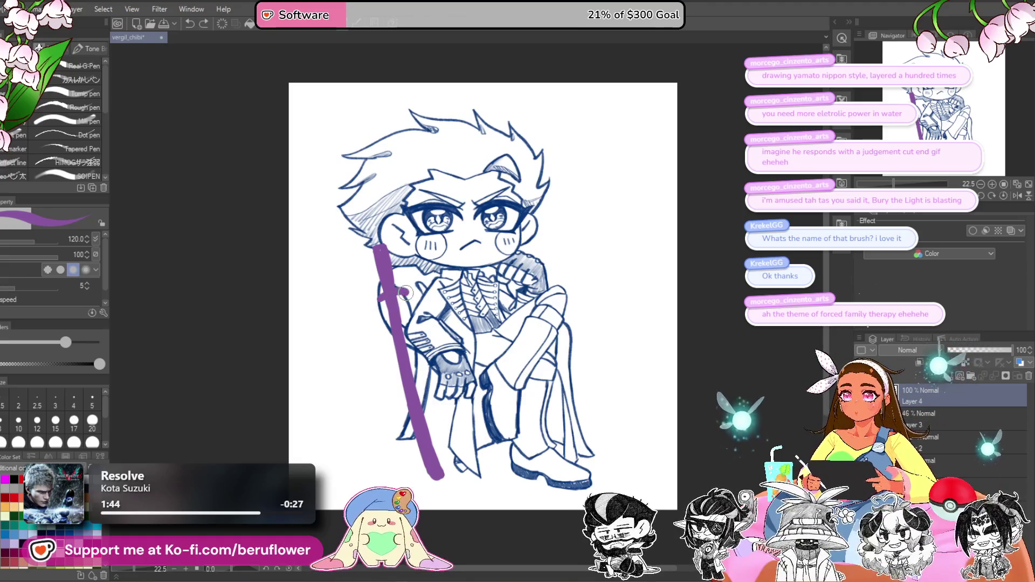
{"action": "left_click_drag", "start_coordinate": [376, 302], "coordinate": [405, 295]}
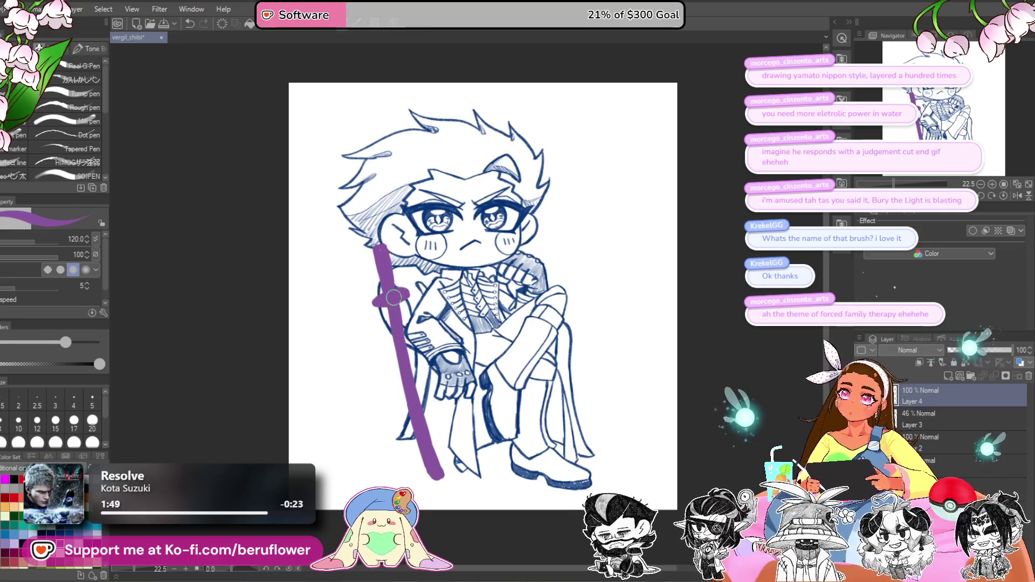
{"action": "key", "text": "ctrl+z"}
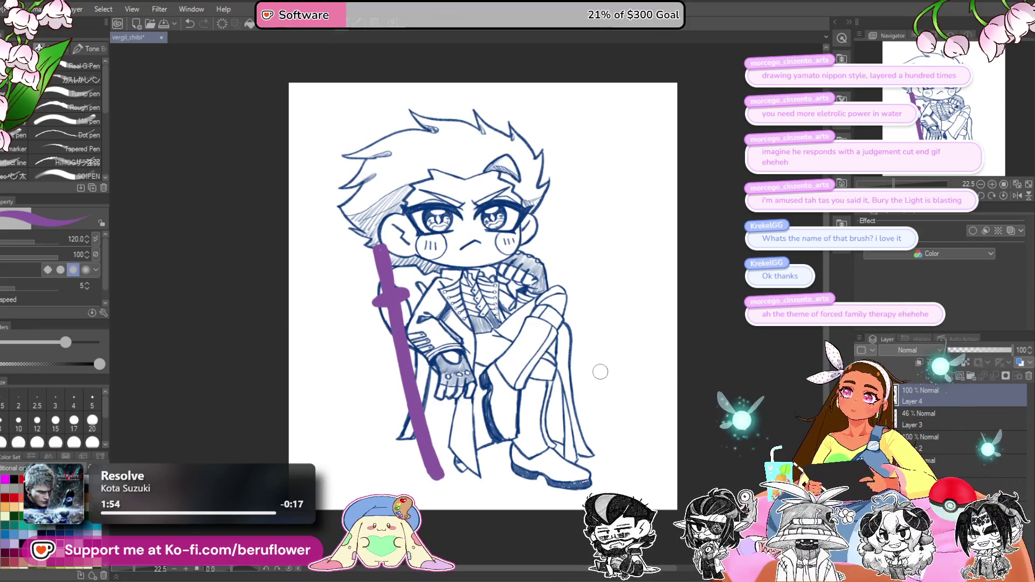
{"action": "scroll", "coordinate": [600, 371], "scroll_direction": "down", "scroll_amount": 3}
{"action": "scroll", "coordinate": [600, 371], "scroll_direction": "up", "scroll_amount": 2}
Step: Reselect the sword's layer, Layer 4, and begin a free transform of its contents
{"action": "mouse_move", "coordinate": [736, 434]}
{"action": "left_mouse_down"}
{"action": "mouse_move", "coordinate": [691, 449]}
{"action": "mouse_move", "coordinate": [674, 469]}
{"action": "mouse_move", "coordinate": [675, 490]}
{"action": "mouse_move", "coordinate": [690, 455]}
{"action": "left_mouse_up"}
{"action": "key", "text": "alt+bracketleft"}
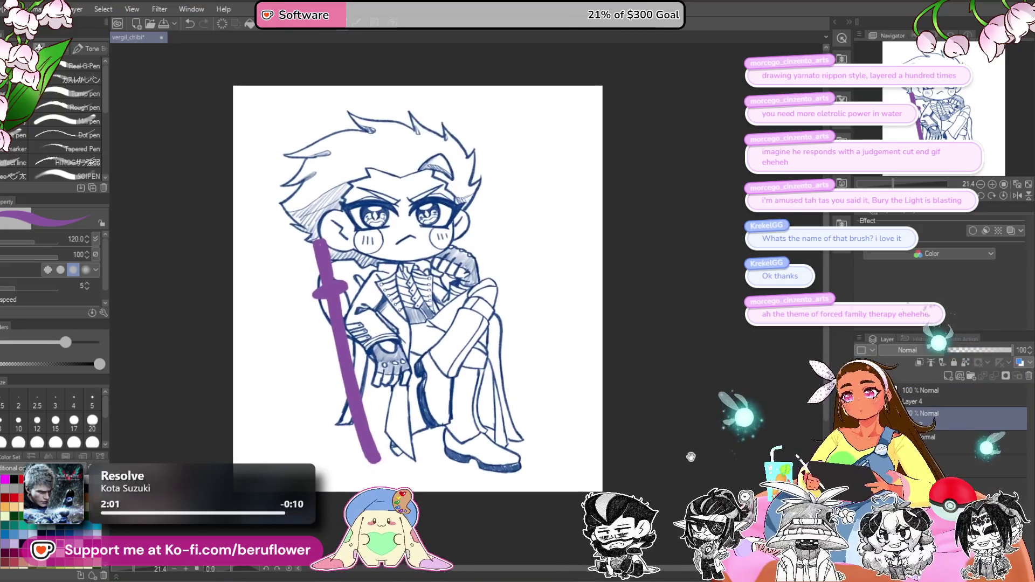
{"action": "key", "text": "alt+bracketright"}
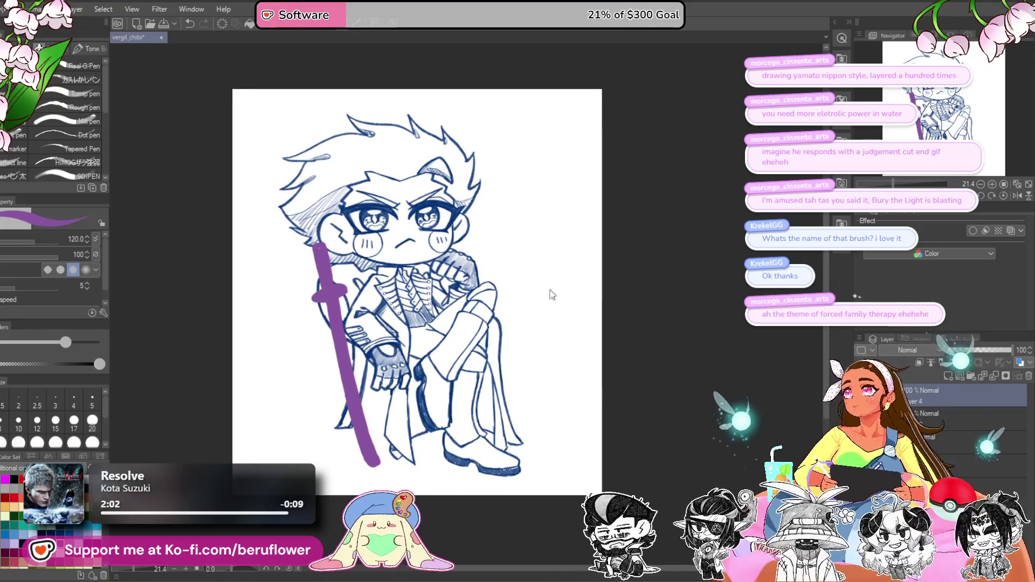
{"action": "key", "text": "ctrl+t"}
{"action": "left_click_drag", "start_coordinate": [533, 365], "coordinate": [541, 351]}
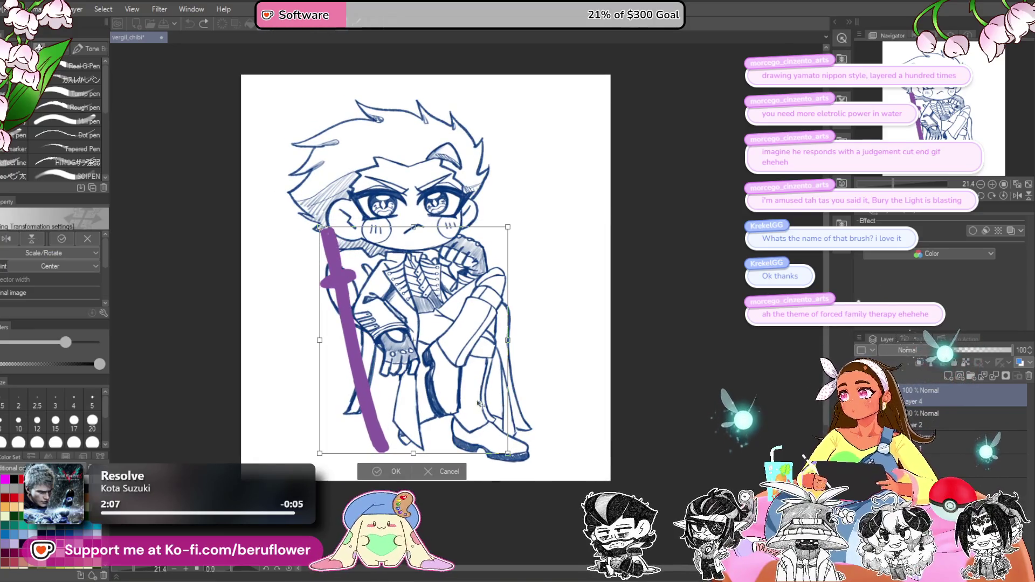
Step: Freehand-select the purple sword, then rotate and move it into a slight diagonal beside the chair
{"action": "key", "text": "Return"}
{"action": "key", "text": "m"}
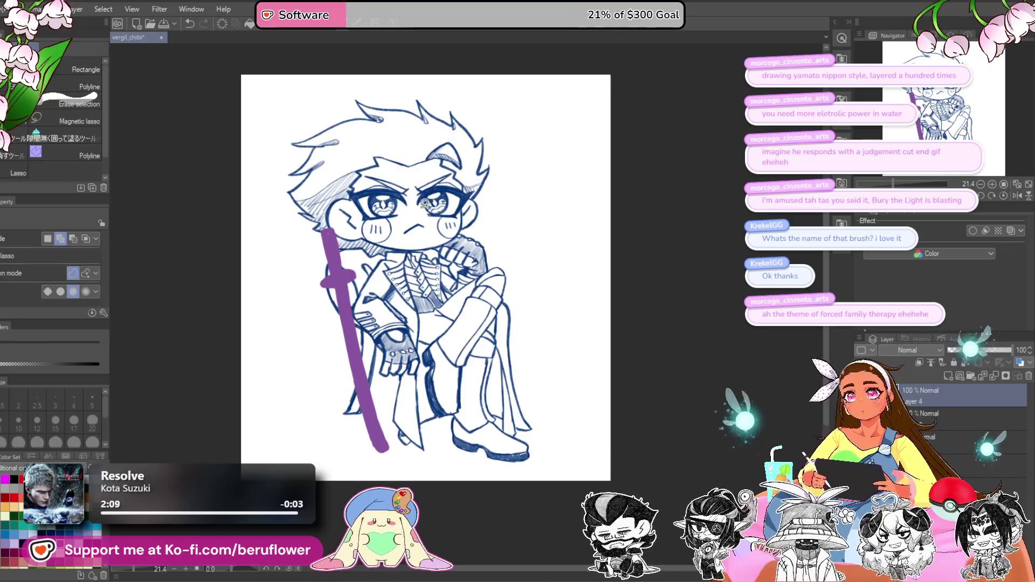
{"action": "left_click_drag", "start_coordinate": [400, 203], "coordinate": [362, 249]}
{"action": "key", "text": "ctrl+d"}
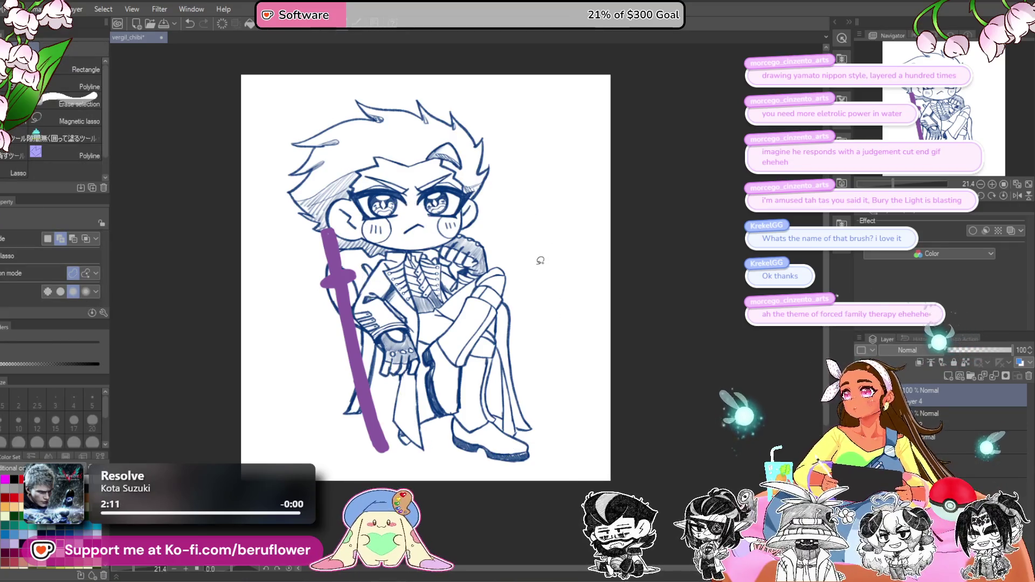
{"action": "key", "text": "ctrl+t"}
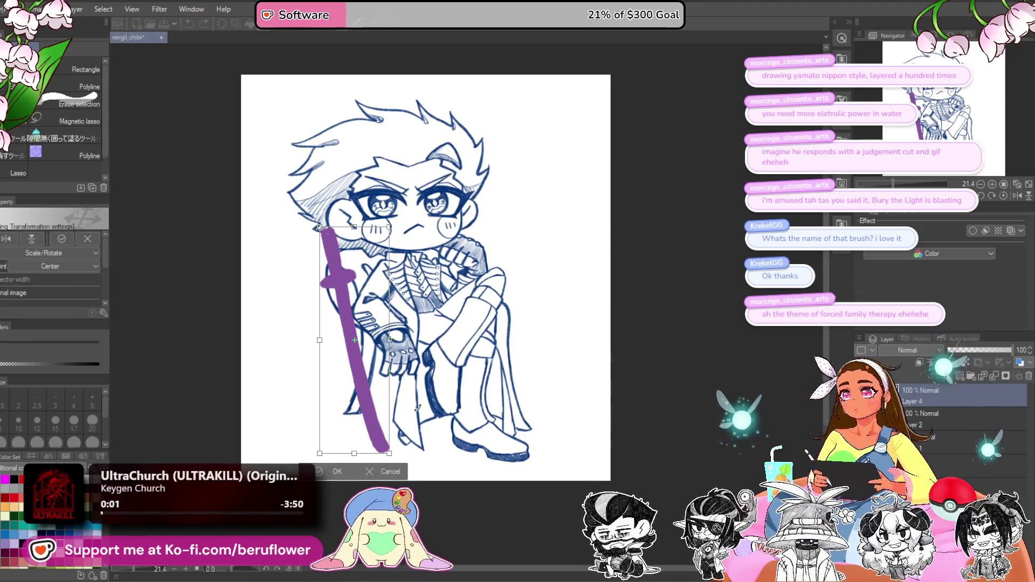
{"action": "mouse_move", "coordinate": [418, 408]}
{"action": "left_mouse_down"}
{"action": "mouse_move", "coordinate": [465, 363]}
{"action": "mouse_move", "coordinate": [420, 431]}
{"action": "mouse_move", "coordinate": [448, 399]}
{"action": "left_mouse_up"}
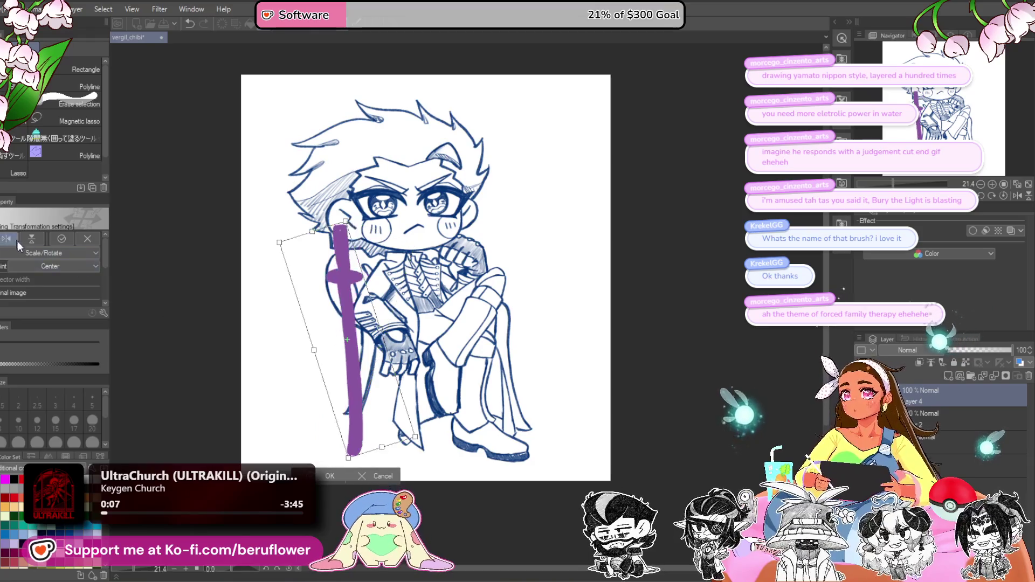
{"action": "mouse_move", "coordinate": [384, 319]}
{"action": "left_mouse_down"}
{"action": "mouse_move", "coordinate": [383, 375]}
{"action": "mouse_move", "coordinate": [419, 314]}
{"action": "left_mouse_up"}
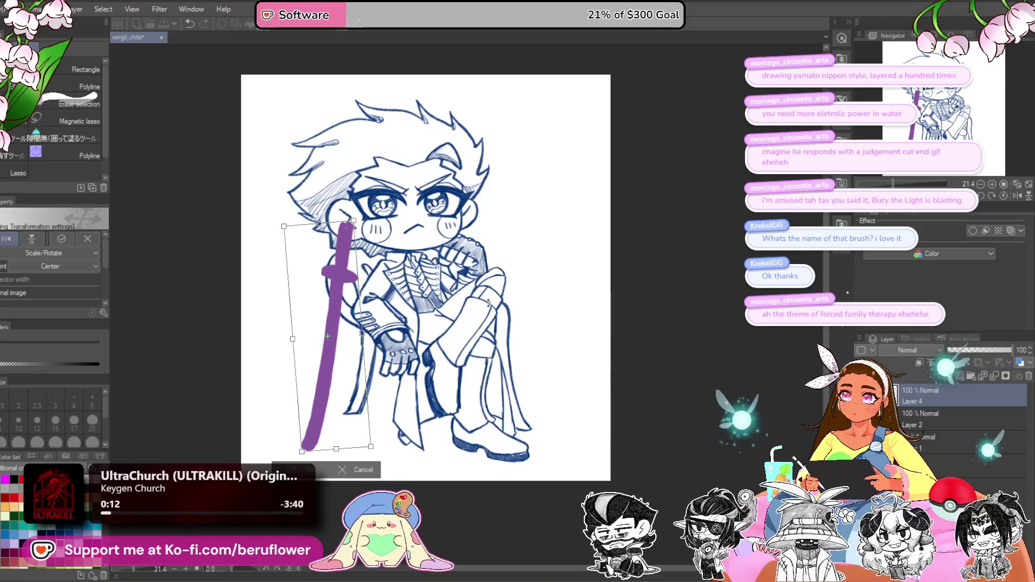
{"action": "left_click_drag", "start_coordinate": [341, 407], "coordinate": [345, 420]}
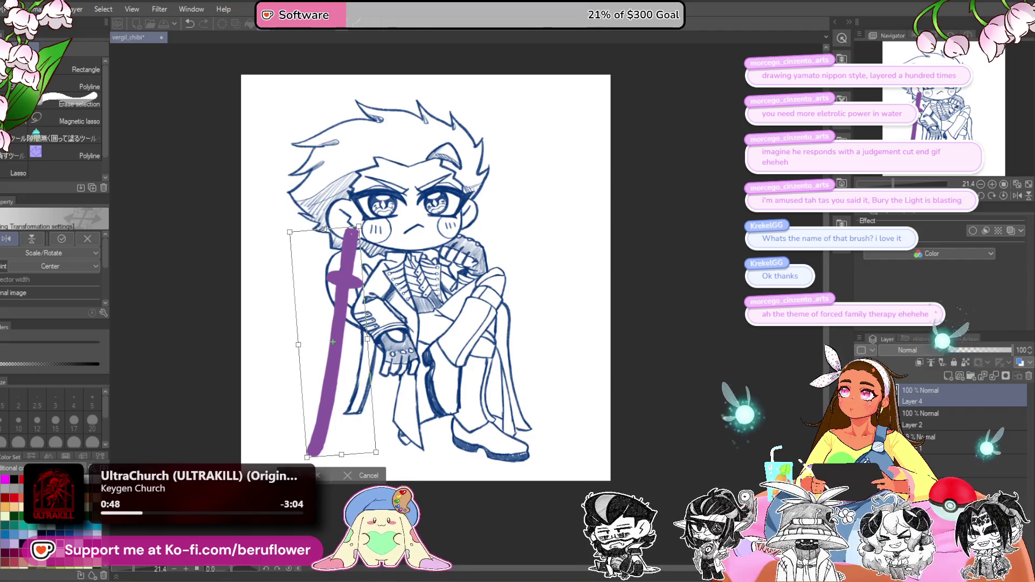
{"action": "key", "text": "Return"}
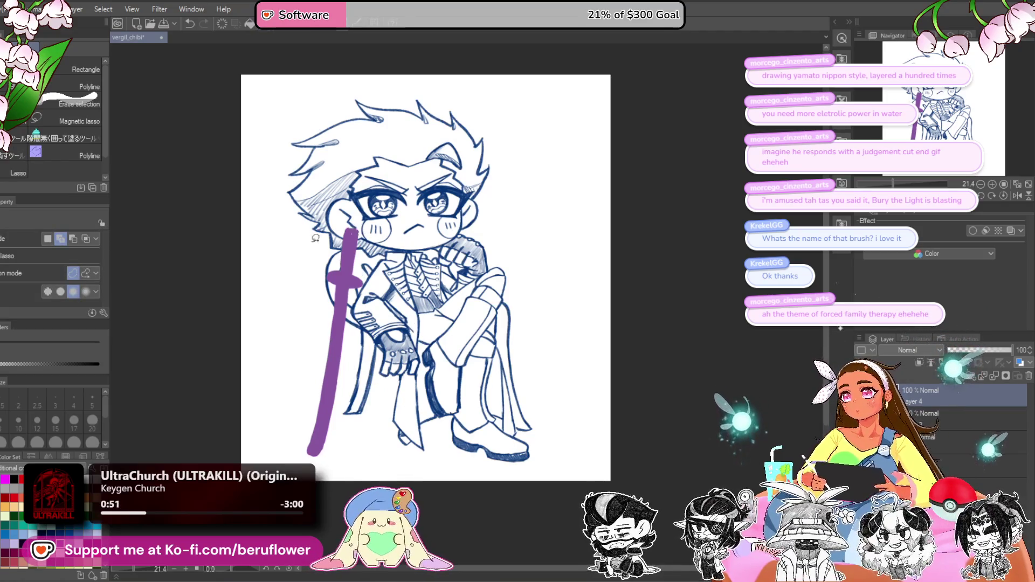
{"action": "key", "text": "p"}
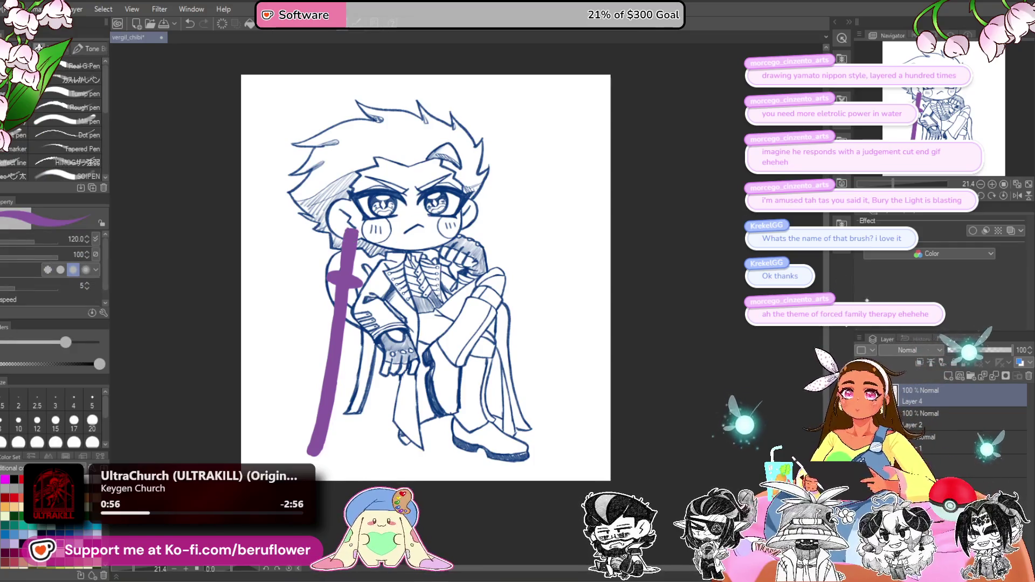
{"action": "key", "text": "ctrl+t"}
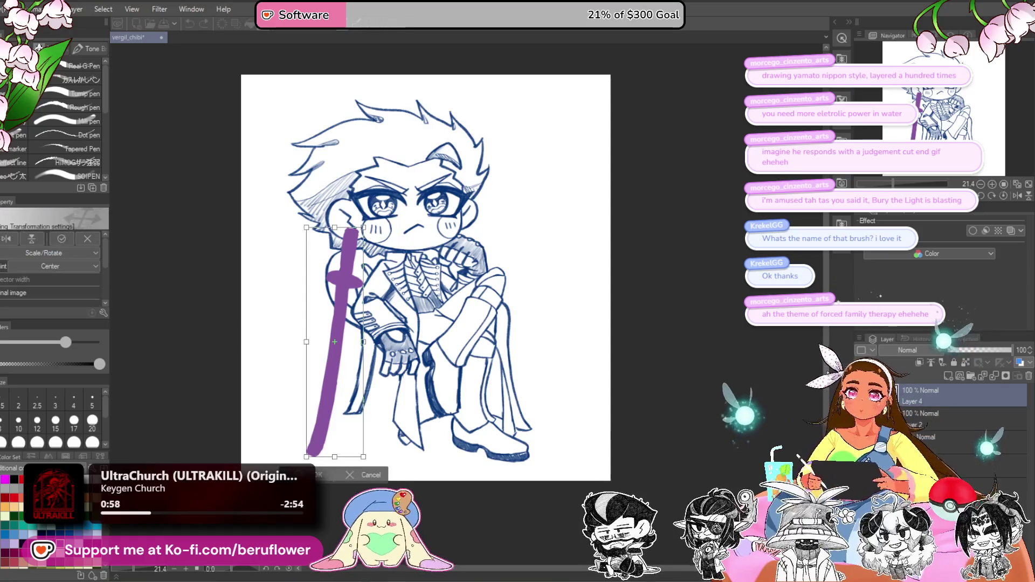
Step: Move and rotate the purple sword until it stands nearly vertical over the crossed legs
{"action": "left_click_drag", "start_coordinate": [344, 384], "coordinate": [504, 372]}
{"action": "mouse_move", "coordinate": [572, 302]}
{"action": "left_mouse_down"}
{"action": "mouse_move", "coordinate": [590, 342]}
{"action": "mouse_move", "coordinate": [531, 251]}
{"action": "left_mouse_up"}
{"action": "mouse_move", "coordinate": [485, 346]}
{"action": "left_mouse_down"}
{"action": "mouse_move", "coordinate": [518, 348]}
{"action": "mouse_move", "coordinate": [520, 364]}
{"action": "mouse_move", "coordinate": [503, 358]}
{"action": "mouse_move", "coordinate": [540, 290]}
{"action": "mouse_move", "coordinate": [531, 356]}
{"action": "mouse_move", "coordinate": [510, 339]}
{"action": "mouse_move", "coordinate": [539, 329]}
{"action": "mouse_move", "coordinate": [540, 316]}
{"action": "left_mouse_up"}
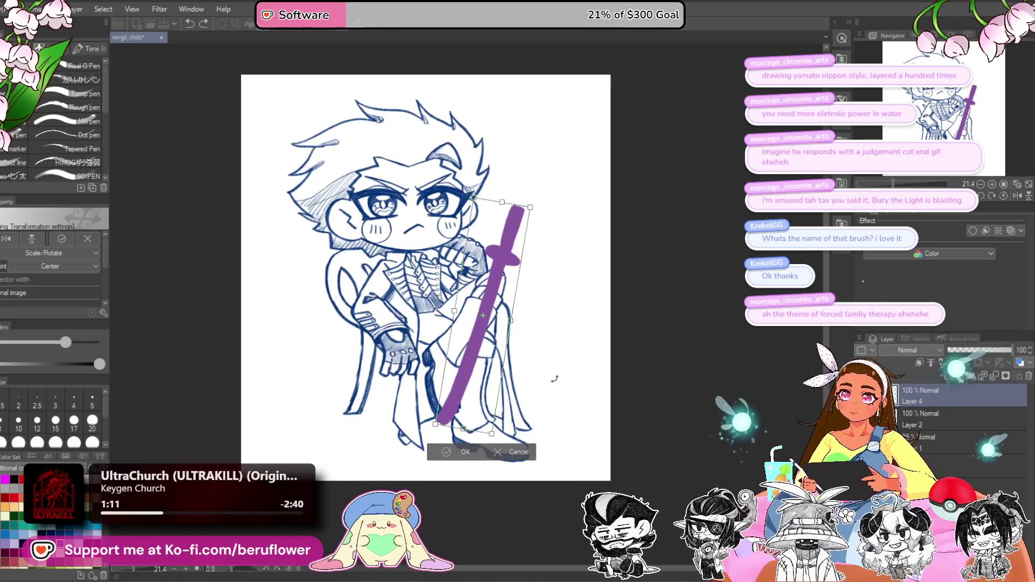
{"action": "left_click_drag", "start_coordinate": [425, 405], "coordinate": [280, 432]}
{"action": "mouse_move", "coordinate": [350, 424]}
{"action": "left_mouse_down"}
{"action": "mouse_move", "coordinate": [531, 415]}
{"action": "mouse_move", "coordinate": [539, 365]}
{"action": "mouse_move", "coordinate": [408, 430]}
{"action": "left_mouse_up"}
{"action": "left_click_drag", "start_coordinate": [571, 377], "coordinate": [548, 329]}
{"action": "left_click_drag", "start_coordinate": [409, 426], "coordinate": [498, 395]}
{"action": "mouse_move", "coordinate": [617, 392]}
{"action": "left_mouse_down"}
{"action": "mouse_move", "coordinate": [539, 437]}
{"action": "mouse_move", "coordinate": [620, 378]}
{"action": "mouse_move", "coordinate": [614, 387]}
{"action": "left_mouse_up"}
{"action": "mouse_move", "coordinate": [549, 303]}
{"action": "left_mouse_down"}
{"action": "mouse_move", "coordinate": [528, 255]}
{"action": "mouse_move", "coordinate": [461, 265]}
{"action": "mouse_move", "coordinate": [421, 364]}
{"action": "left_mouse_up"}
{"action": "mouse_move", "coordinate": [488, 286]}
{"action": "left_mouse_down"}
{"action": "mouse_move", "coordinate": [501, 301]}
{"action": "mouse_move", "coordinate": [469, 216]}
{"action": "mouse_move", "coordinate": [307, 270]}
{"action": "mouse_move", "coordinate": [345, 243]}
{"action": "mouse_move", "coordinate": [424, 233]}
{"action": "left_mouse_up"}
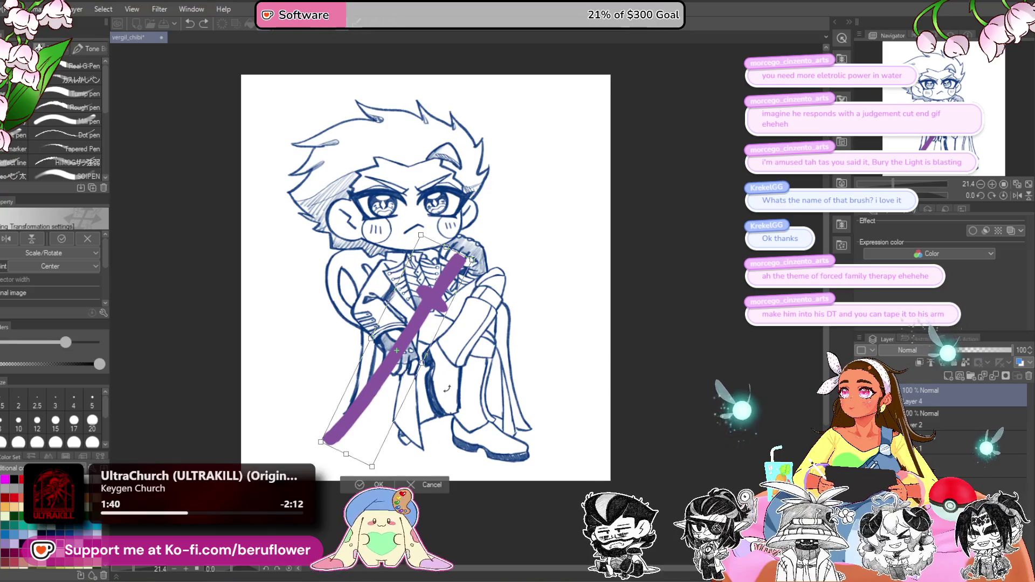
{"action": "mouse_move", "coordinate": [443, 395]}
{"action": "left_mouse_down"}
{"action": "mouse_move", "coordinate": [435, 415]}
{"action": "mouse_move", "coordinate": [449, 387]}
{"action": "left_mouse_up"}
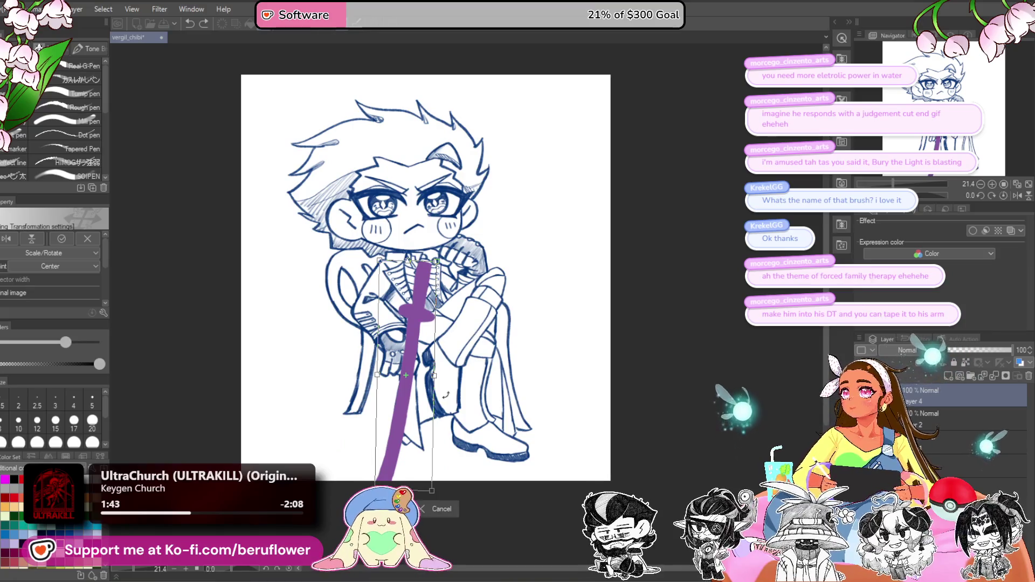